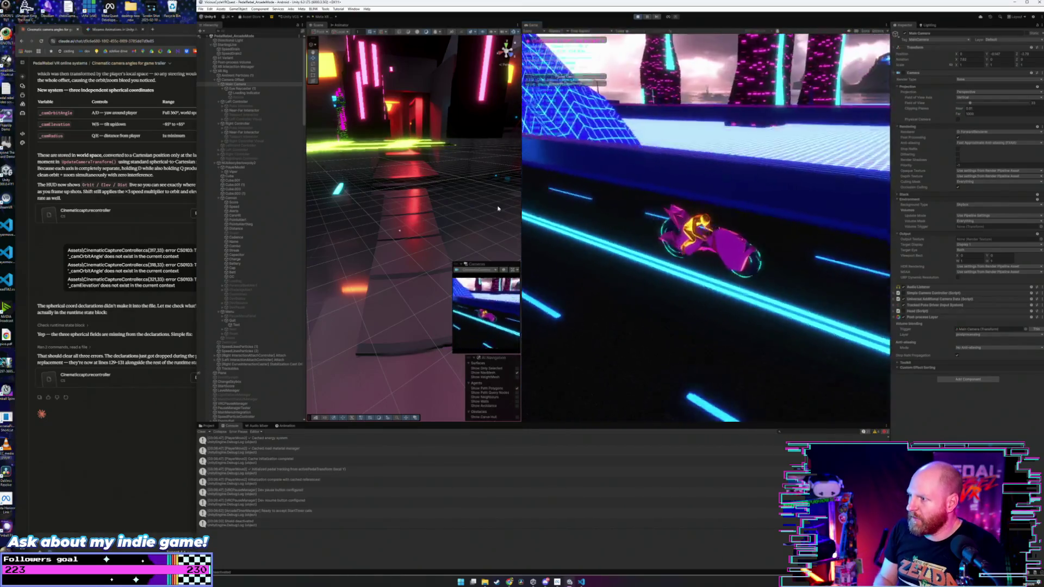
Cycle the cinematic camera between side-on, rear three-quarter and chase views using keys 1, 2 and 3.
{"action": "key", "text": "2"}
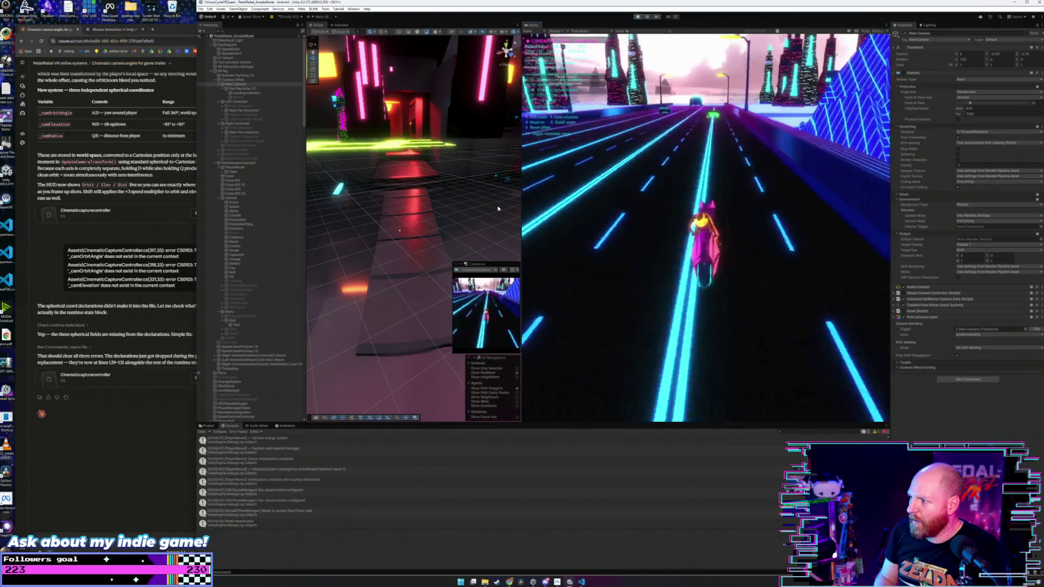
{"action": "key", "text": "3"}
{"action": "key", "text": "2"}
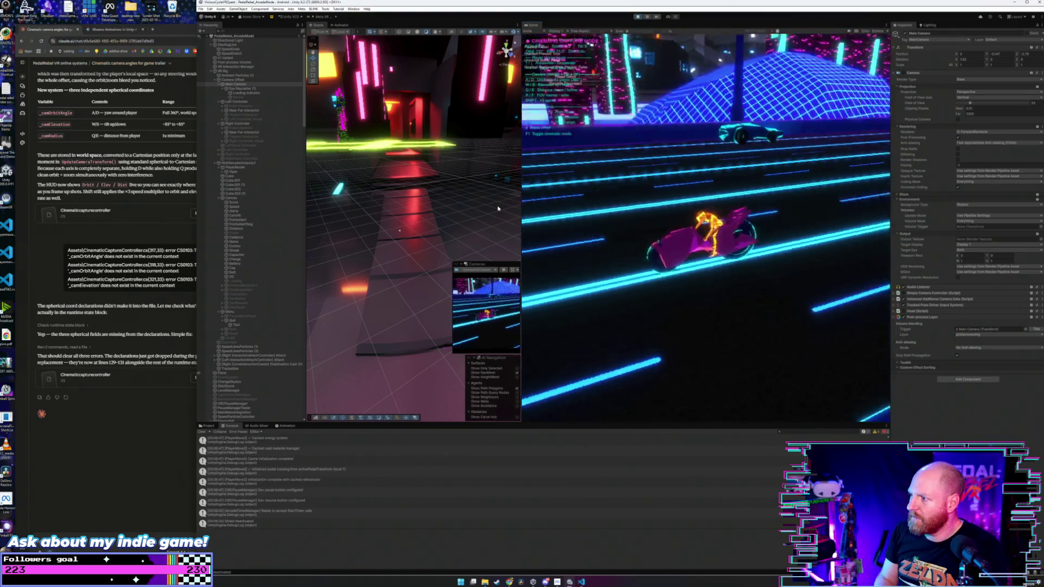
{"action": "key", "text": "1"}
{"action": "key", "text": "1"}
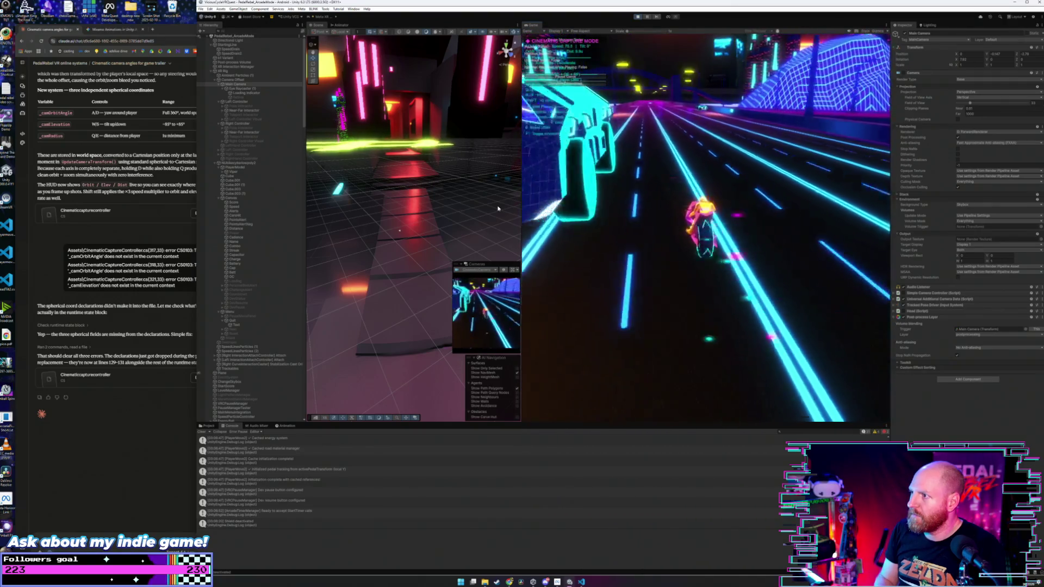
{"action": "key", "text": "2"}
{"action": "key", "text": "3"}
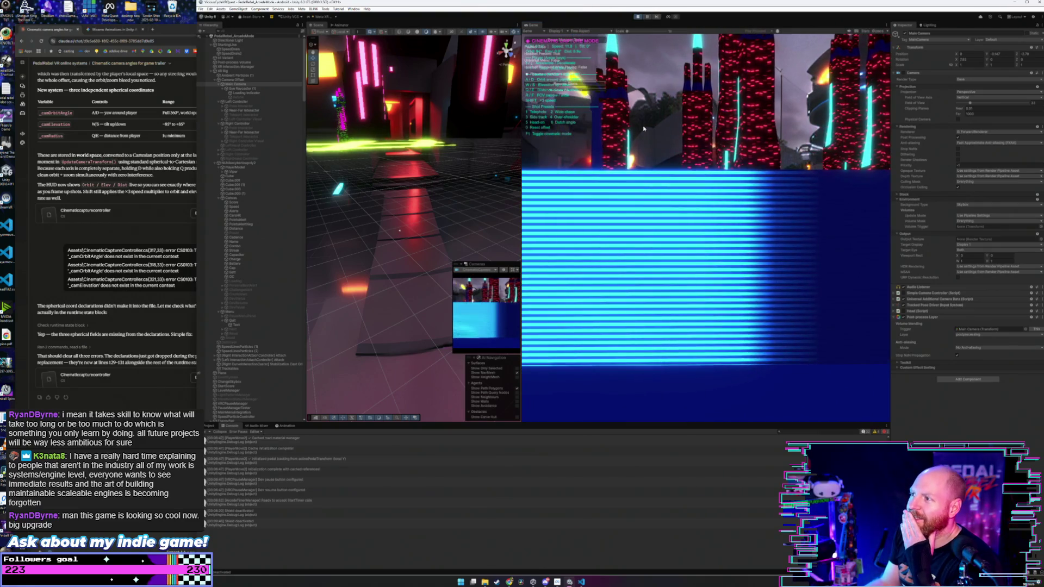
Stop the game, inspect New Prefab 2 and building b6, then restart Play mode.
{"action": "left_click", "coordinate": [618, 15]}
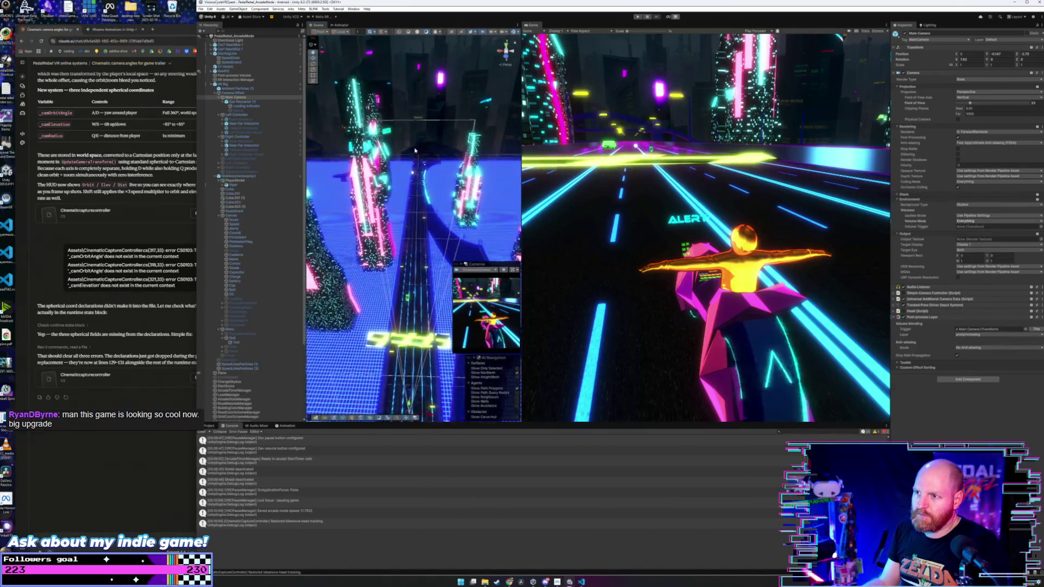
{"action": "scroll", "coordinate": [288, 363], "scroll_direction": "down", "scroll_amount": 5}
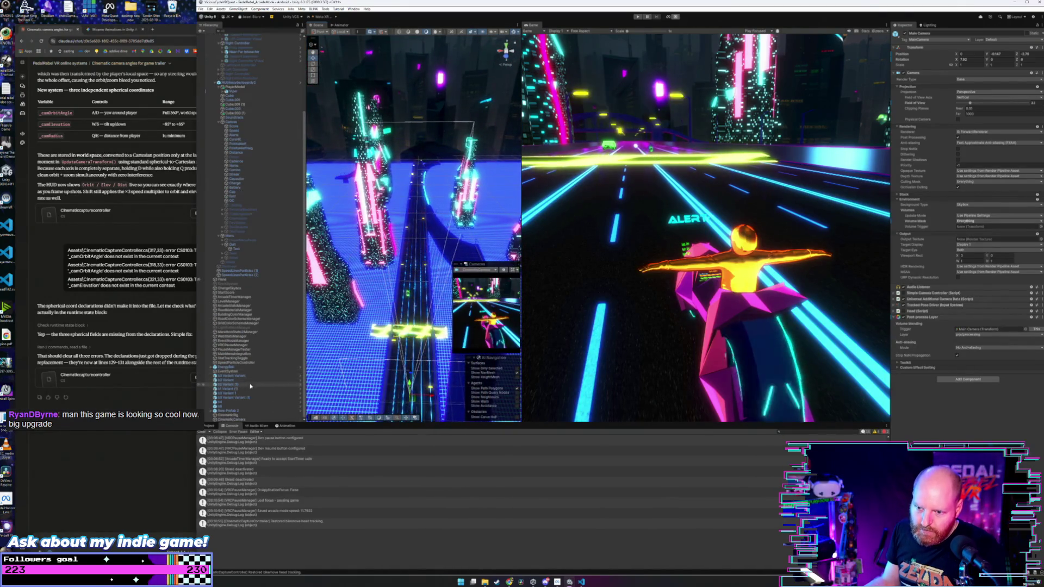
{"action": "left_click", "coordinate": [228, 412]}
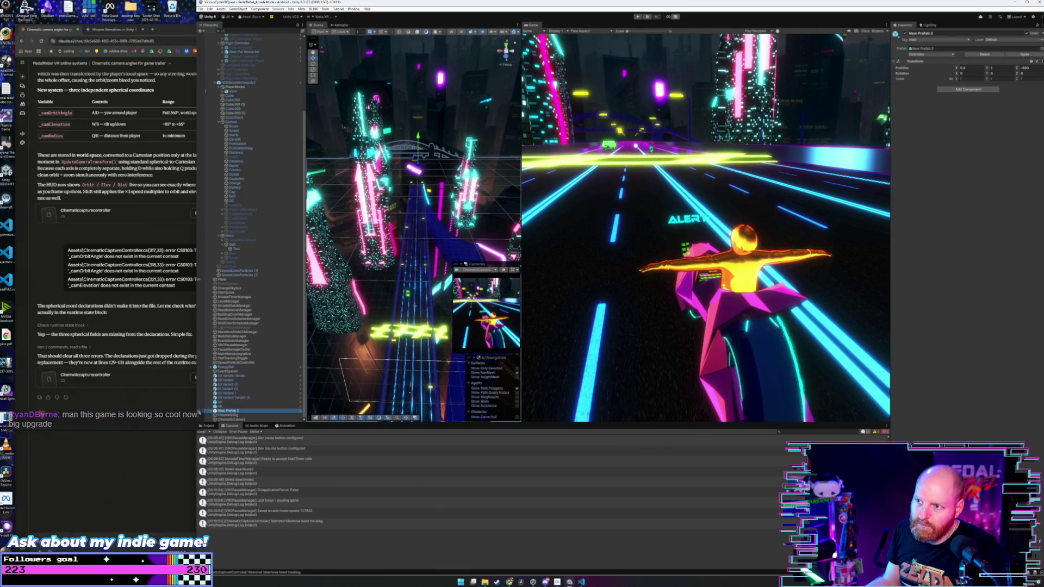
{"action": "left_click", "coordinate": [226, 413]}
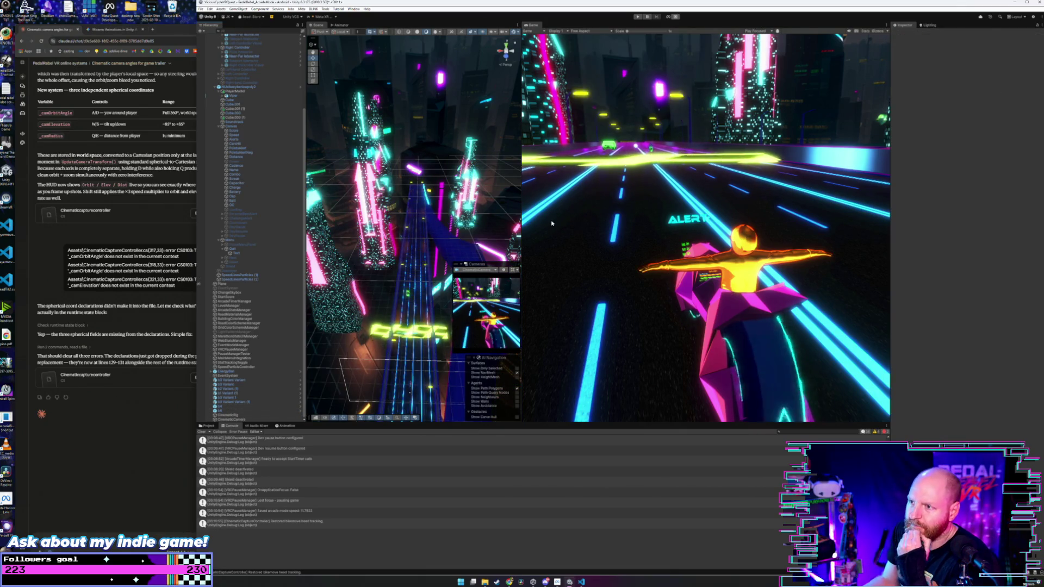
{"action": "left_click", "coordinate": [639, 18]}
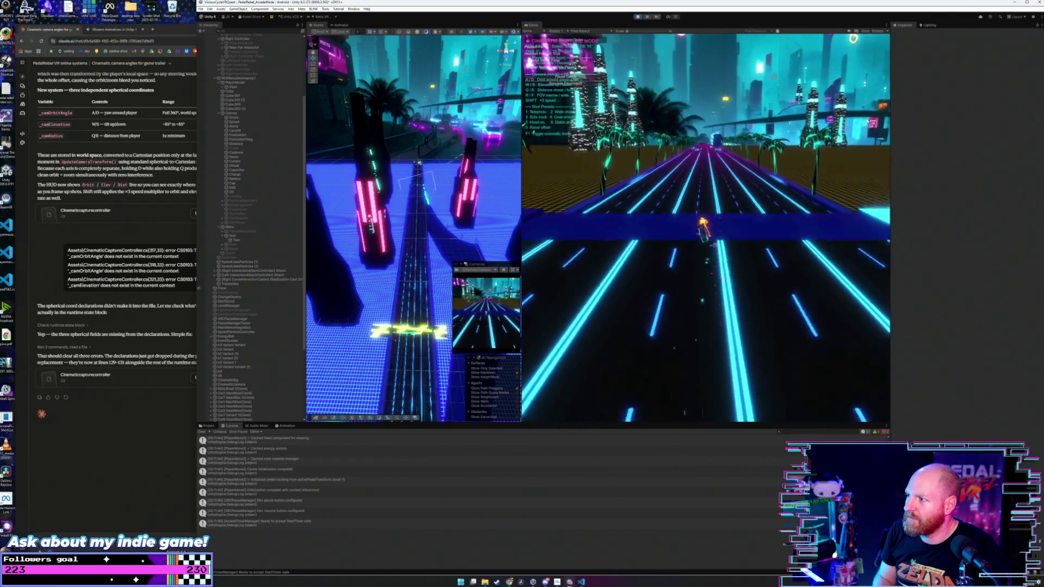
Switch the capture camera between grid, elevated chase and side-on road views.
{"action": "key", "text": "3"}
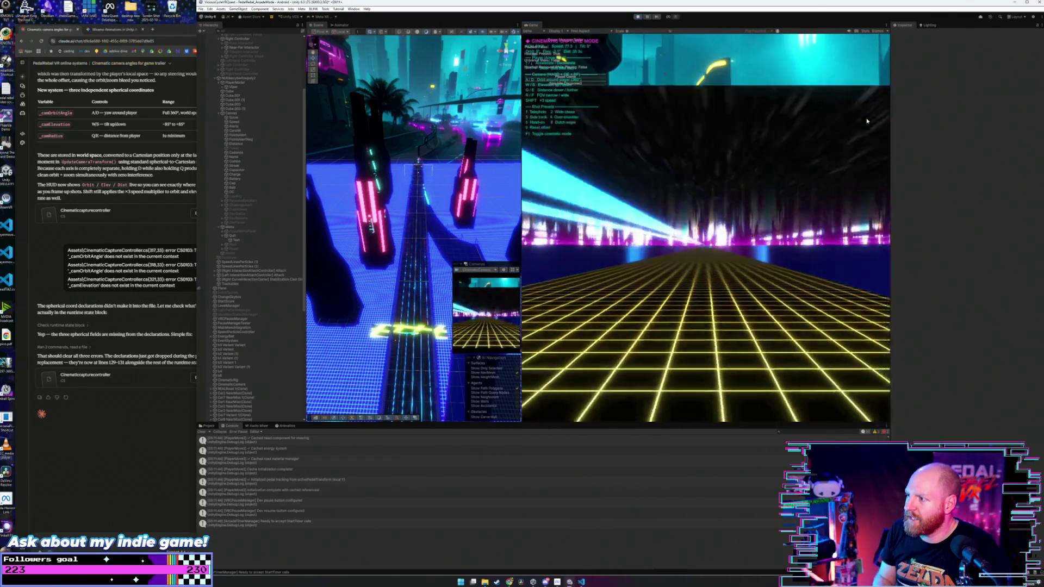
{"action": "key", "text": "2"}
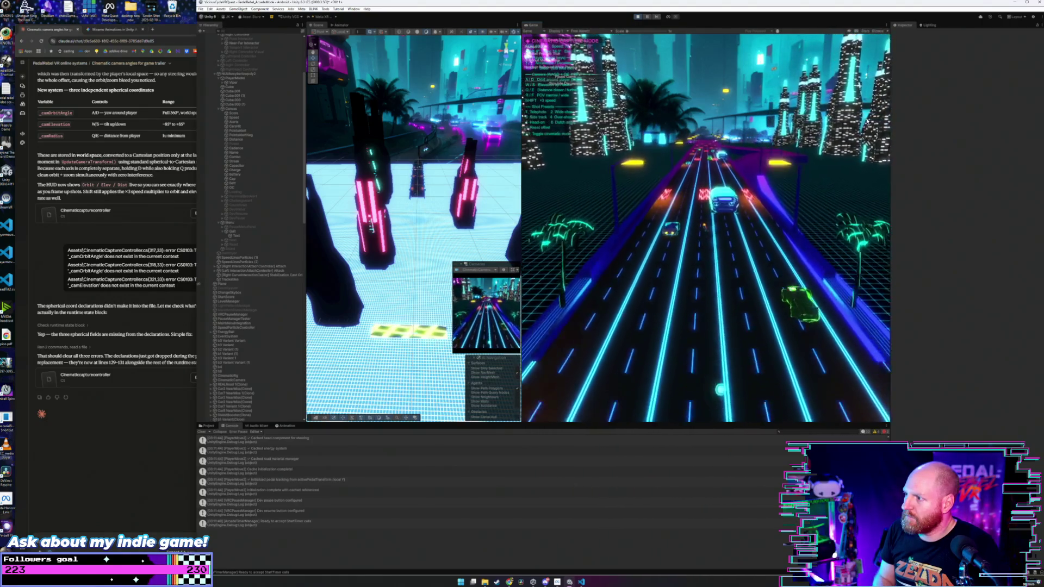
{"action": "key", "text": "3"}
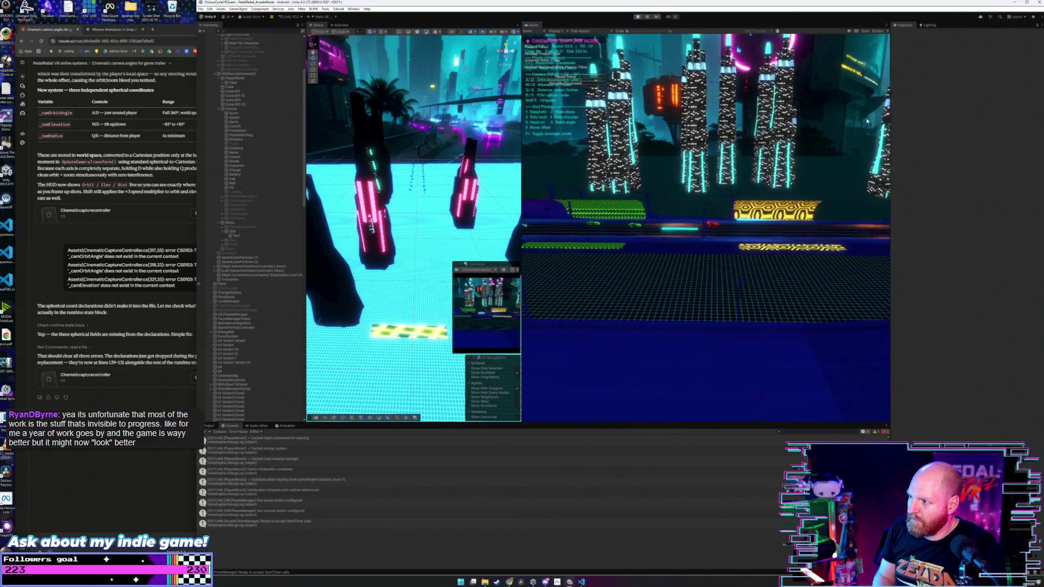
Orbit the camera around the bike with A, then tilt to top-down and low angles.
{"action": "key", "text": "a"}
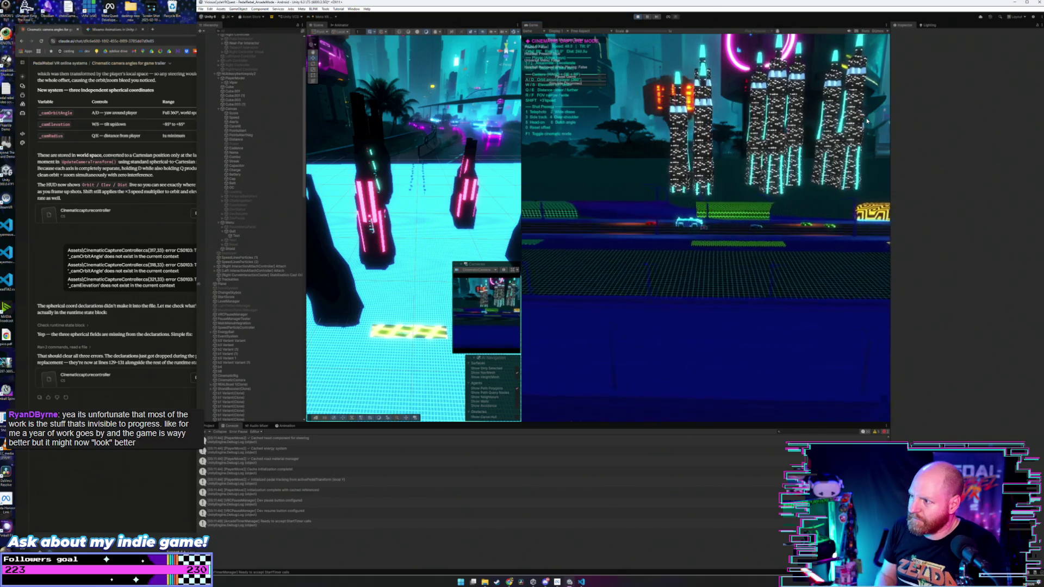
{"action": "key", "text": "a"}
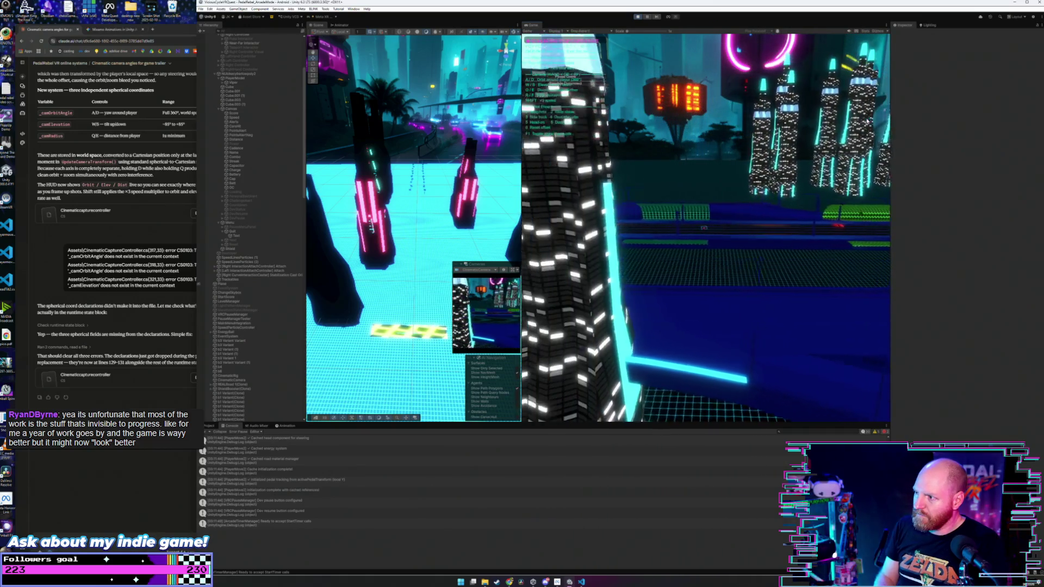
{"action": "key", "text": "a"}
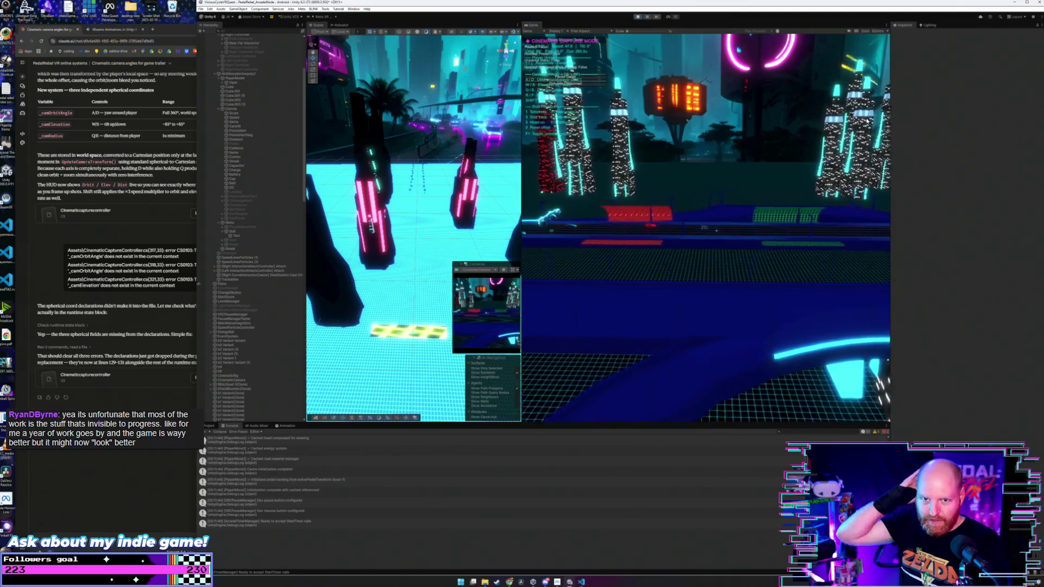
{"action": "key", "text": "a"}
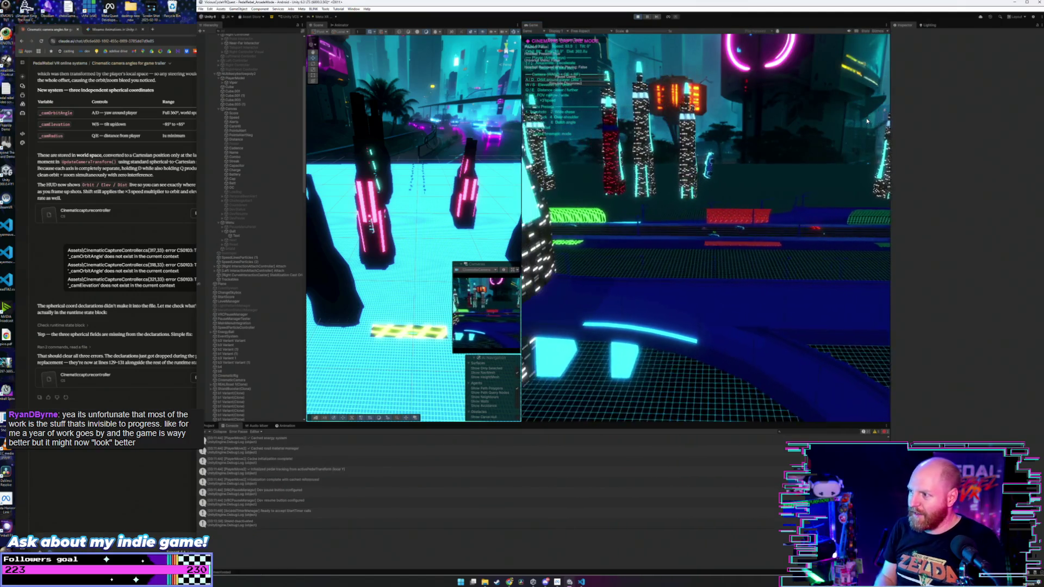
{"action": "key", "text": "a"}
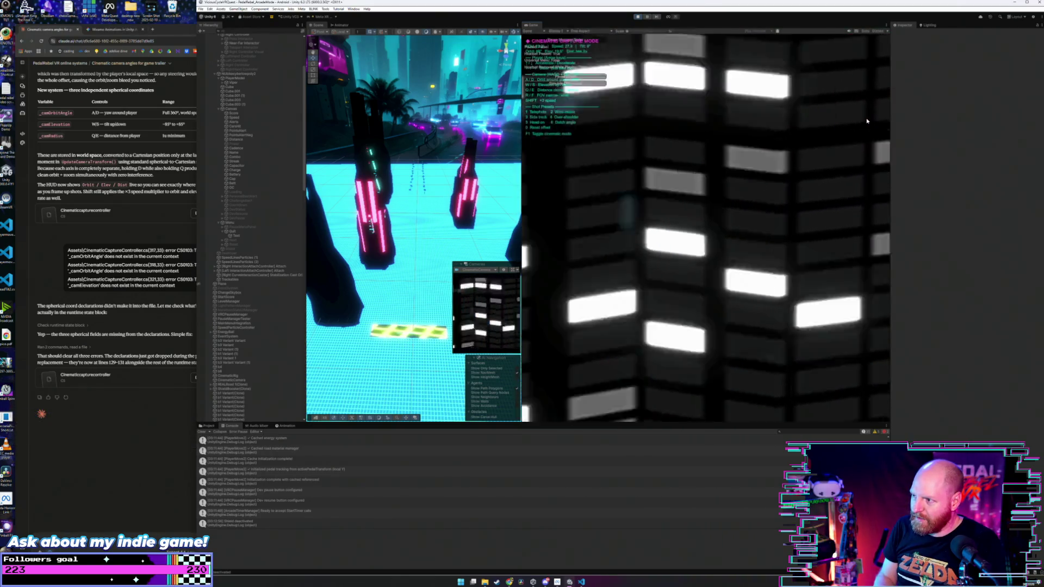
{"action": "key", "text": "w"}
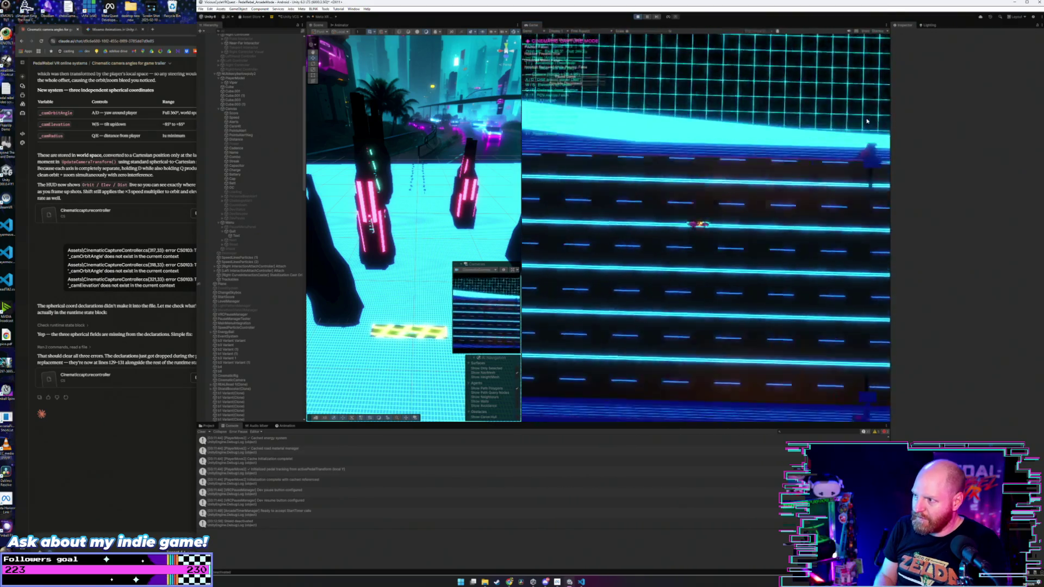
{"action": "key", "text": "s"}
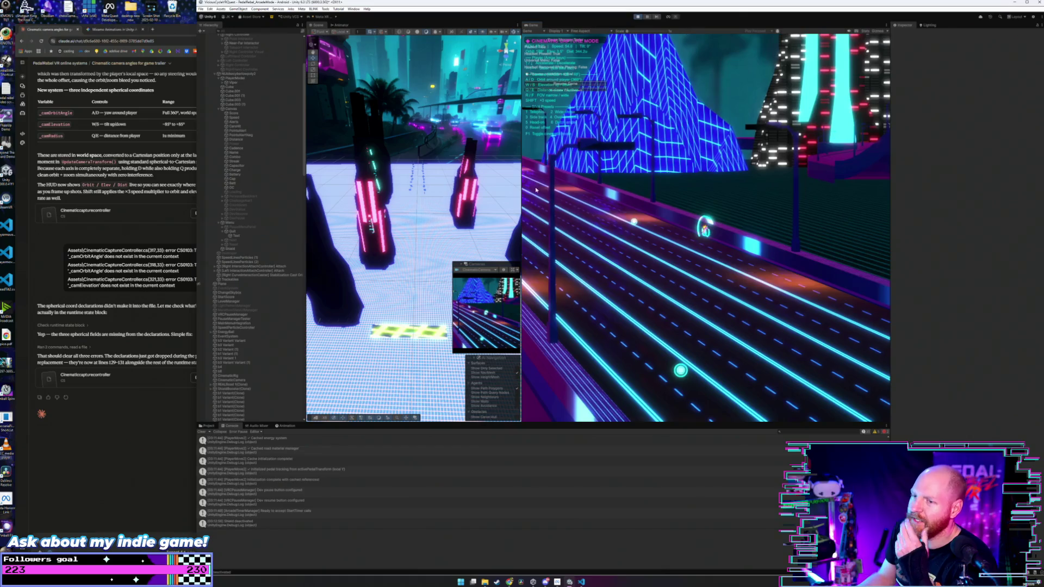
Stop the game and select CinematicRig to show its Cinematic Capture Controller settings.
{"action": "left_click", "coordinate": [638, 18]}
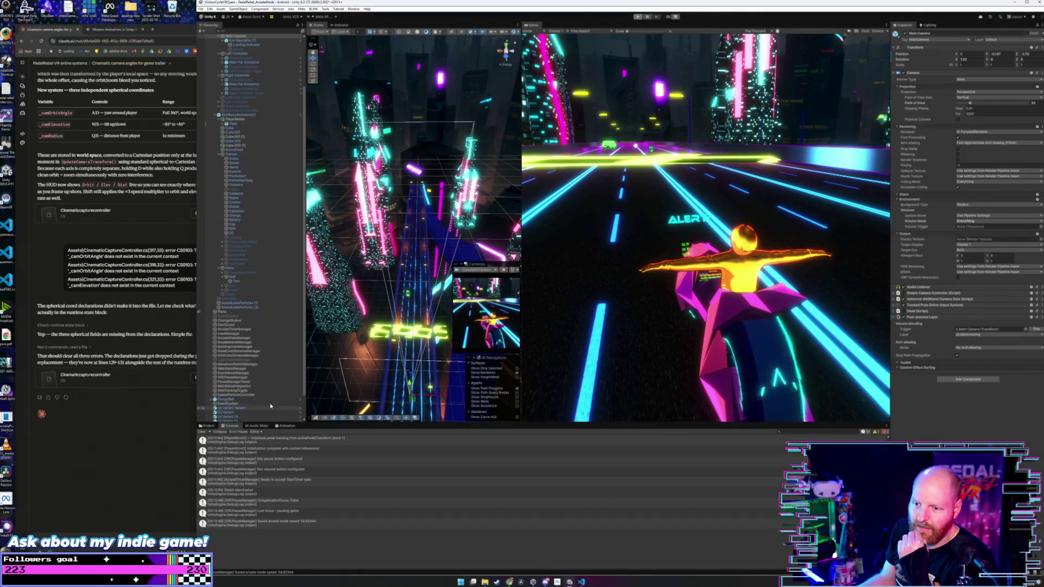
{"action": "scroll", "coordinate": [256, 384], "scroll_direction": "down", "scroll_amount": 2}
{"action": "left_click", "coordinate": [247, 415]}
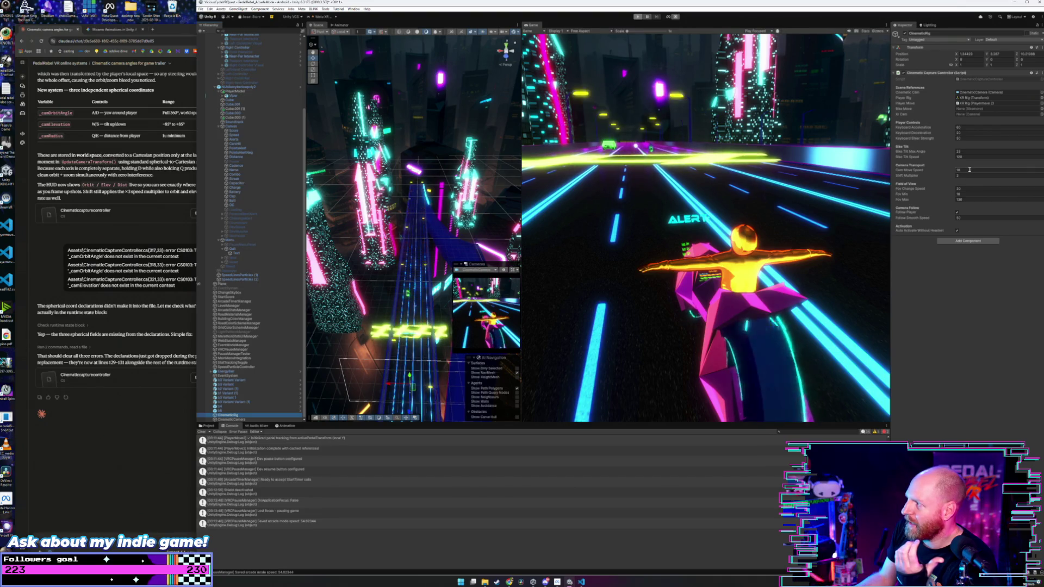
Set Cam Move Speed 5, Keyboard Acceleration 55, Bike Tilt Max Angle 30 and Bike Tilt Speed 100.
{"action": "left_click", "coordinate": [976, 169]}
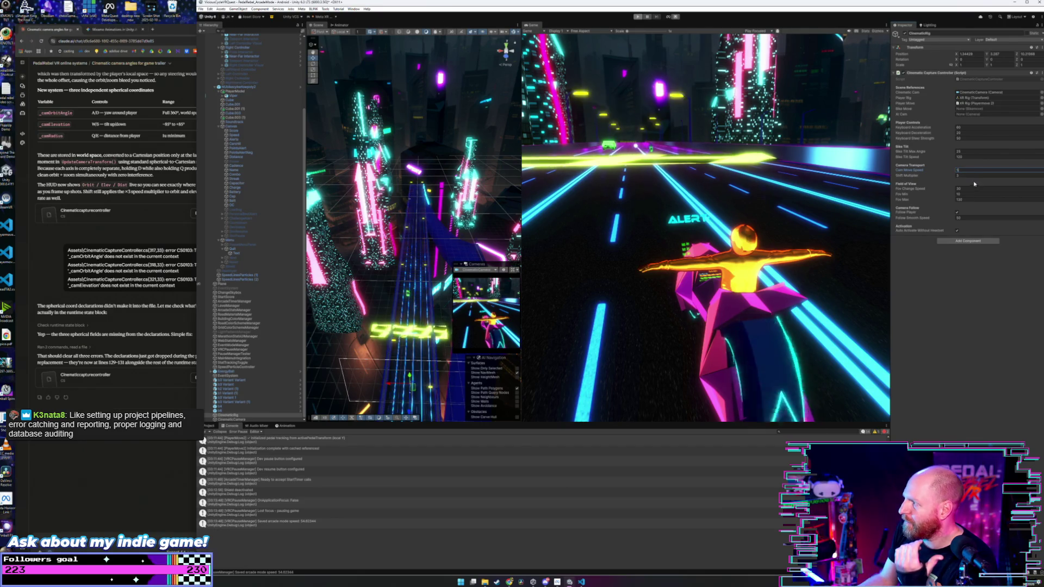
{"action": "left_click", "coordinate": [968, 217]}
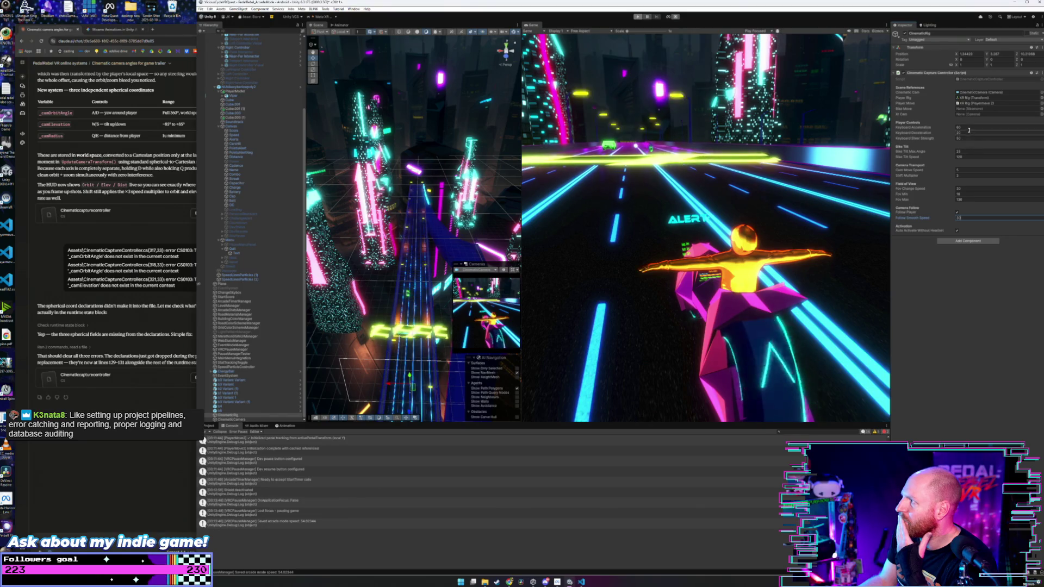
{"action": "left_click", "coordinate": [923, 128]}
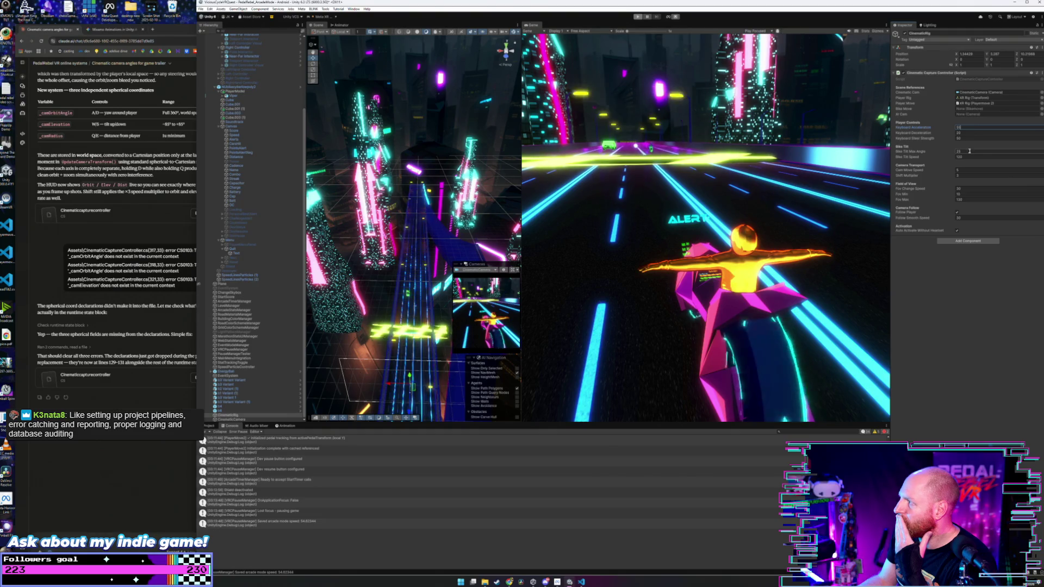
{"action": "left_click", "coordinate": [969, 151]}
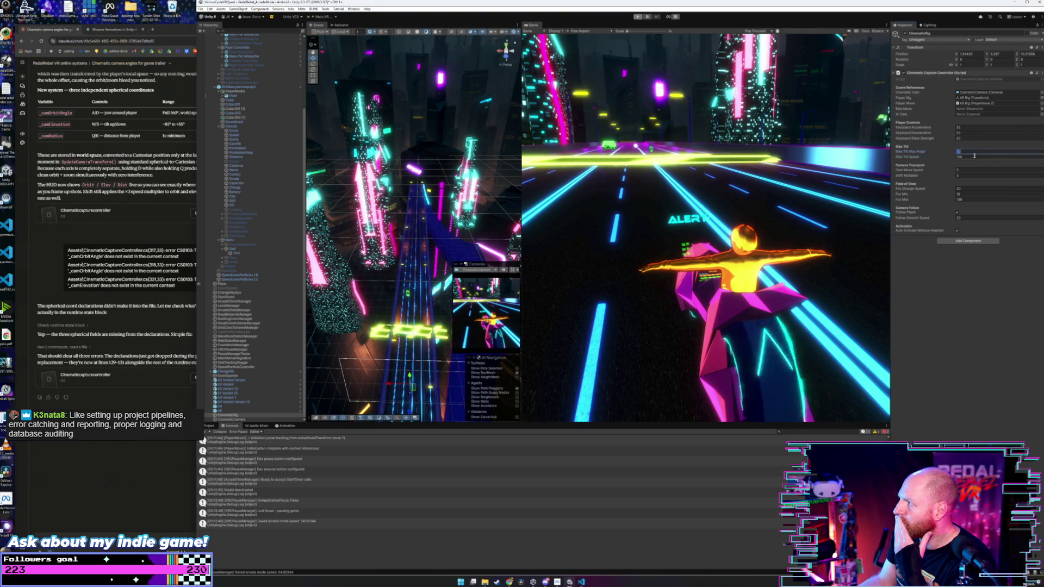
{"action": "left_click", "coordinate": [975, 156]}
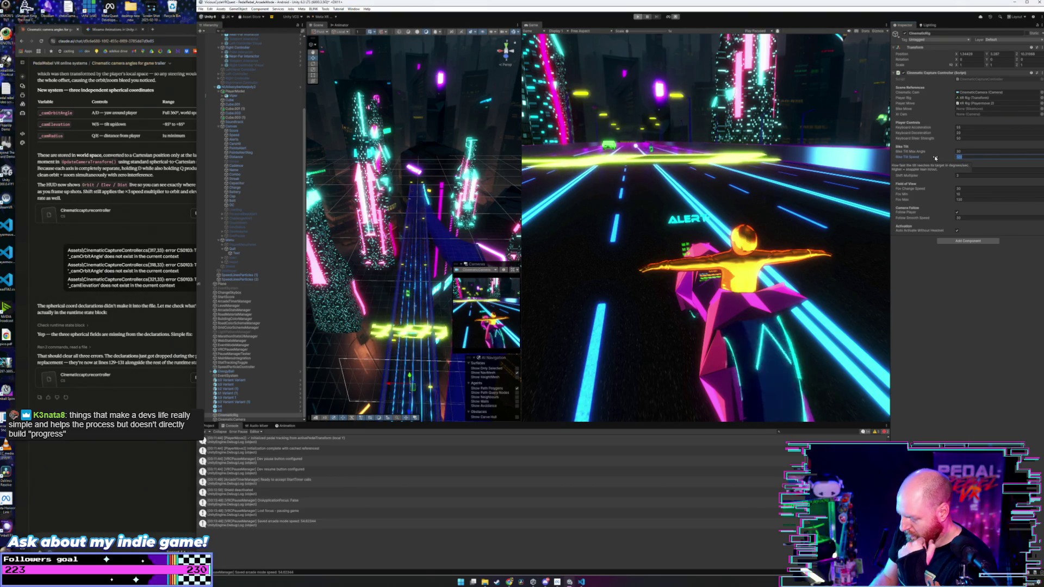
{"action": "type", "text": "100"}
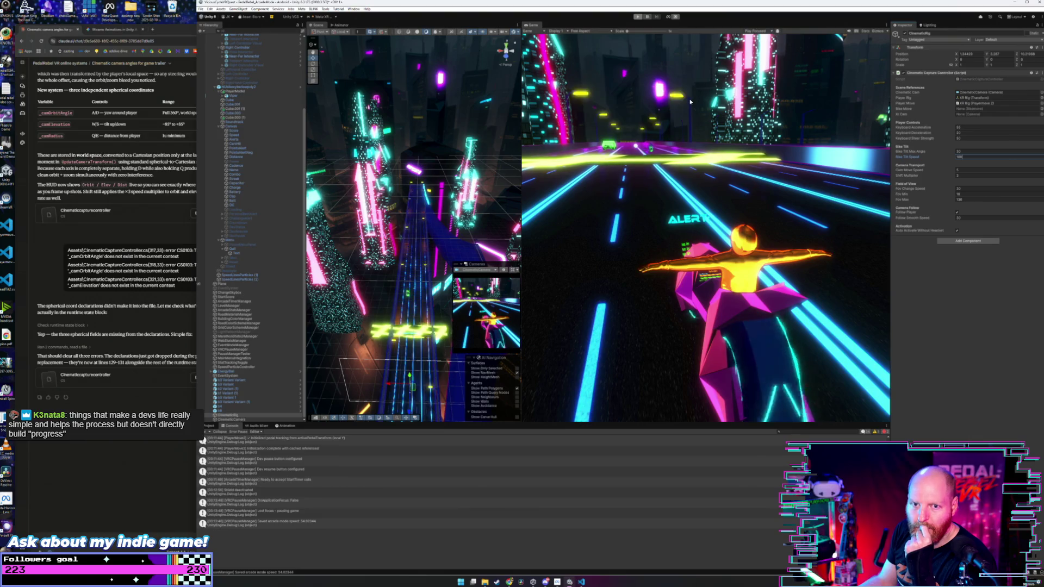
Start the game with the Play button so the camera follows the rider.
{"action": "left_click", "coordinate": [638, 17]}
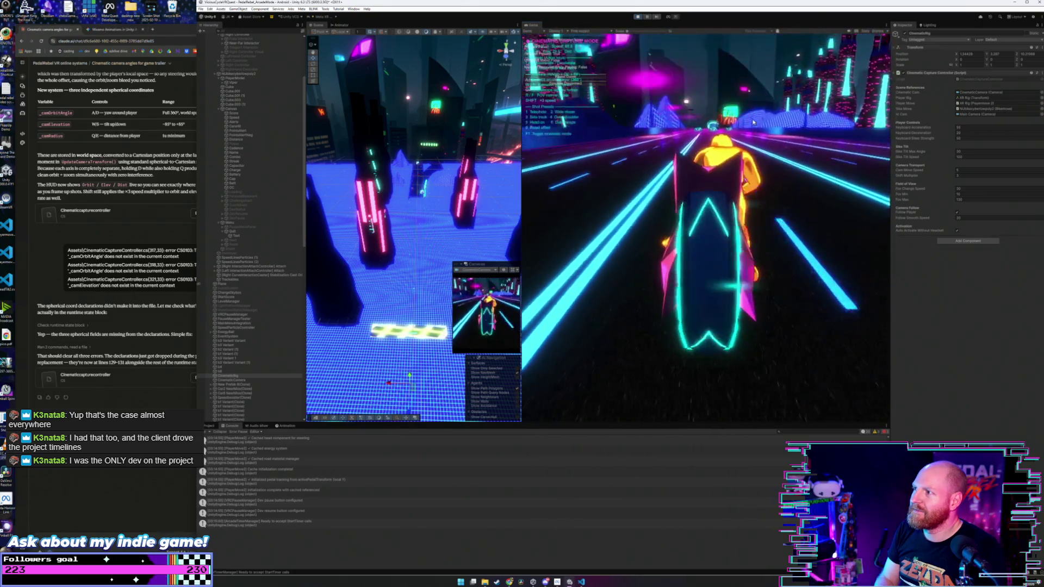
Move the camera closer, set Cam Move Speed to 10 live, and show the controls list with F1.
{"action": "key", "text": "q"}
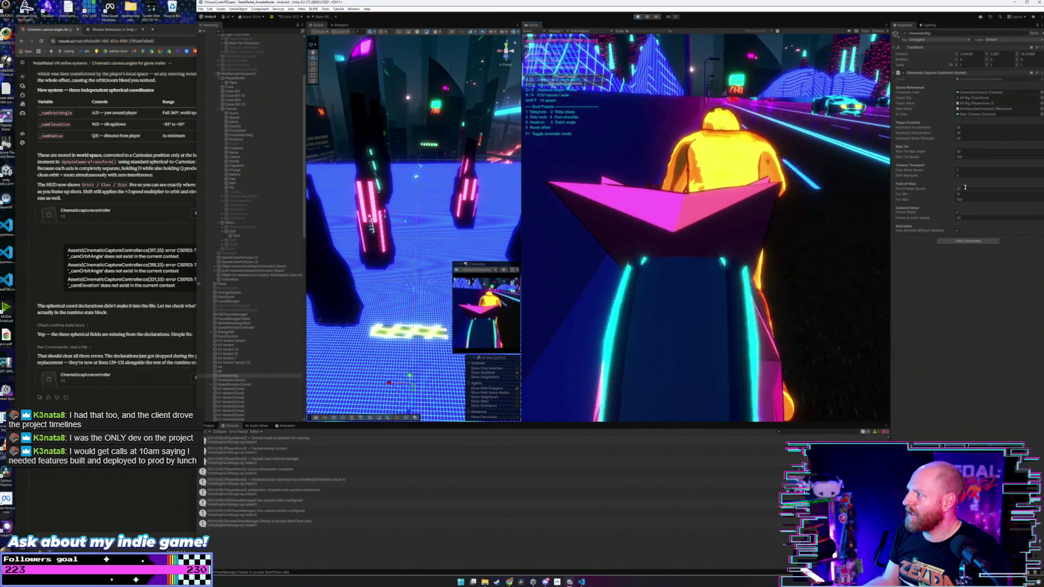
{"action": "left_click", "coordinate": [974, 169]}
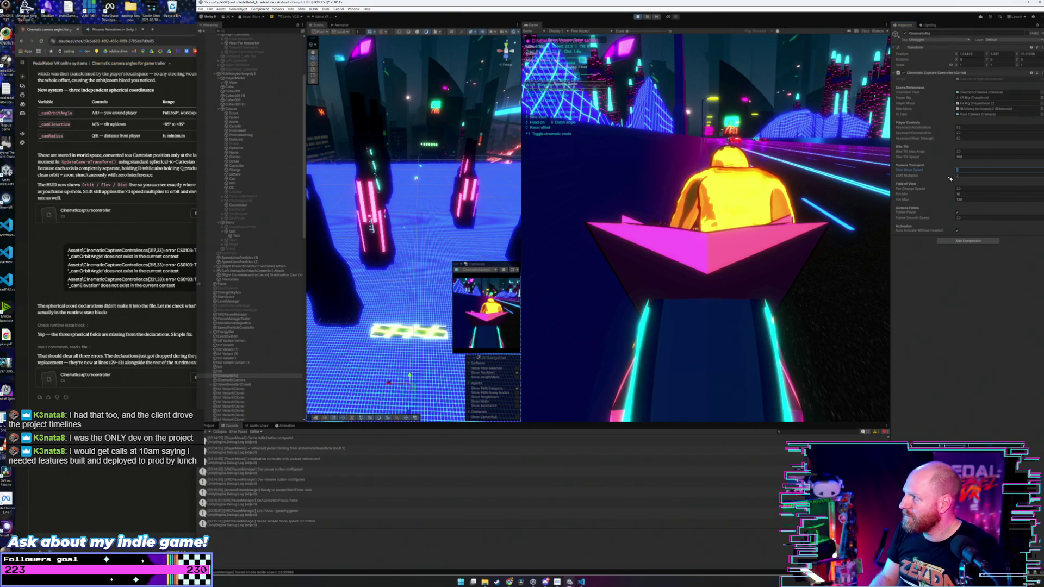
{"action": "type", "text": "10"}
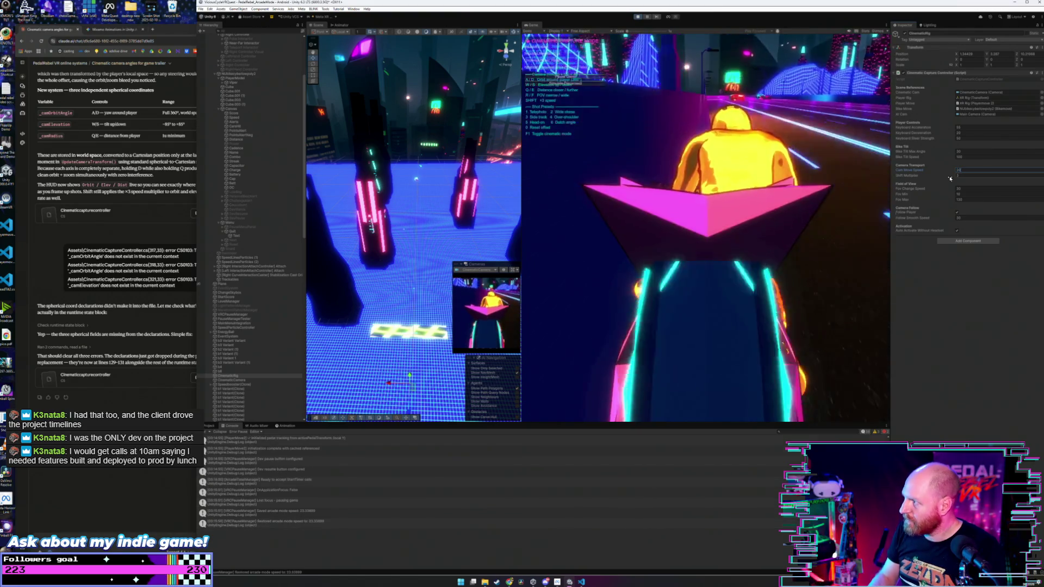
{"action": "left_click", "coordinate": [982, 218]}
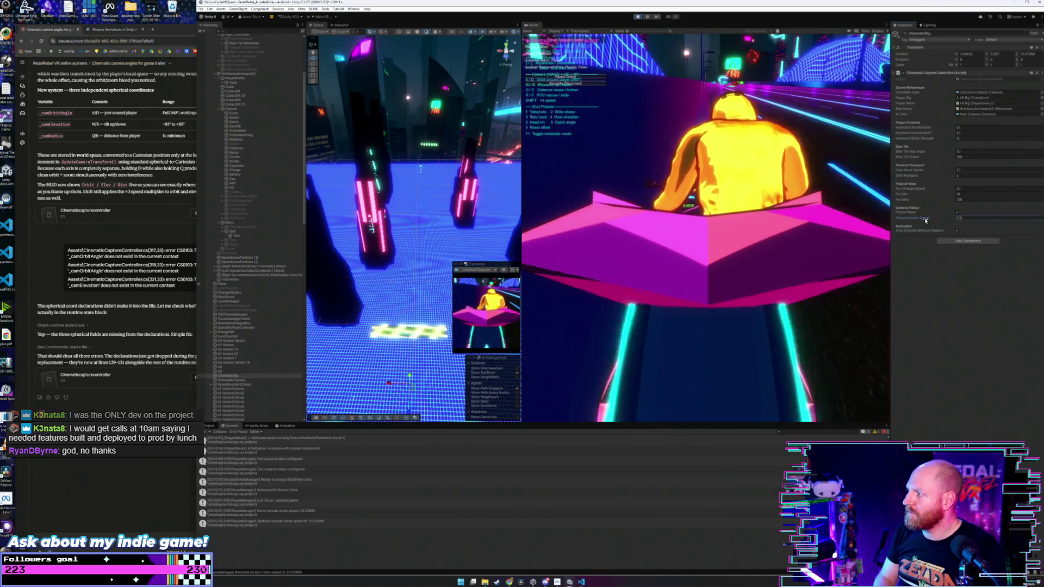
{"action": "left_click", "coordinate": [841, 135]}
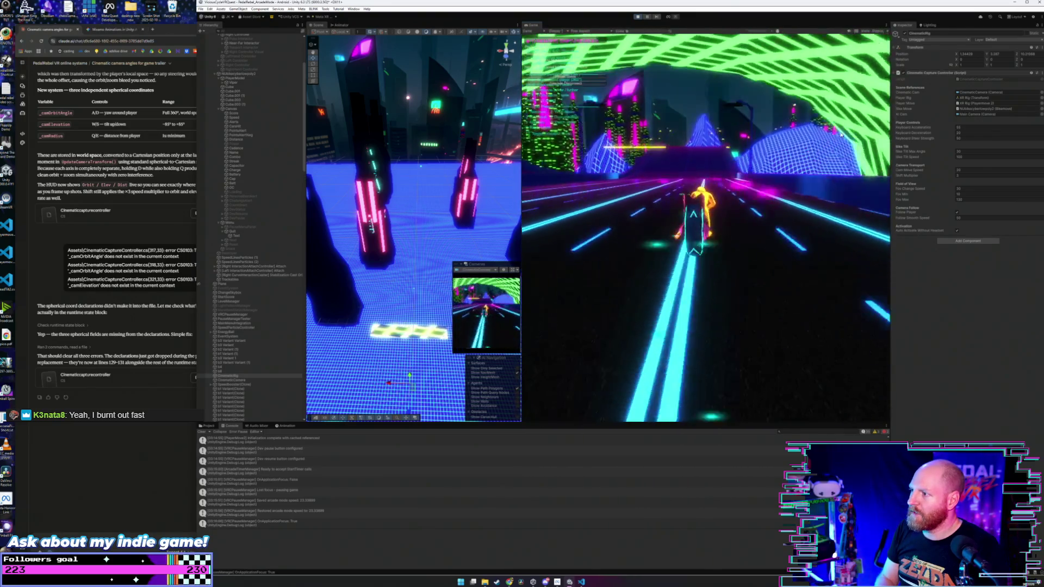
{"action": "key", "text": "F1"}
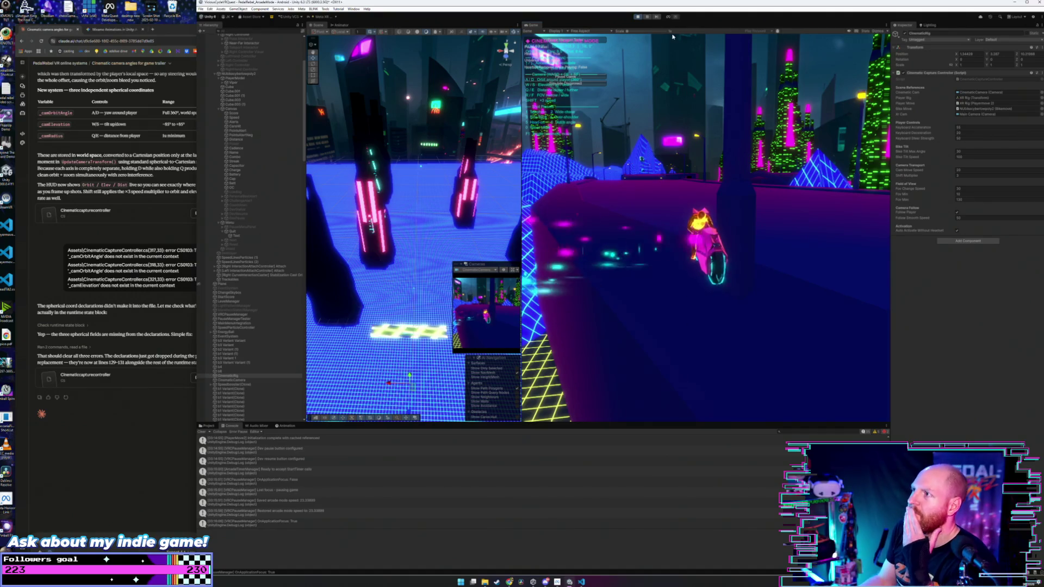
Stop the game, bring up the Claude chat with the controller code, and start typing a request.
{"action": "left_click", "coordinate": [636, 16]}
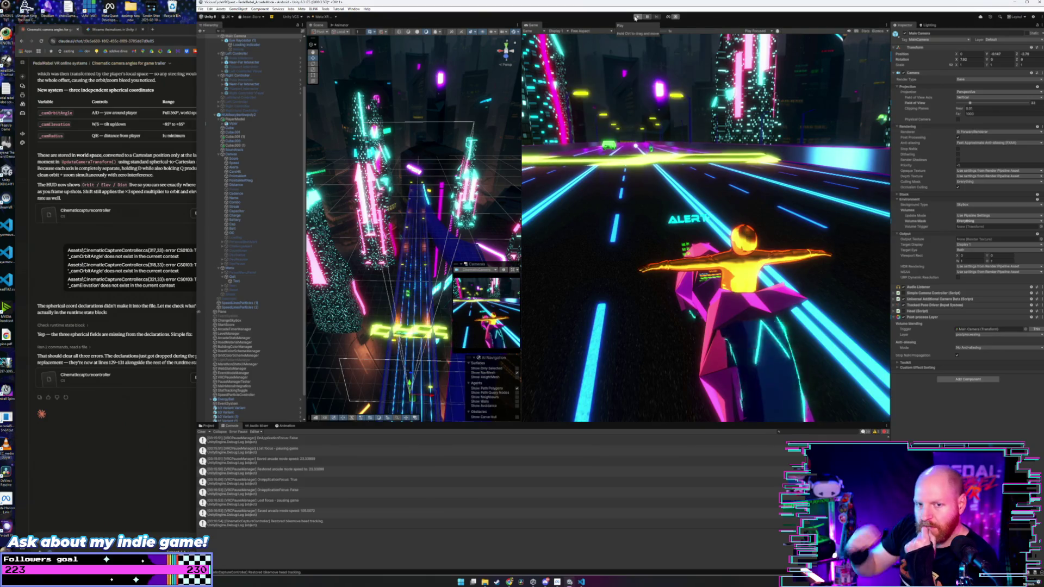
{"action": "left_click", "coordinate": [156, 451]}
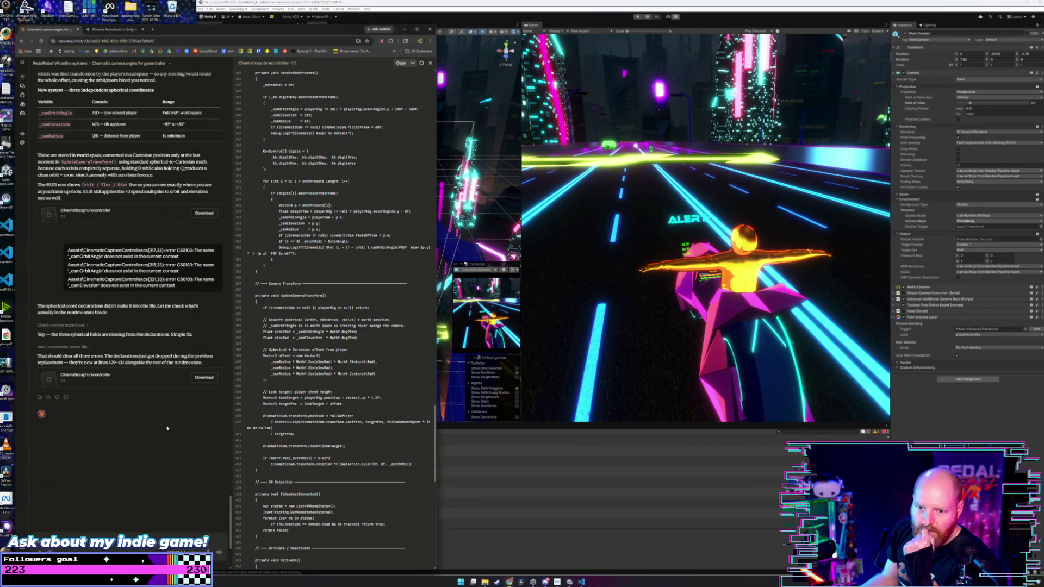
{"action": "scroll", "coordinate": [156, 450], "scroll_direction": "down", "scroll_amount": 3}
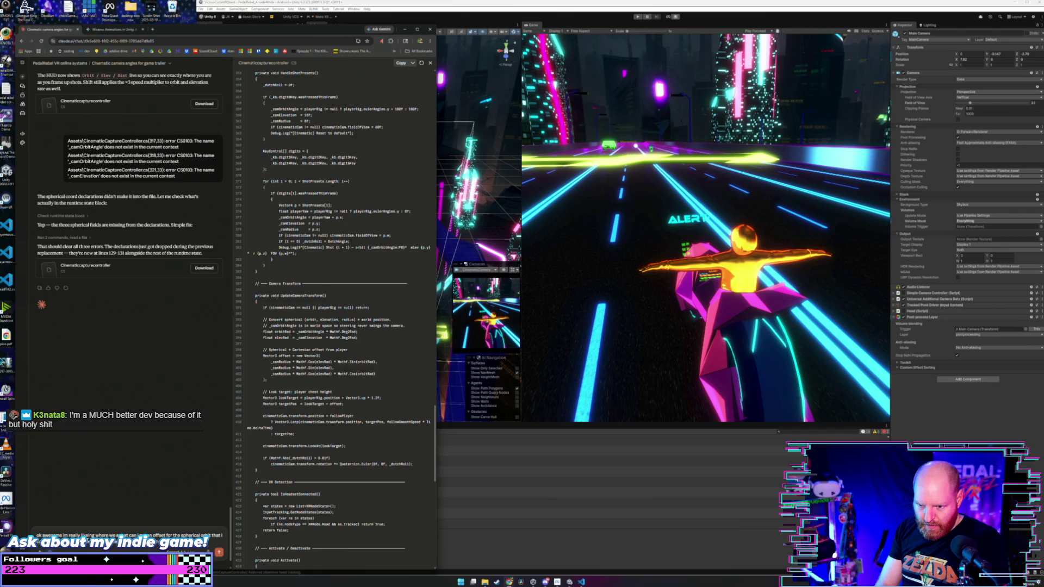
{"action": "type", "text": "e"}
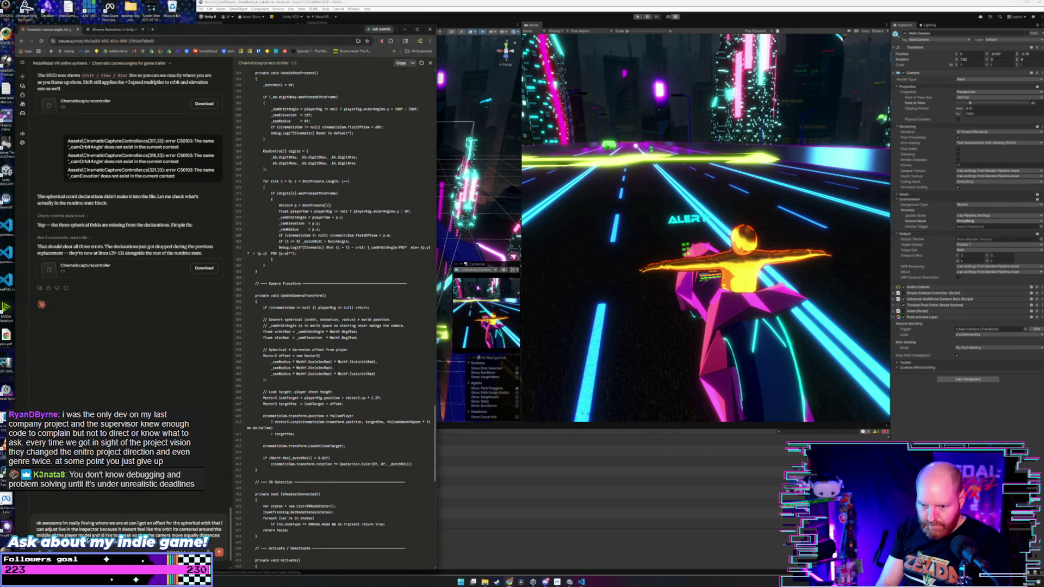
Draft a prompt asking for a live orbit pivot offset and Z/X speed controls with shift x3 boost.
{"action": "type", "text": "from the front and back of the bike model when orbiting."}
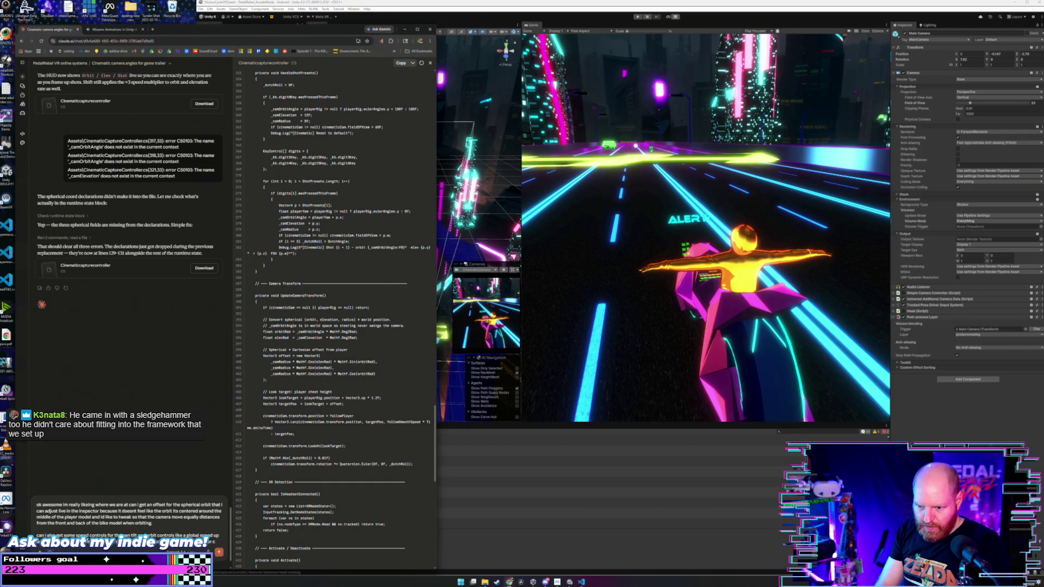
{"action": "type", "text": "nge"}
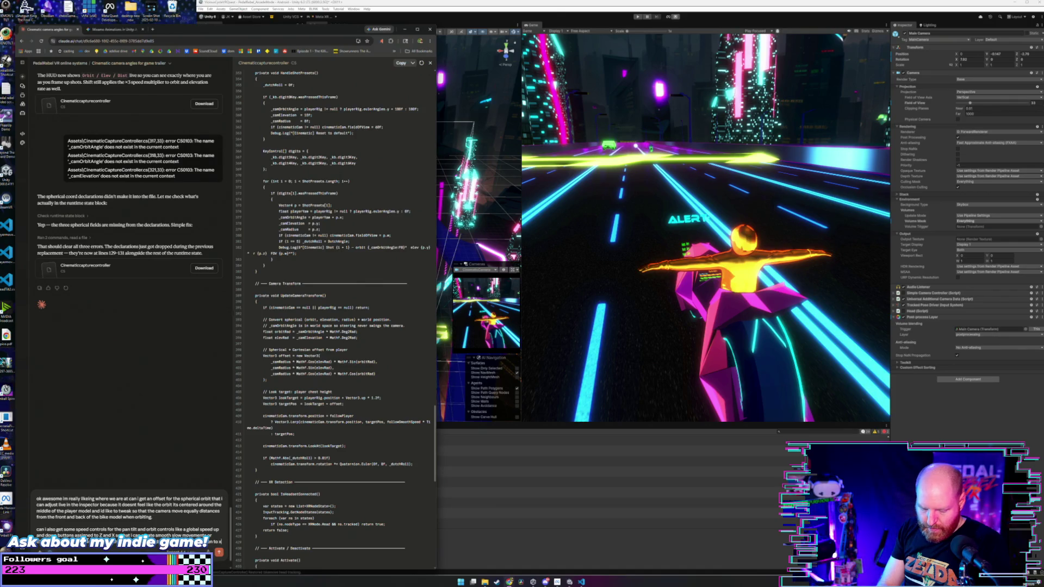
Send the prompt, collapse the chat history list, and expand the commands Claude ran.
{"action": "type", "text": "2 the"}
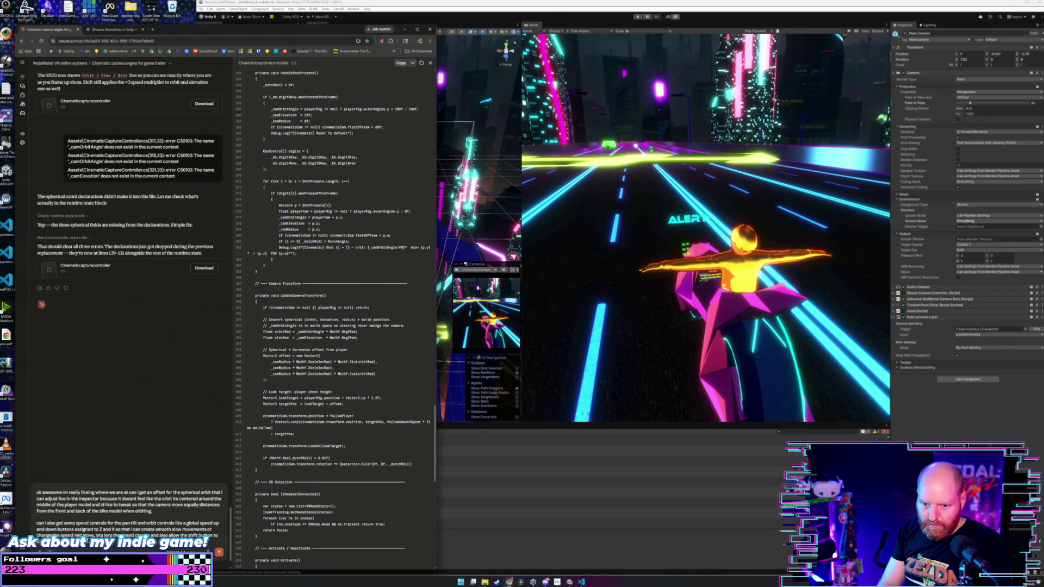
{"action": "key", "text": "Return"}
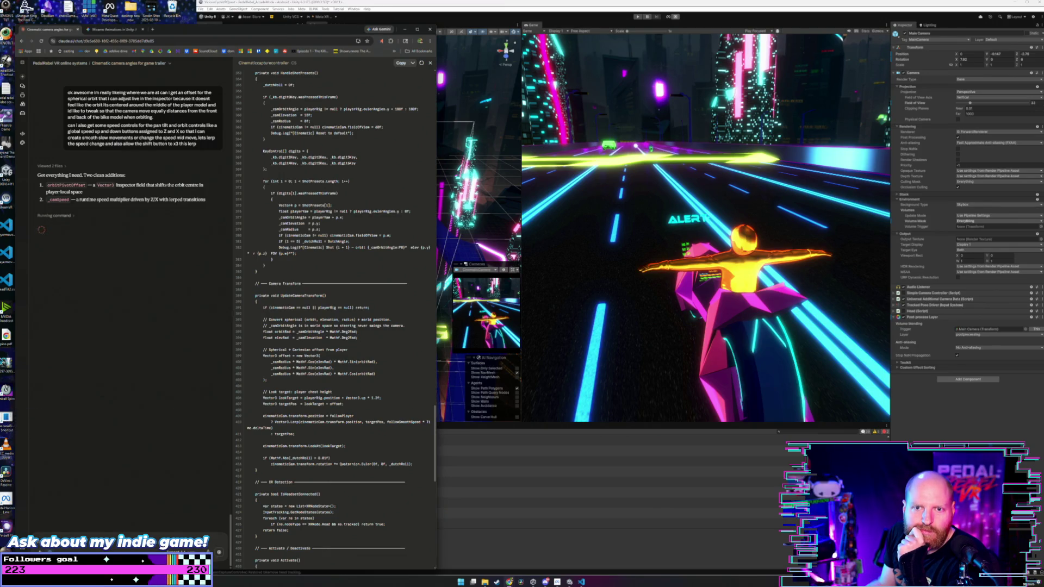
{"action": "mouse_move", "coordinate": [25, 212]}
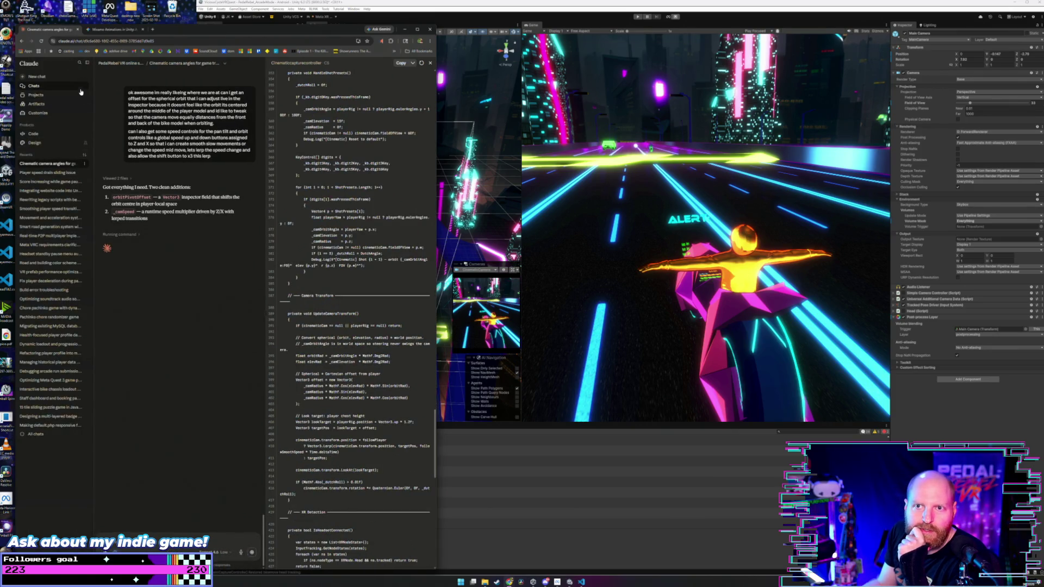
{"action": "left_click", "coordinate": [88, 63]}
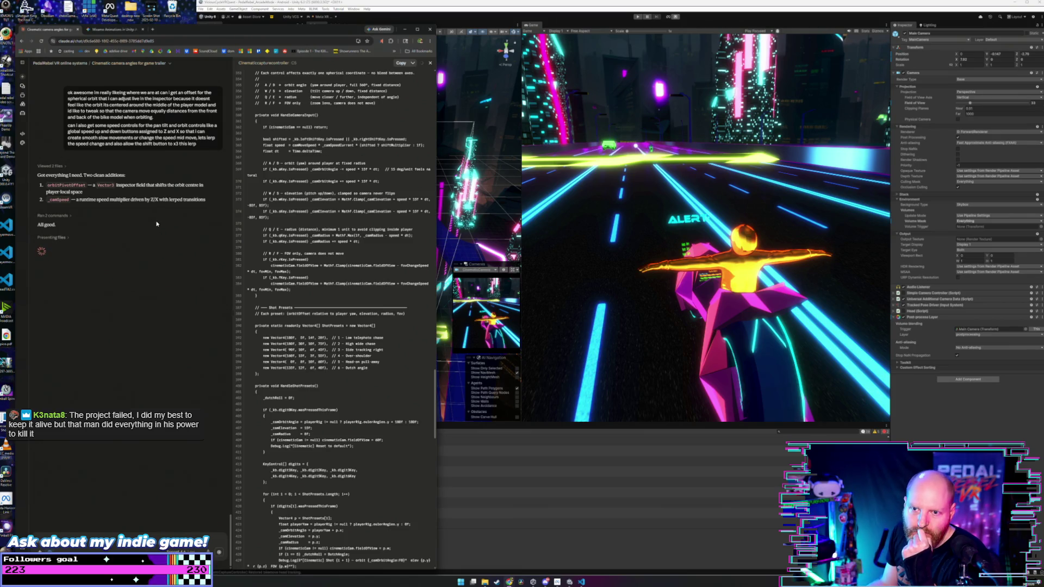
{"action": "left_click", "coordinate": [59, 216]}
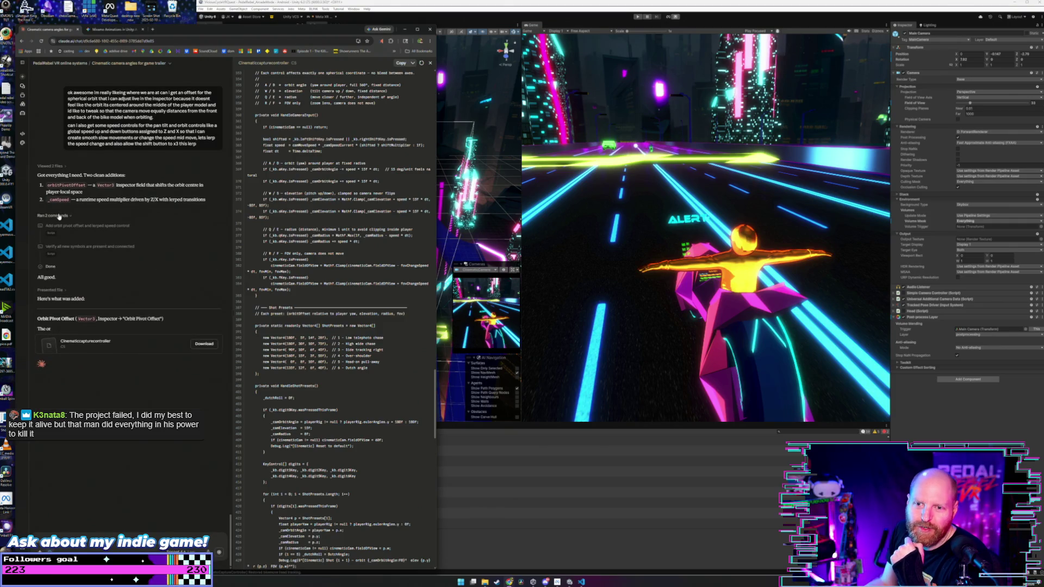
Collapse the 'Ran 2 commands' details and scroll to the Cam Speed Max, Step and Lerp Rate table.
{"action": "left_click", "coordinate": [59, 216]}
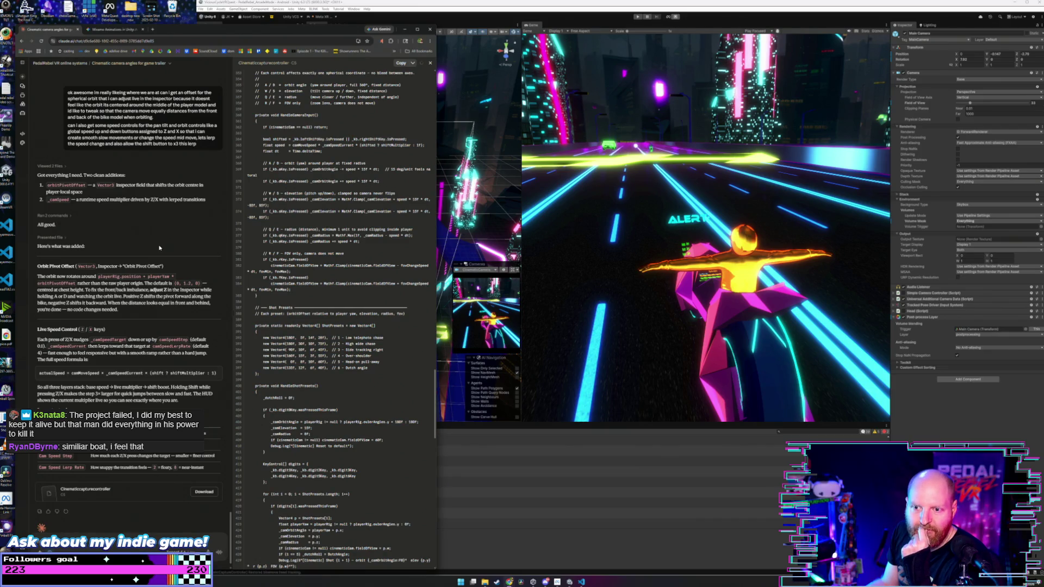
{"action": "scroll", "coordinate": [159, 248], "scroll_direction": "down", "scroll_amount": 1}
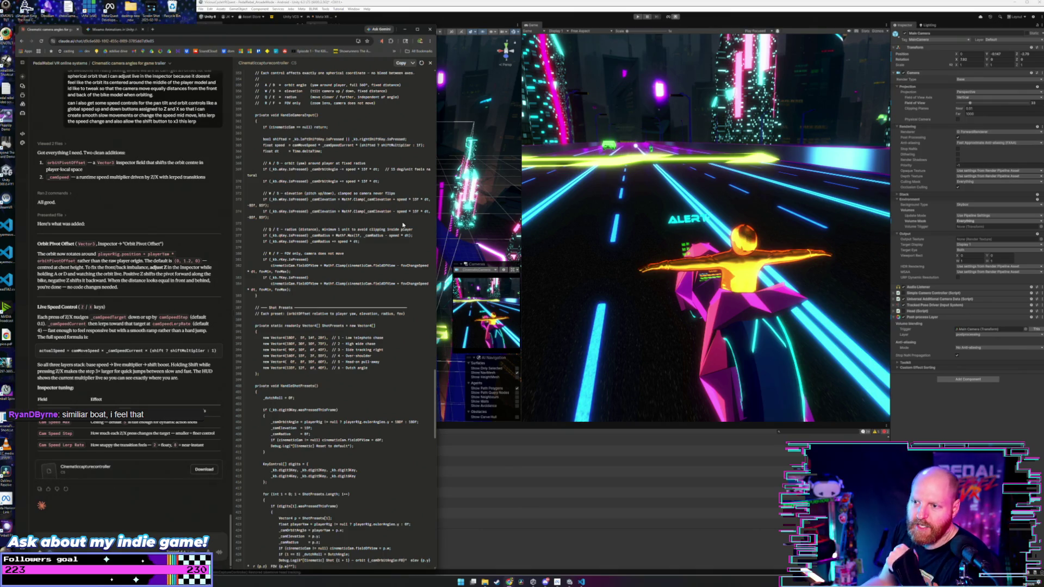
Replace the CinematicCaptureController script with Claude's updated code and save it so Unity recompiles.
{"action": "left_click", "coordinate": [403, 64]}
{"action": "left_click", "coordinate": [581, 581]}
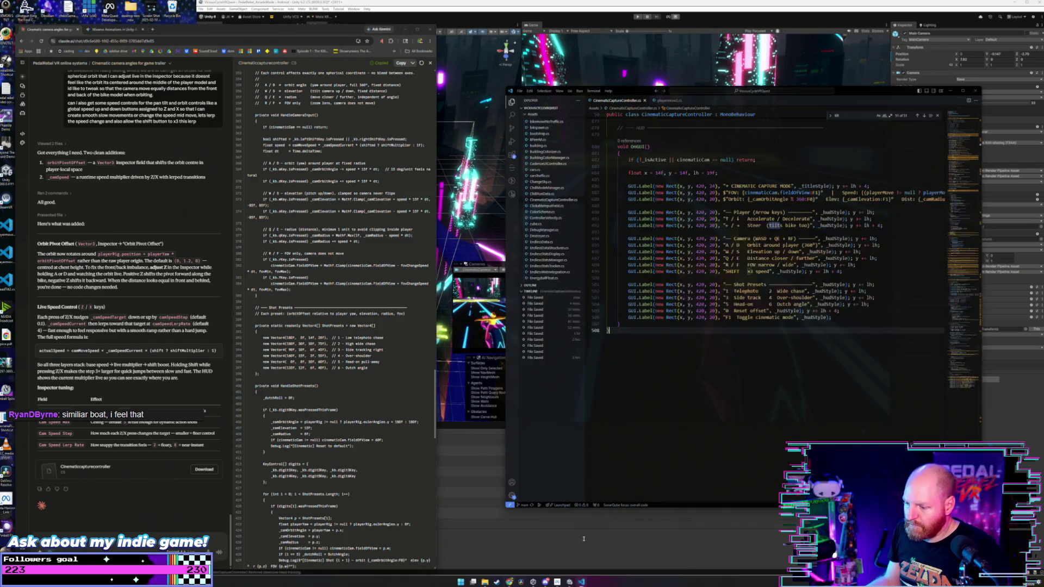
{"action": "key", "text": "ctrl+a"}
{"action": "key", "text": "ctrl+v"}
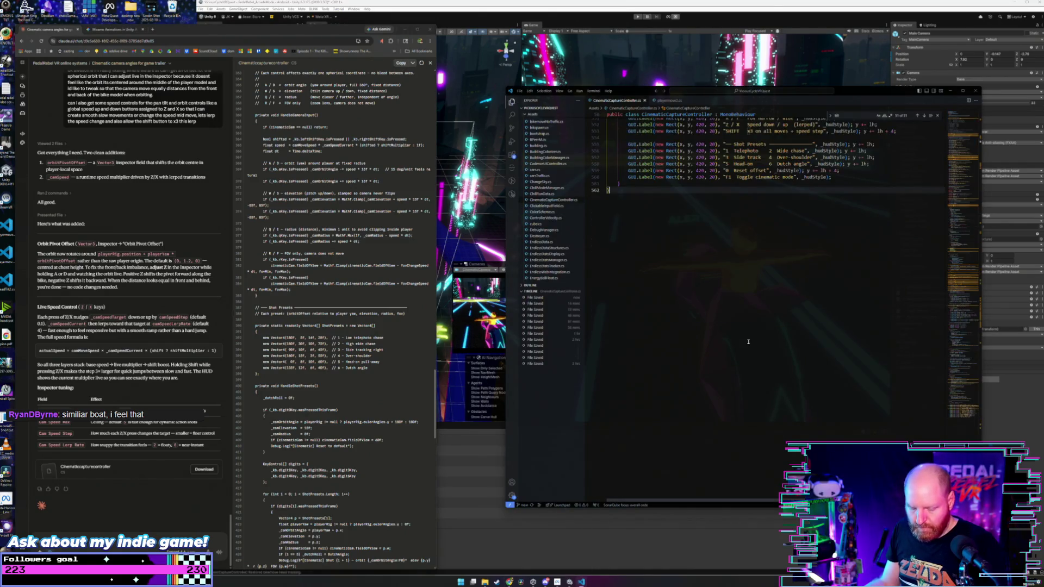
{"action": "key", "text": "ctrl+s"}
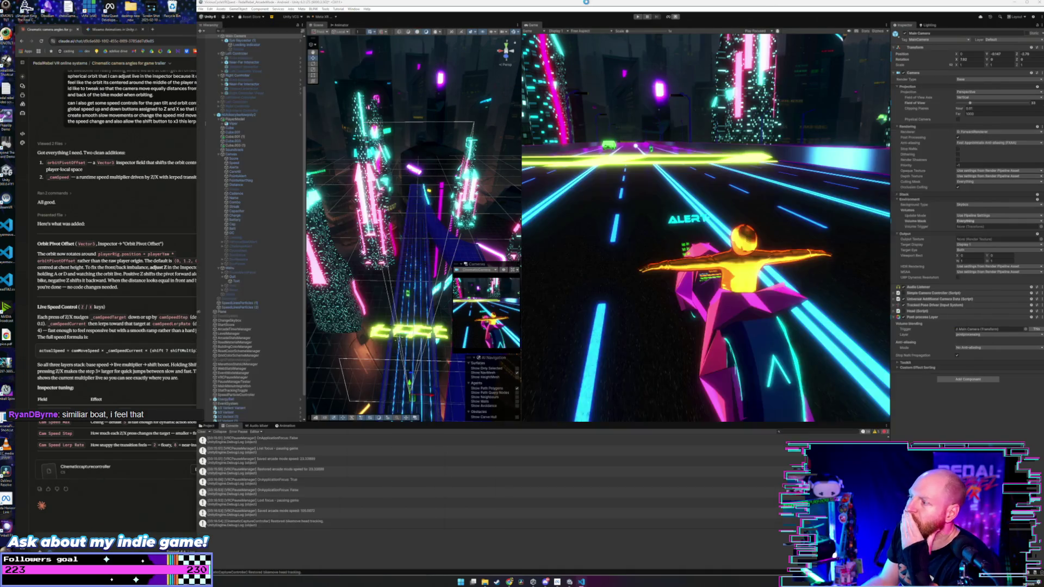
{"action": "left_click", "coordinate": [587, 2]}
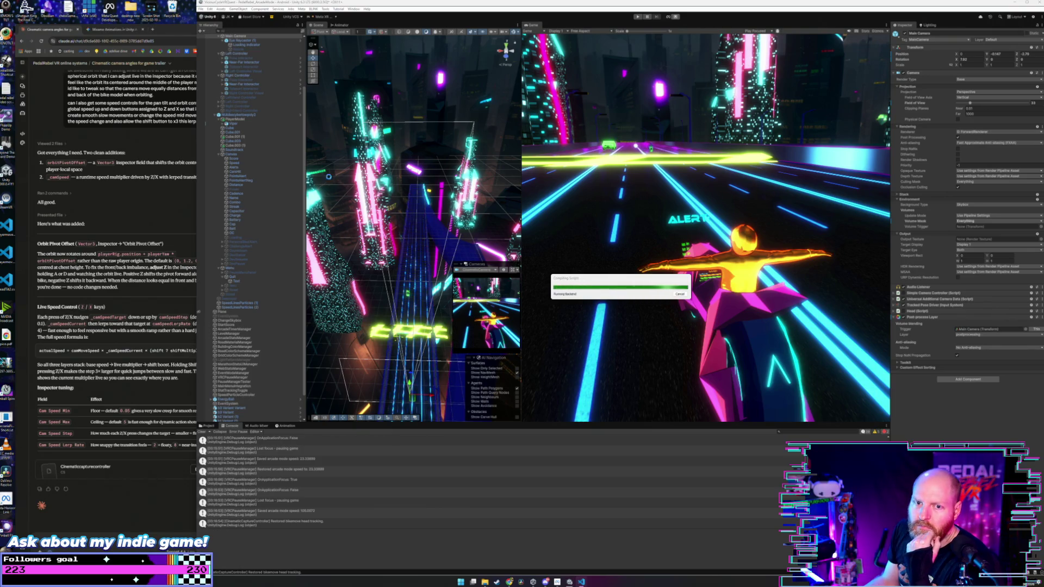
Switch between Claude's chat and Unity, opening and then closing Unity's File menu.
{"action": "left_click", "coordinate": [130, 223]}
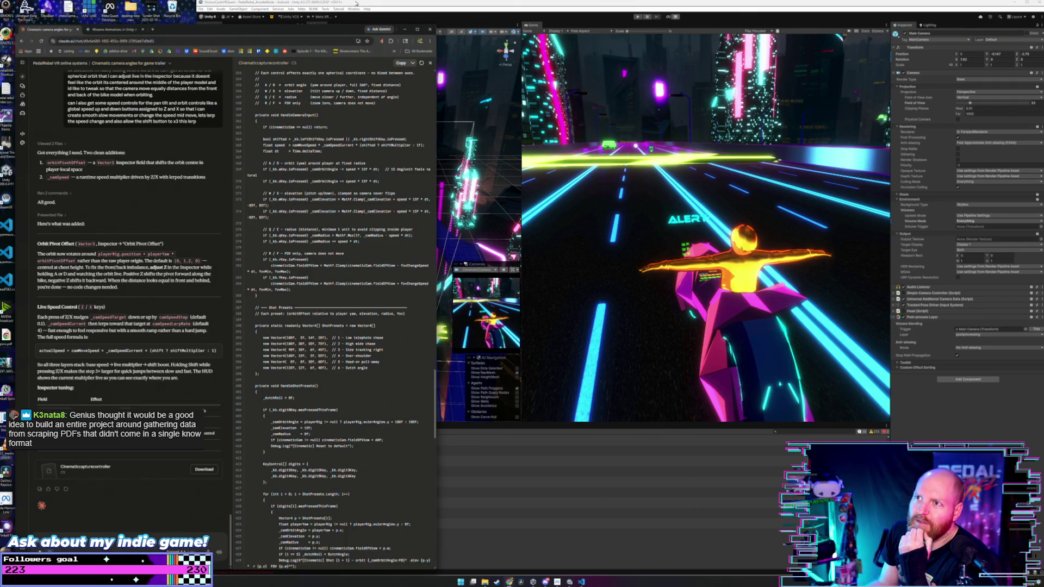
{"action": "left_click", "coordinate": [208, 10]}
{"action": "left_click", "coordinate": [201, 10]}
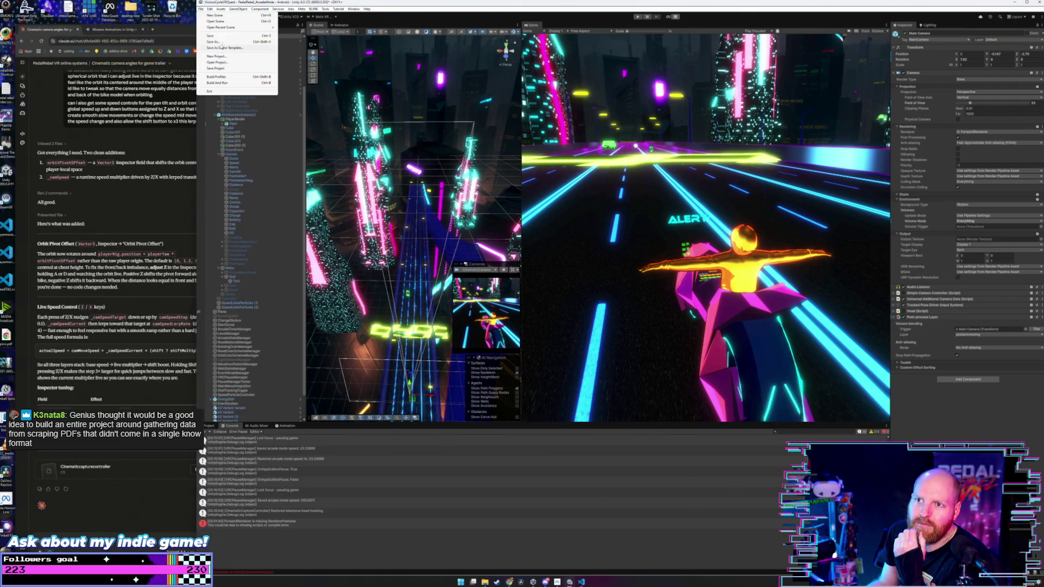
{"action": "left_click", "coordinate": [201, 10]}
{"action": "left_click", "coordinate": [201, 10]}
{"action": "left_click", "coordinate": [620, 62]}
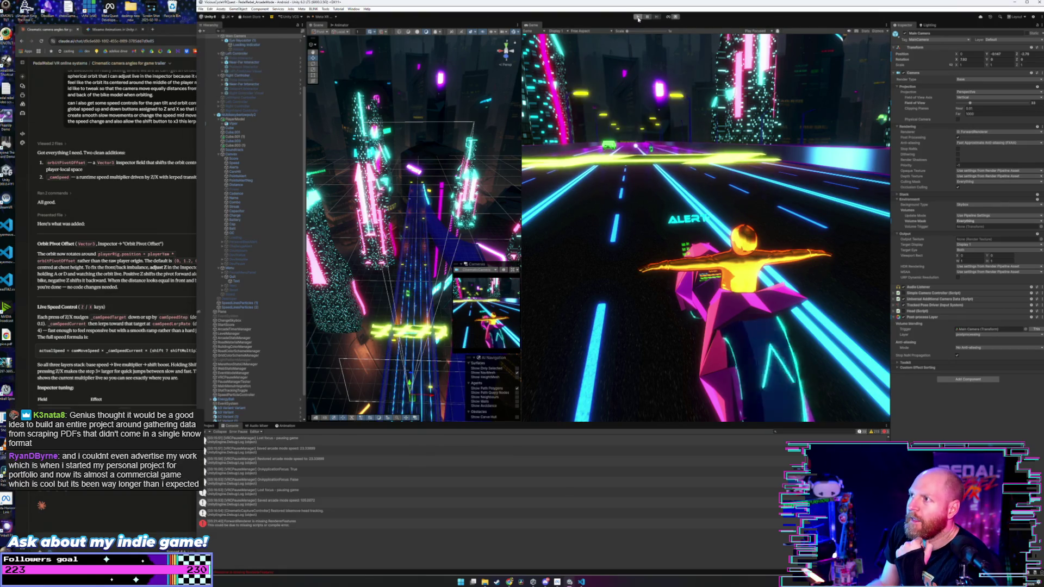
Enter Play mode with Ctrl+P to run the racing game under the cinematic orbit camera.
{"action": "key", "text": "ctrl+p"}
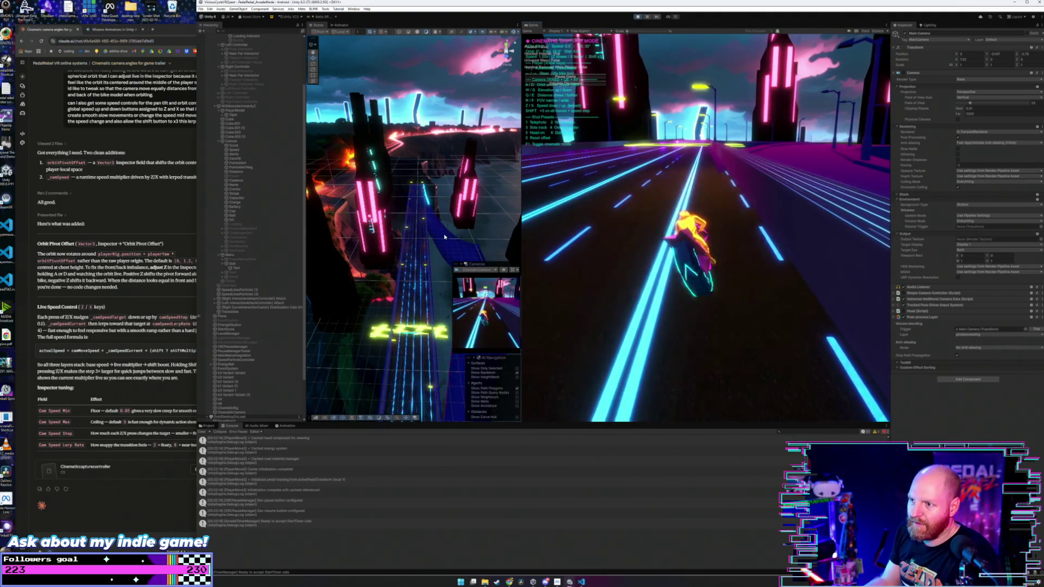
Tilt the scene toward the track, inspect Capacitor and XR Rig, then pause the game.
{"action": "left_click_drag", "start_coordinate": [444, 236], "coordinate": [440, 324]}
{"action": "left_click", "coordinate": [619, 213]}
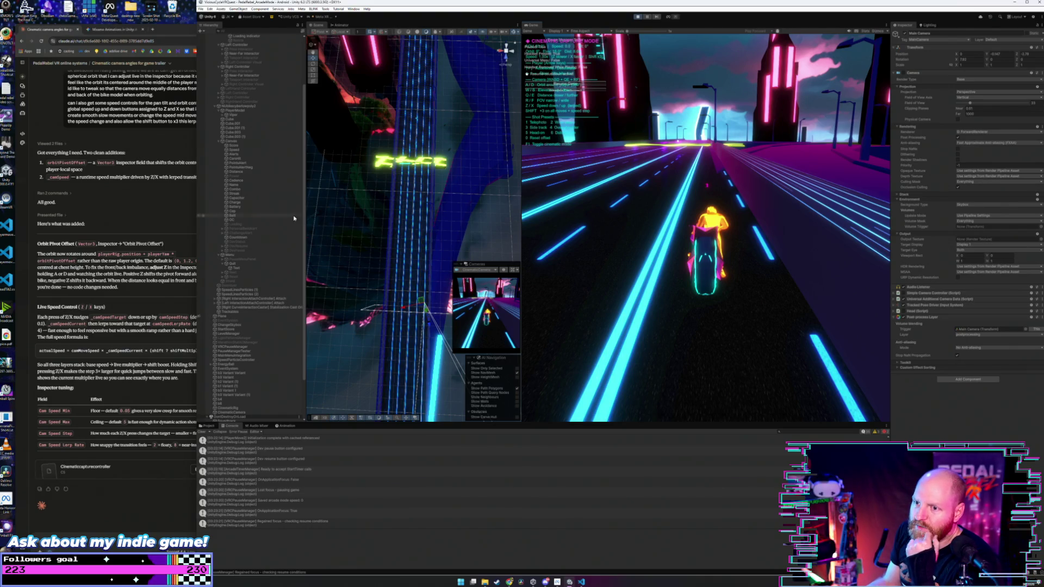
{"action": "left_click", "coordinate": [235, 198]}
{"action": "scroll", "coordinate": [262, 176], "scroll_direction": "up", "scroll_amount": 3}
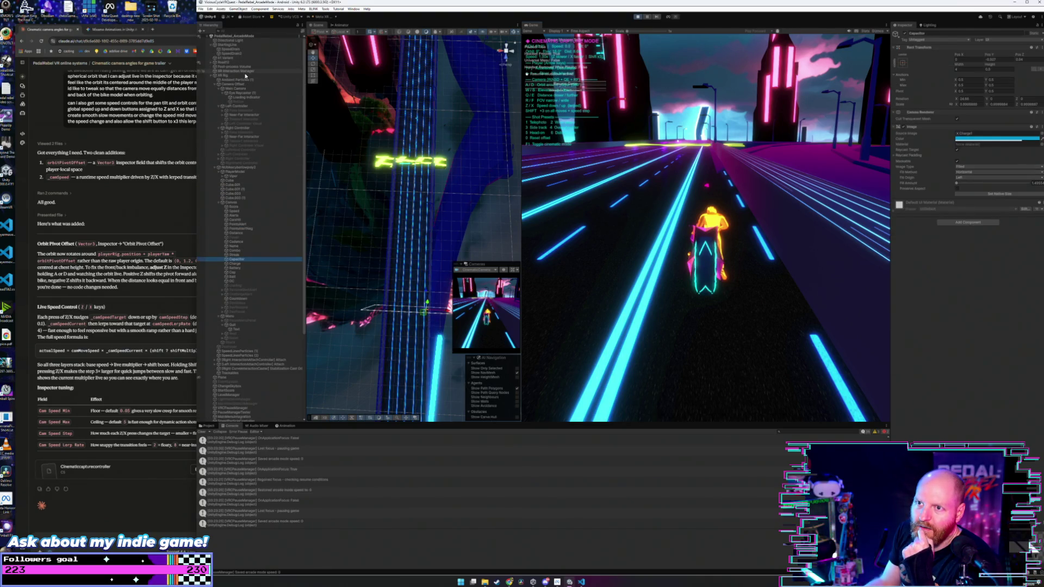
{"action": "left_click", "coordinate": [245, 75]}
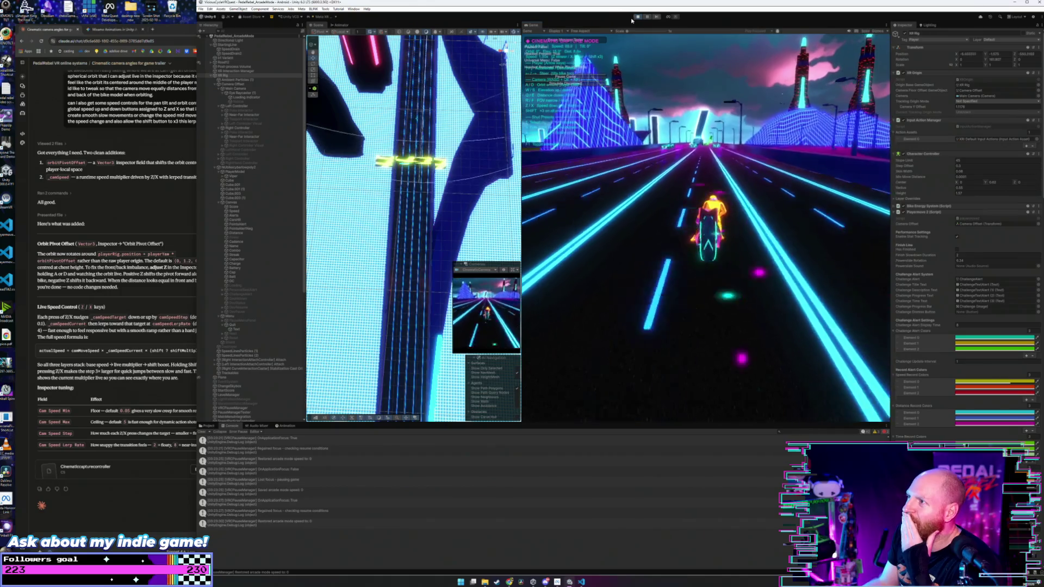
{"action": "left_click", "coordinate": [513, 199]}
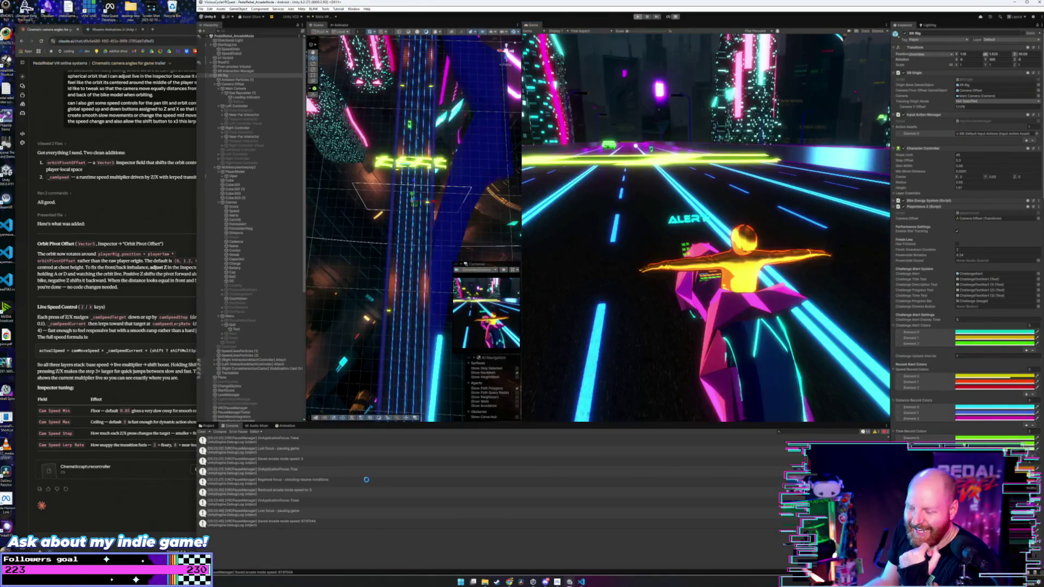
{"action": "left_click", "coordinate": [582, 582]}
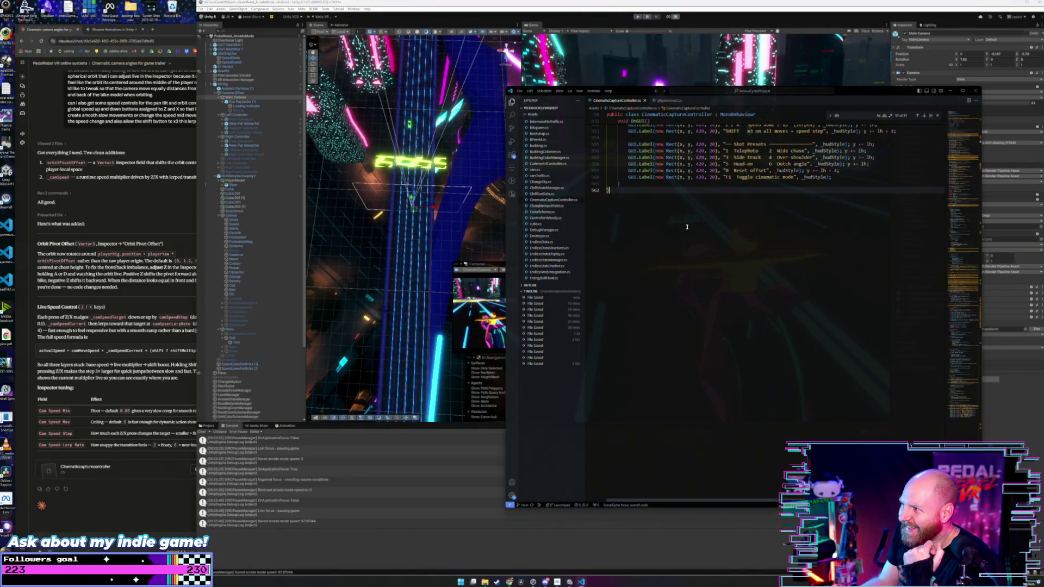
Search the CinematicCaptureController script for 'xr'.
{"action": "scroll", "coordinate": [817, 143], "scroll_direction": "up", "scroll_amount": 4}
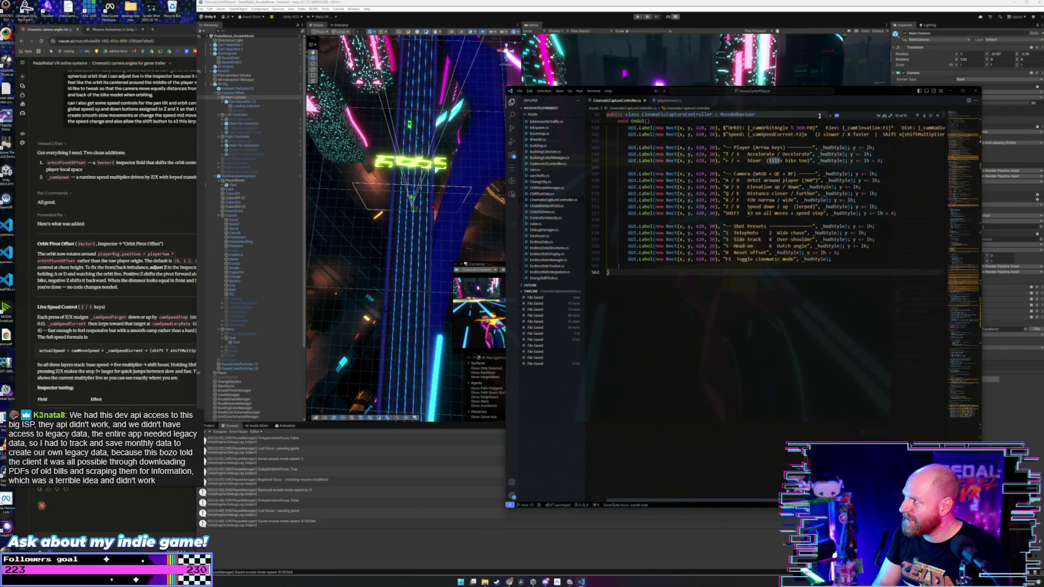
{"action": "type", "text": "xr"}
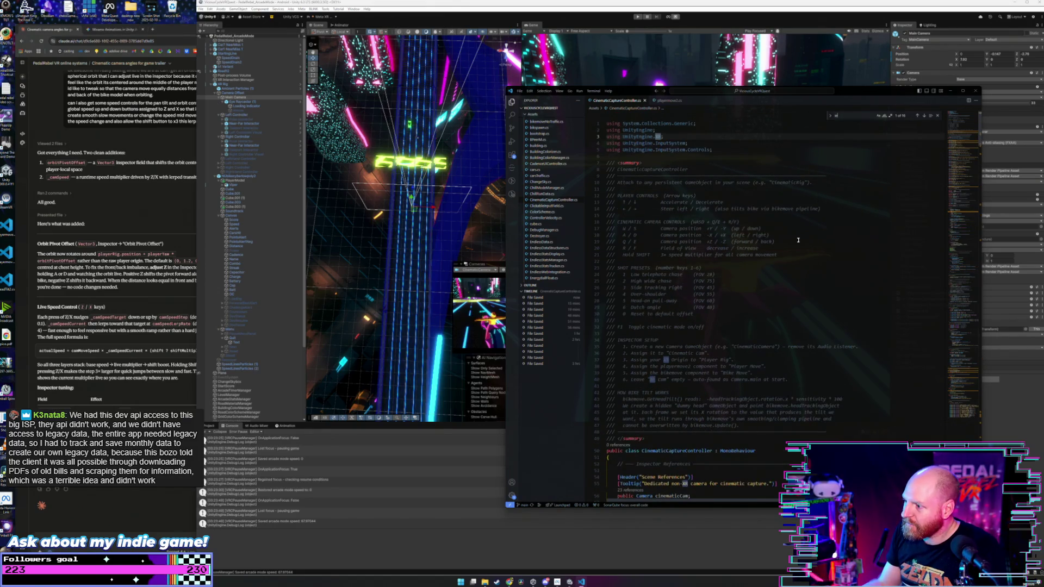
{"action": "scroll", "coordinate": [805, 245], "scroll_direction": "down", "scroll_amount": 5}
{"action": "scroll", "coordinate": [797, 242], "scroll_direction": "down", "scroll_amount": 3}
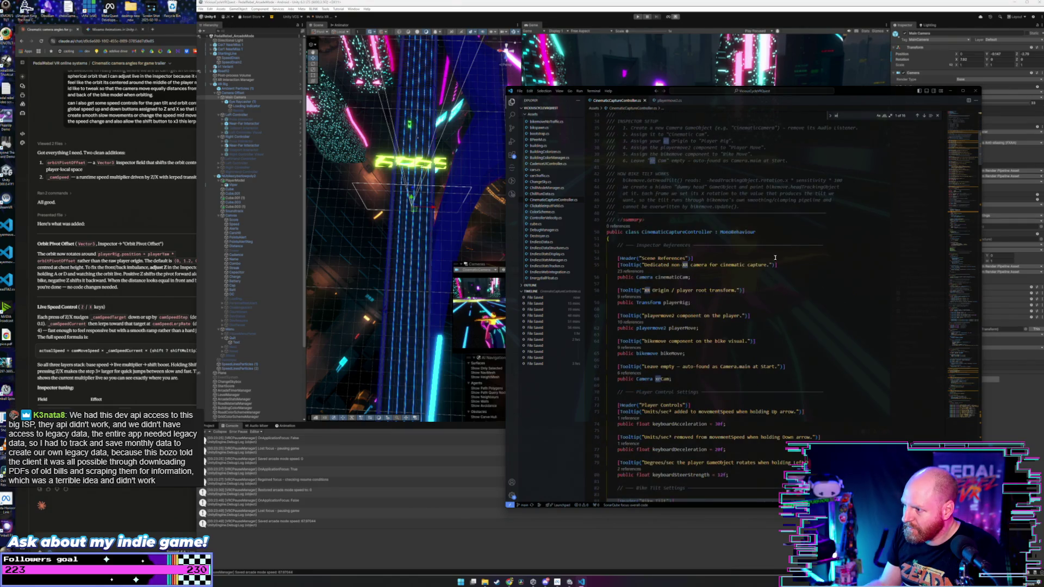
Step through the playerRig matches from its line-59 declaration through lines 406, 423 and 438.
{"action": "left_click", "coordinate": [713, 301]}
{"action": "type", "text": "player"}
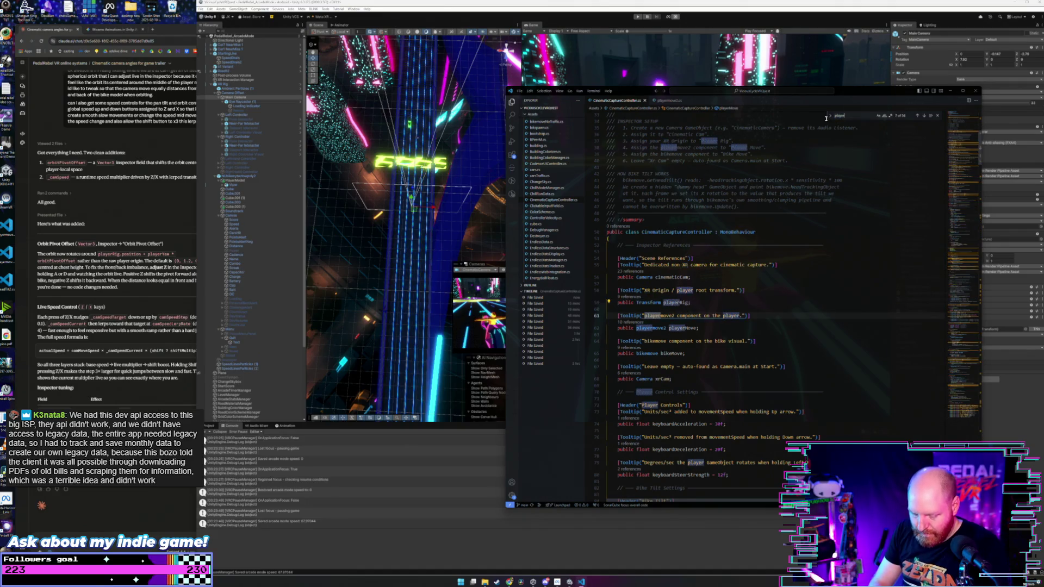
{"action": "key", "text": "Return"}
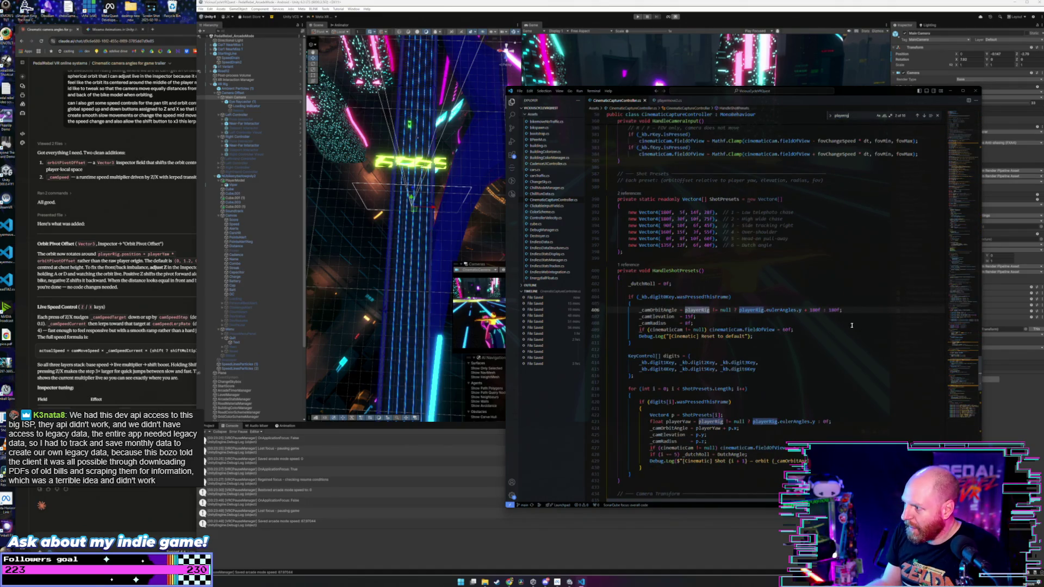
{"action": "left_click", "coordinate": [853, 310]}
{"action": "scroll", "coordinate": [855, 310], "scroll_direction": "down", "scroll_amount": 1}
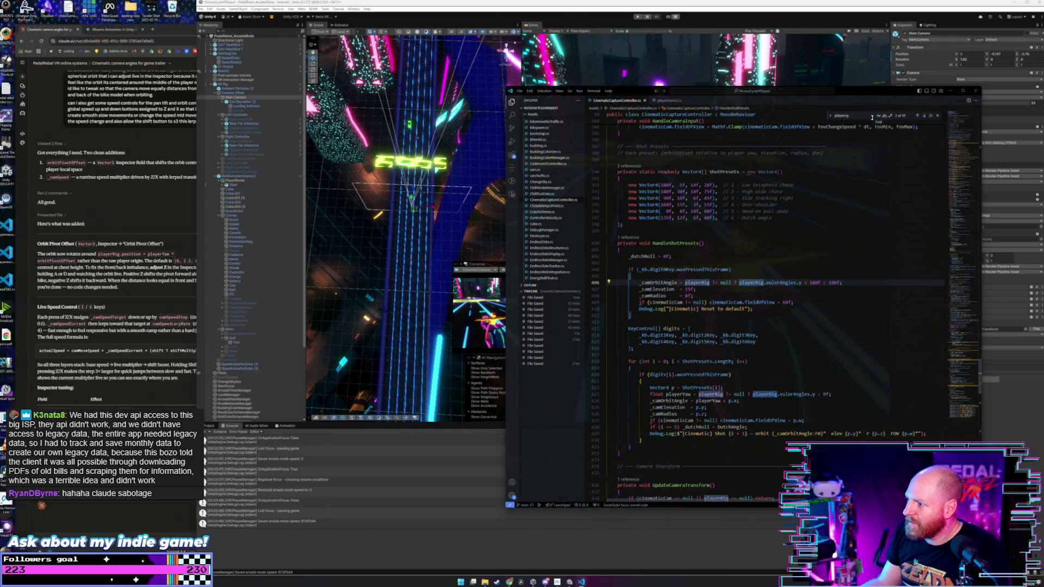
{"action": "left_click", "coordinate": [919, 118]}
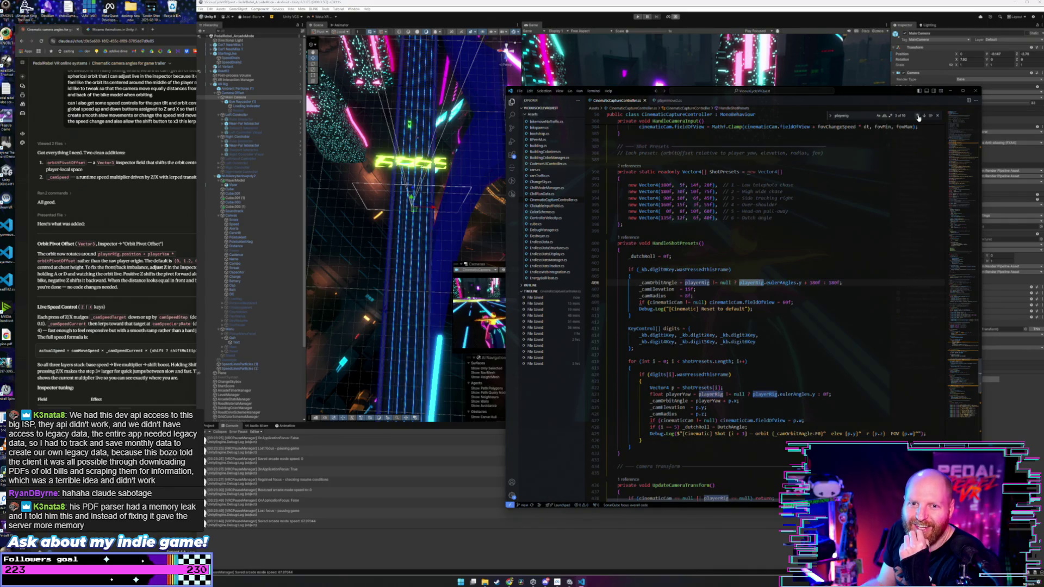
{"action": "left_click", "coordinate": [919, 118]}
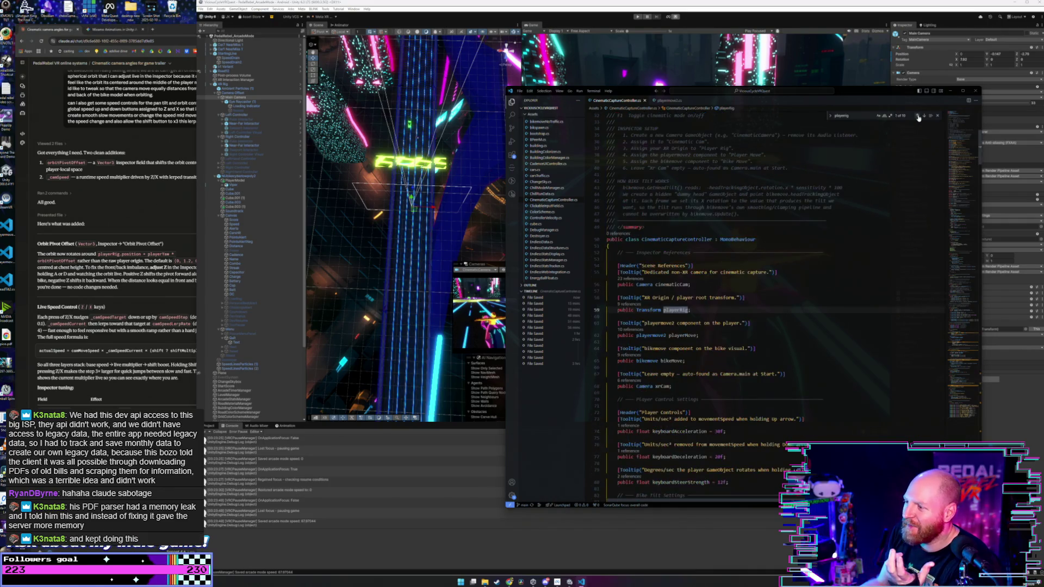
{"action": "scroll", "coordinate": [924, 118], "scroll_direction": "up", "scroll_amount": 1}
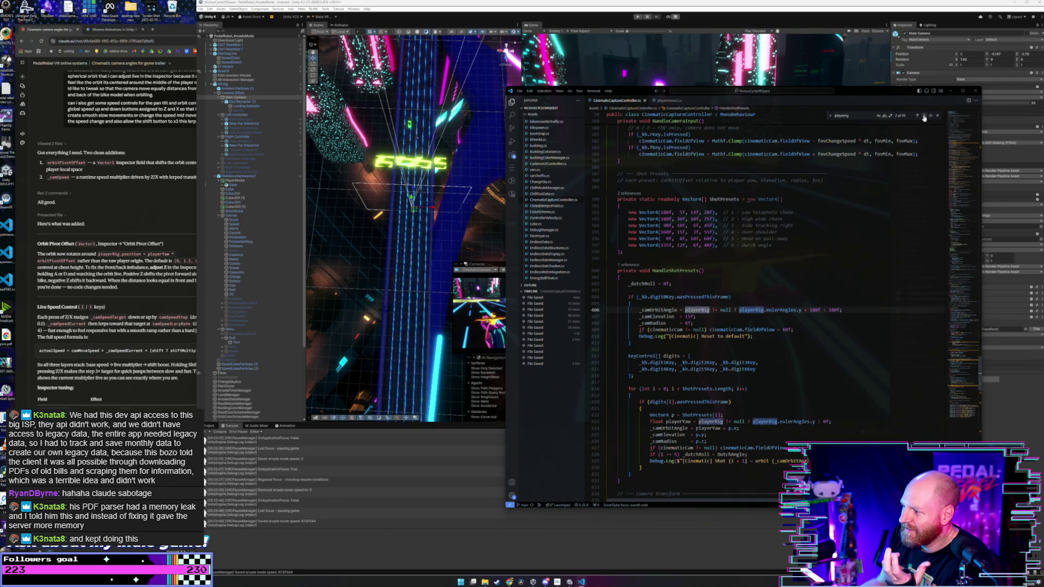
{"action": "left_click", "coordinate": [924, 118]}
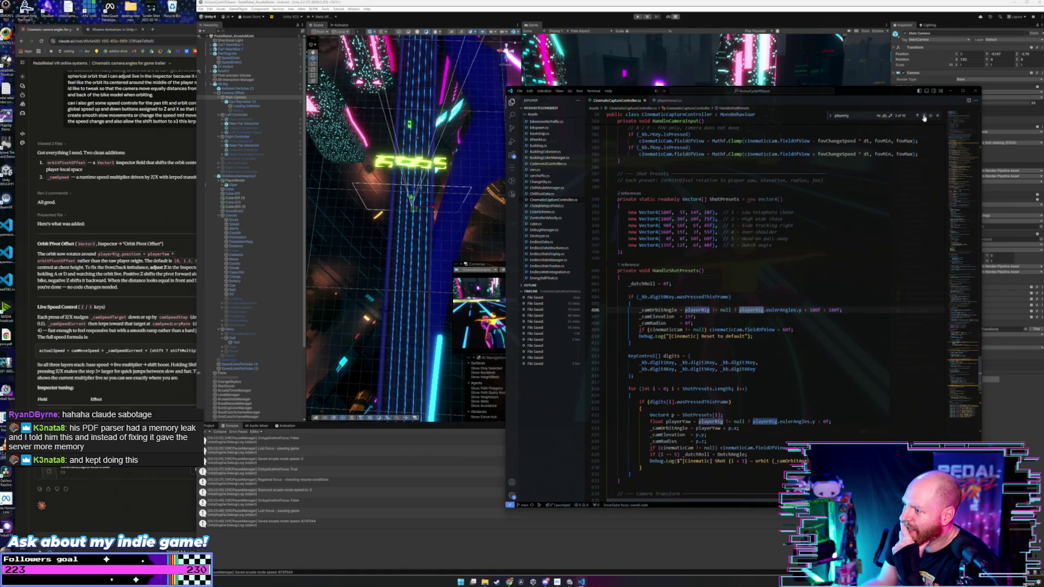
{"action": "left_click", "coordinate": [923, 118]}
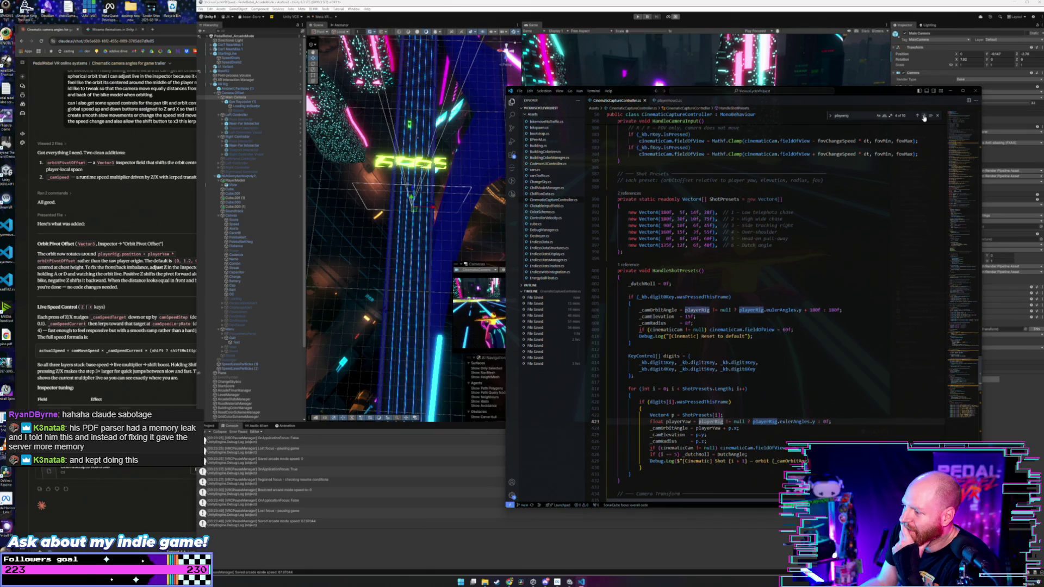
{"action": "left_click", "coordinate": [924, 118]}
{"action": "left_click", "coordinate": [924, 118]}
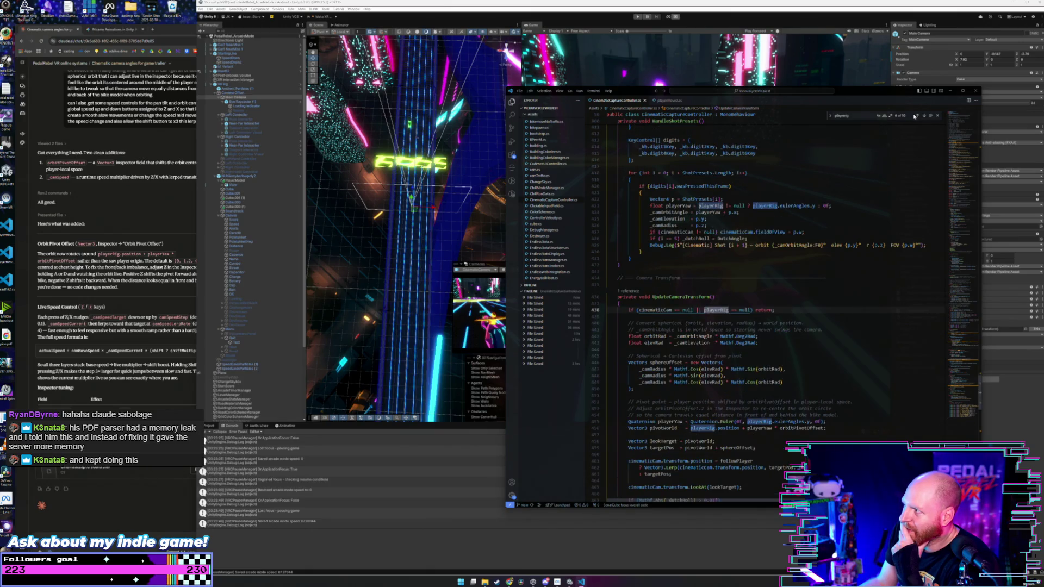
Step back through playerRig matches on lines 423, 406, 59 and 456, then return to Claude.
{"action": "left_click", "coordinate": [915, 116]}
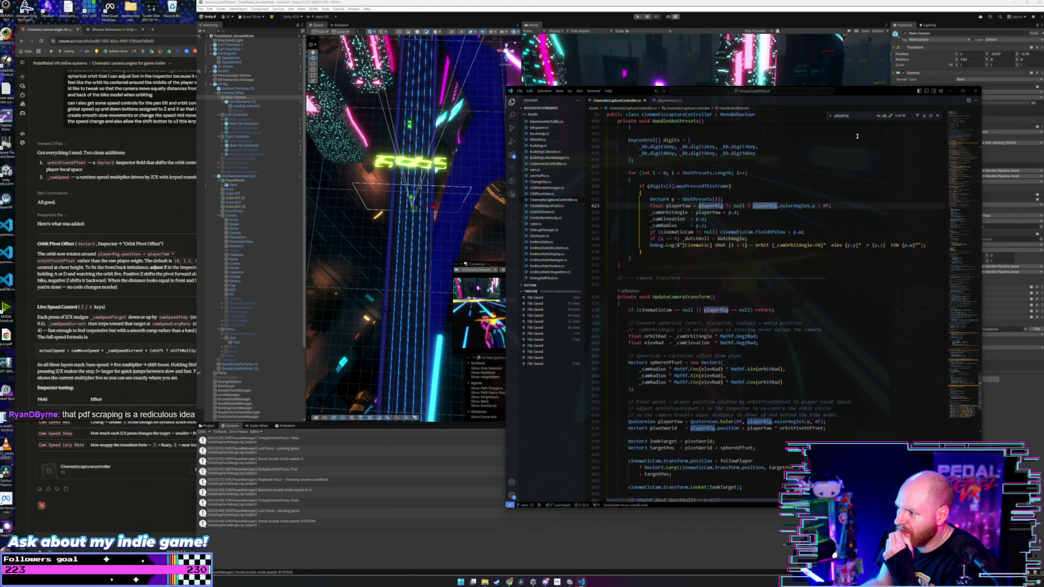
{"action": "left_click", "coordinate": [917, 119]}
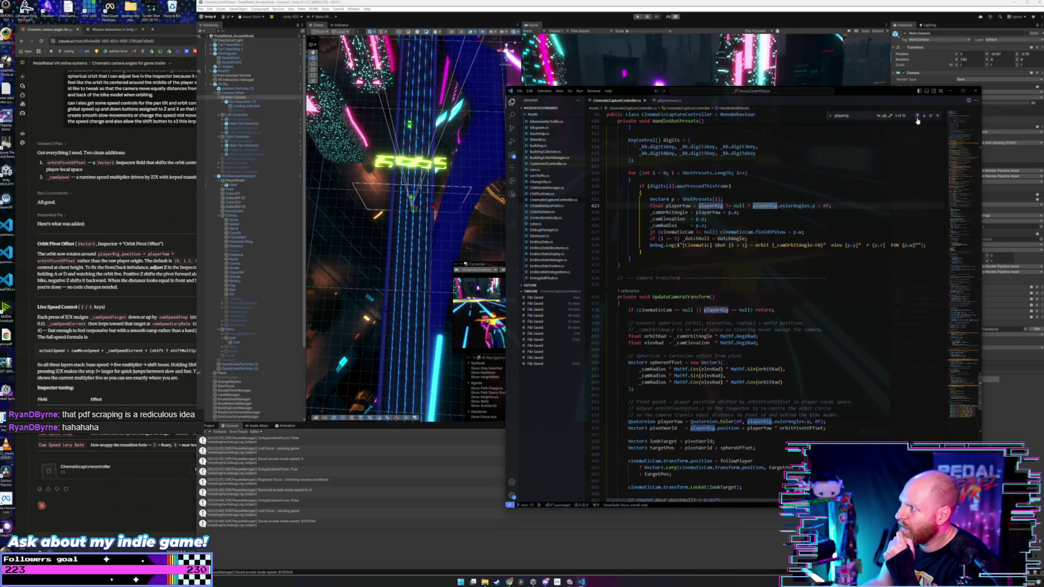
{"action": "left_click", "coordinate": [917, 119]}
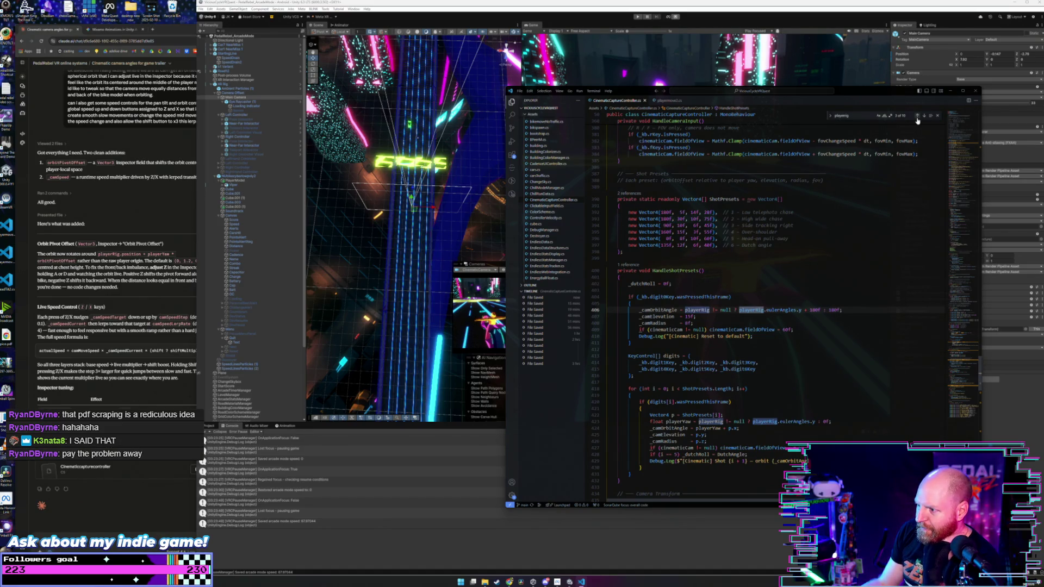
{"action": "left_click", "coordinate": [918, 119]}
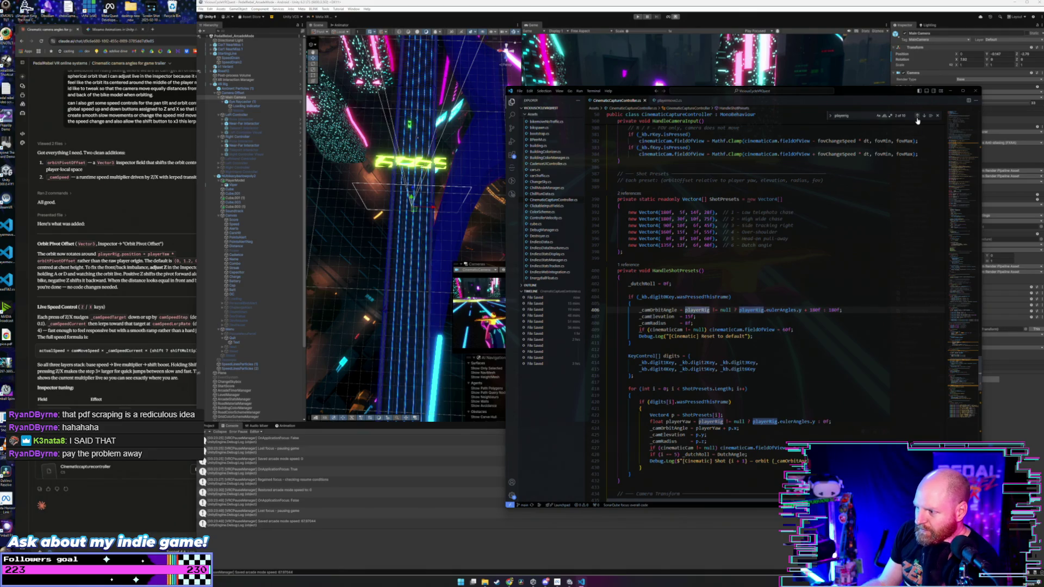
{"action": "left_click", "coordinate": [918, 116]}
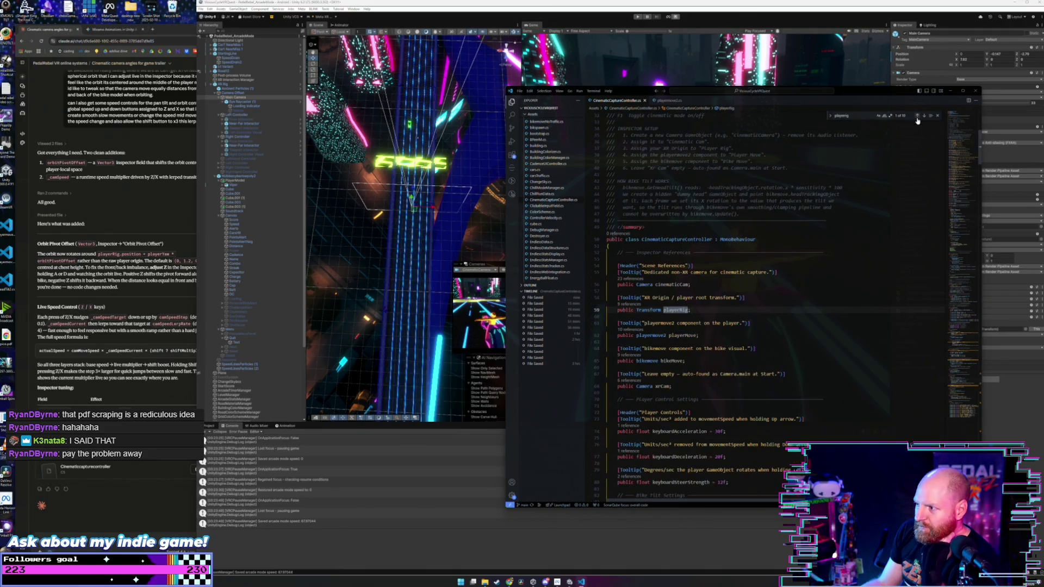
{"action": "left_click", "coordinate": [918, 117]}
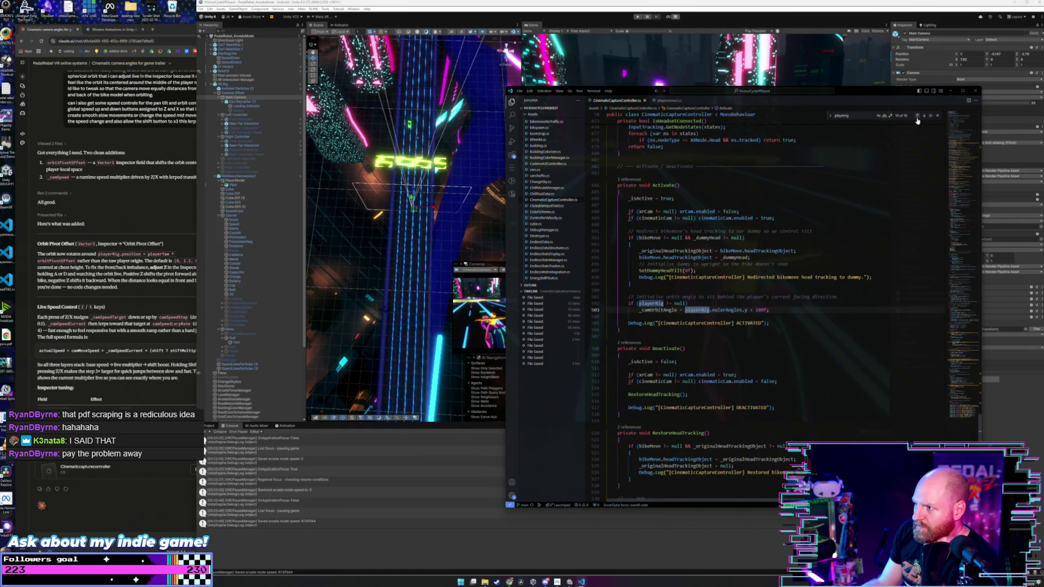
{"action": "left_click", "coordinate": [917, 117]}
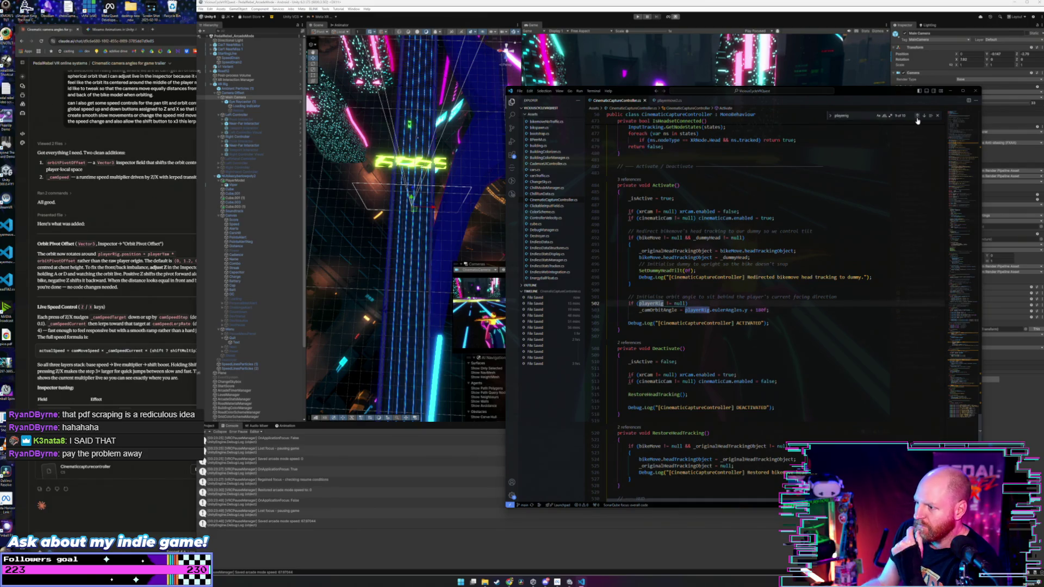
{"action": "left_click", "coordinate": [917, 117]}
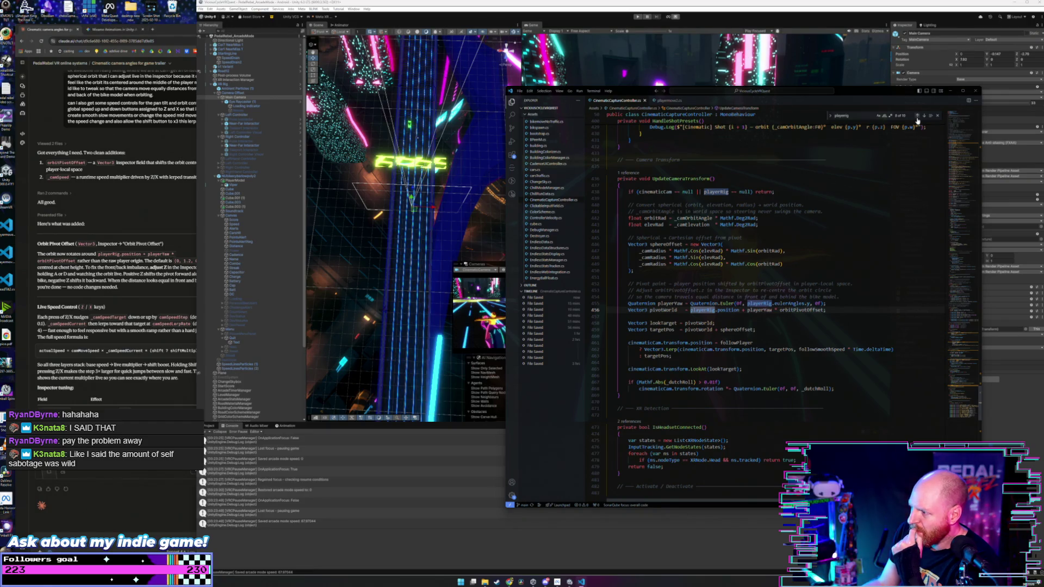
{"action": "left_click", "coordinate": [918, 116]}
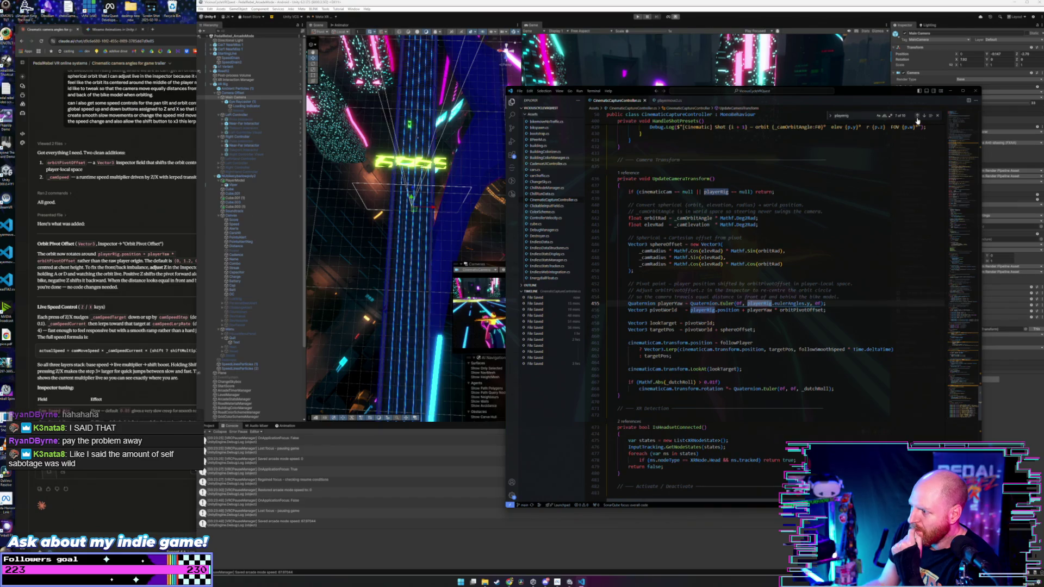
{"action": "left_click", "coordinate": [919, 116]}
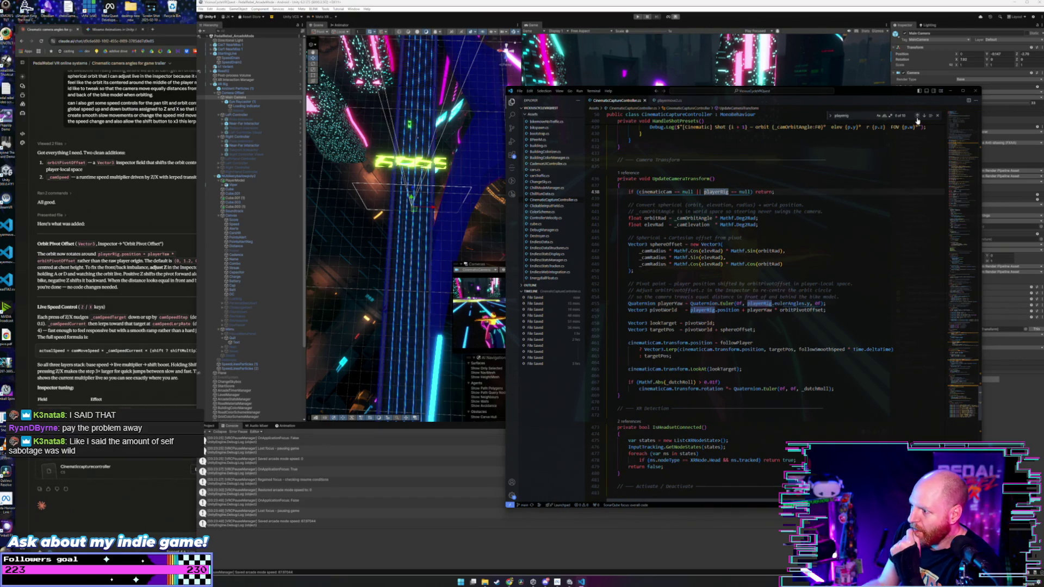
{"action": "left_click", "coordinate": [140, 513]}
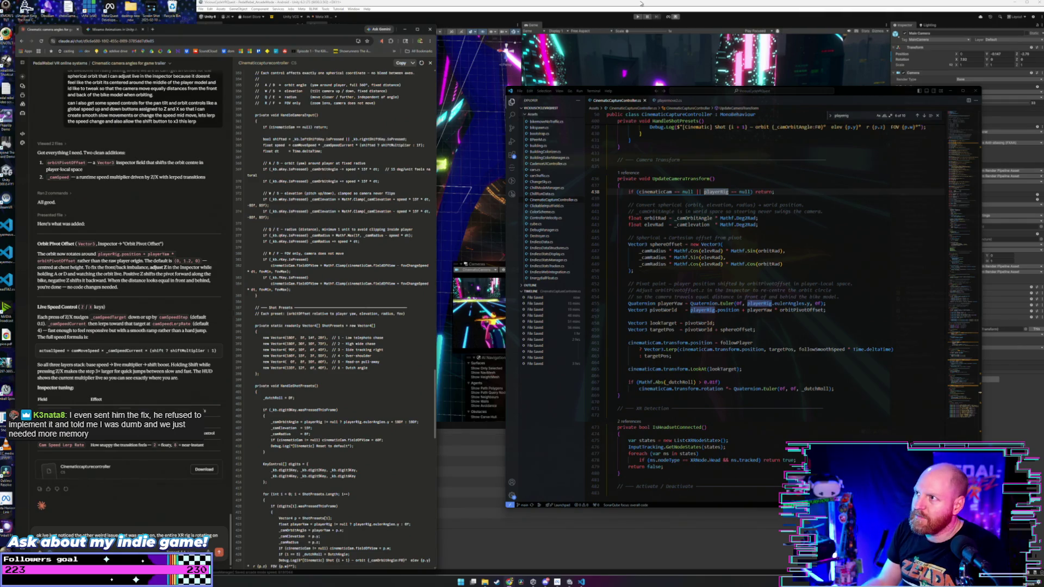
Start Play mode in Unity to test the camera with the bike at the start line.
{"action": "left_click", "coordinate": [633, 16]}
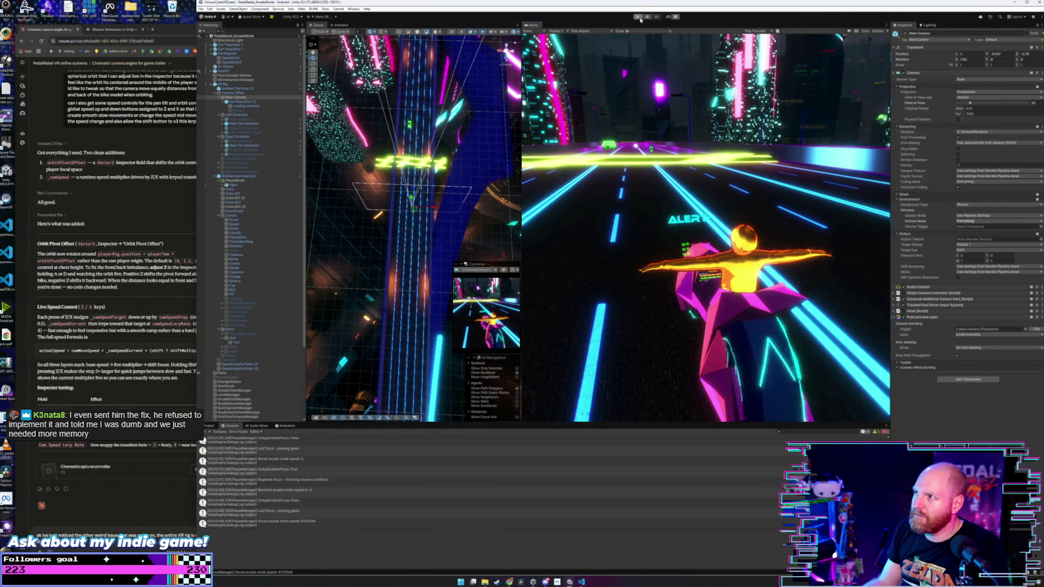
{"action": "left_click", "coordinate": [639, 17]}
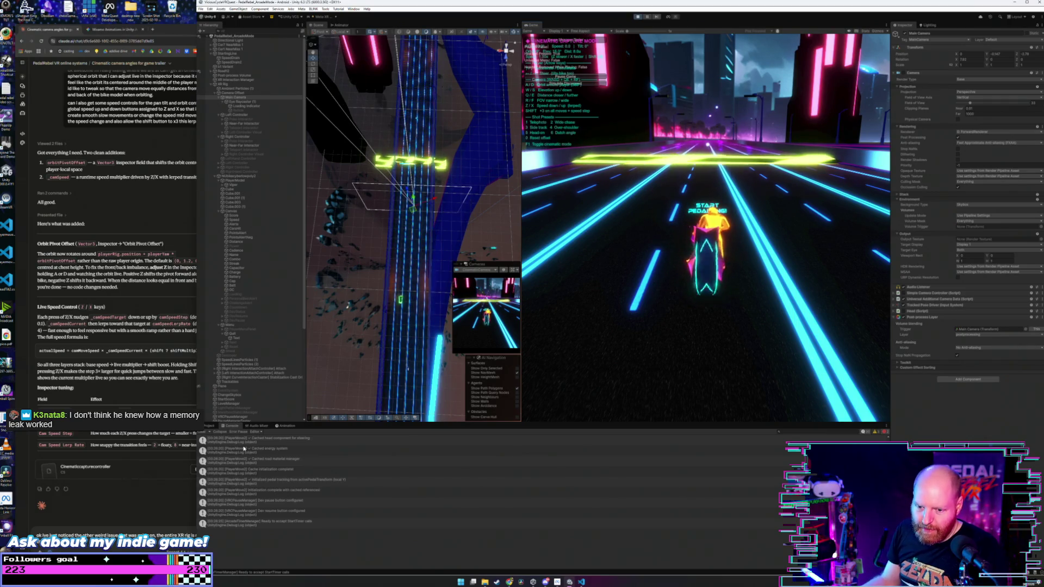
{"action": "left_click", "coordinate": [204, 411]}
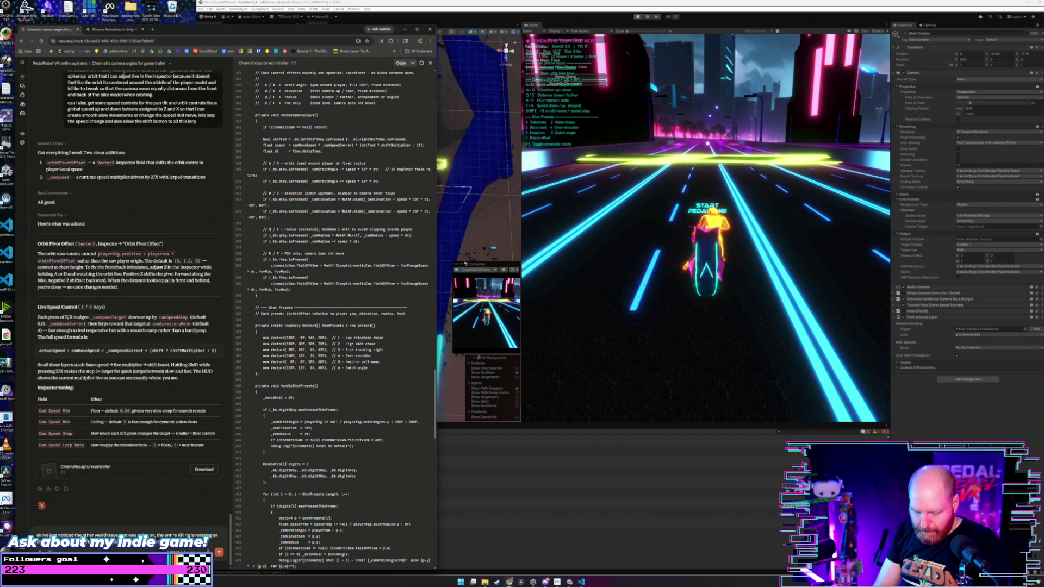
Ask Claude to stop the XR rig rotating on the y axis and steer the bike instead.
{"action": "type", "text": "ust need to steer the bike"}
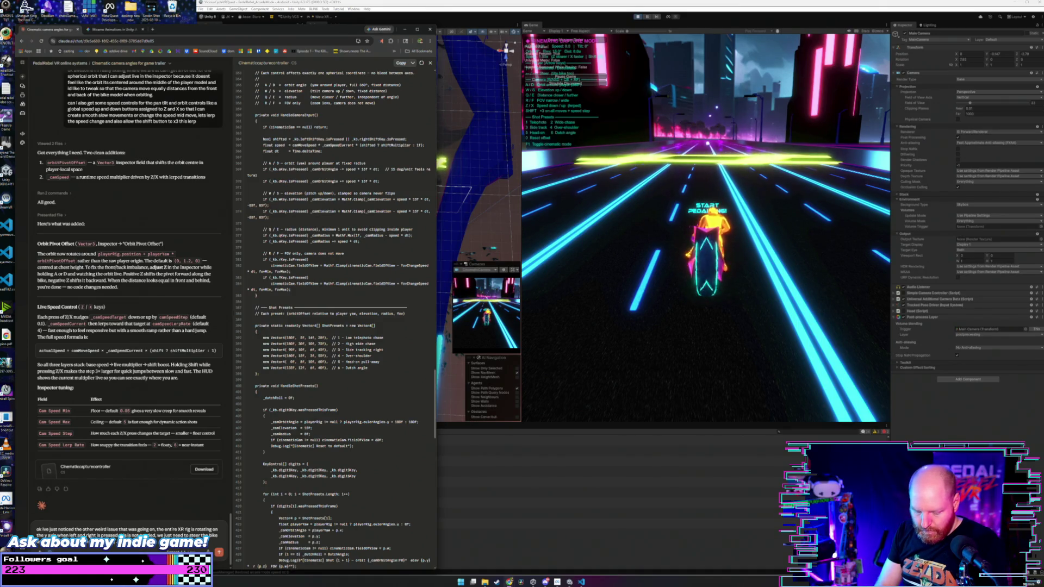
{"action": "key", "text": "Return"}
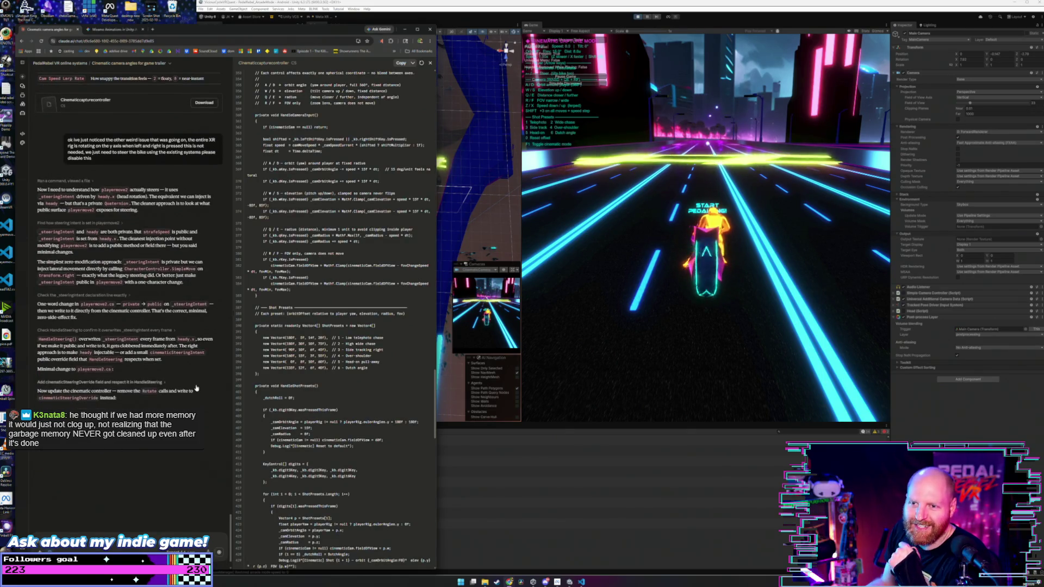
Compare the XR Rig and Ambient Particles (1) components, stop the play test, and return to Claude.
{"action": "left_click", "coordinate": [679, 241]}
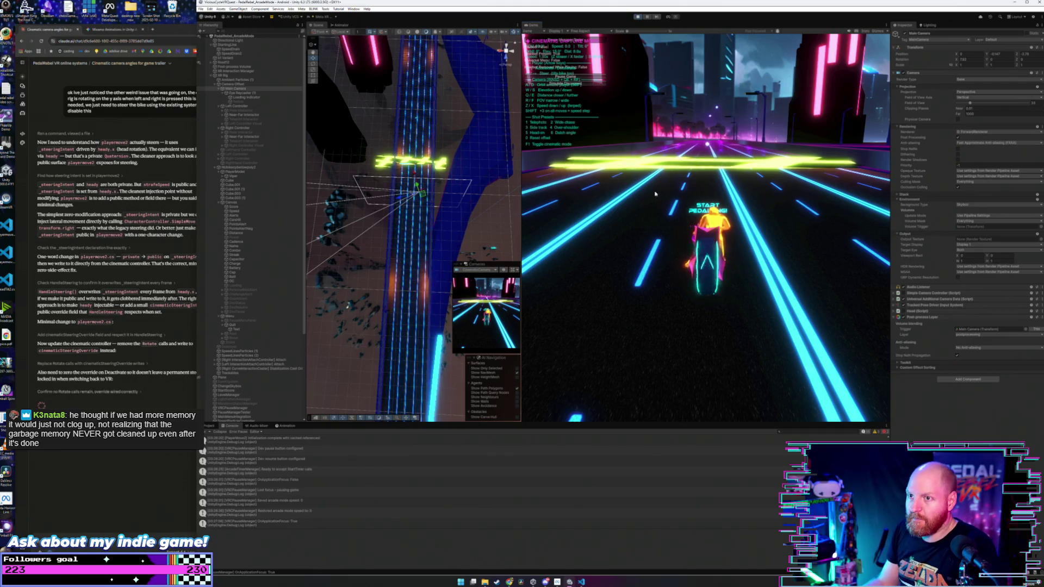
{"action": "left_click", "coordinate": [272, 76]}
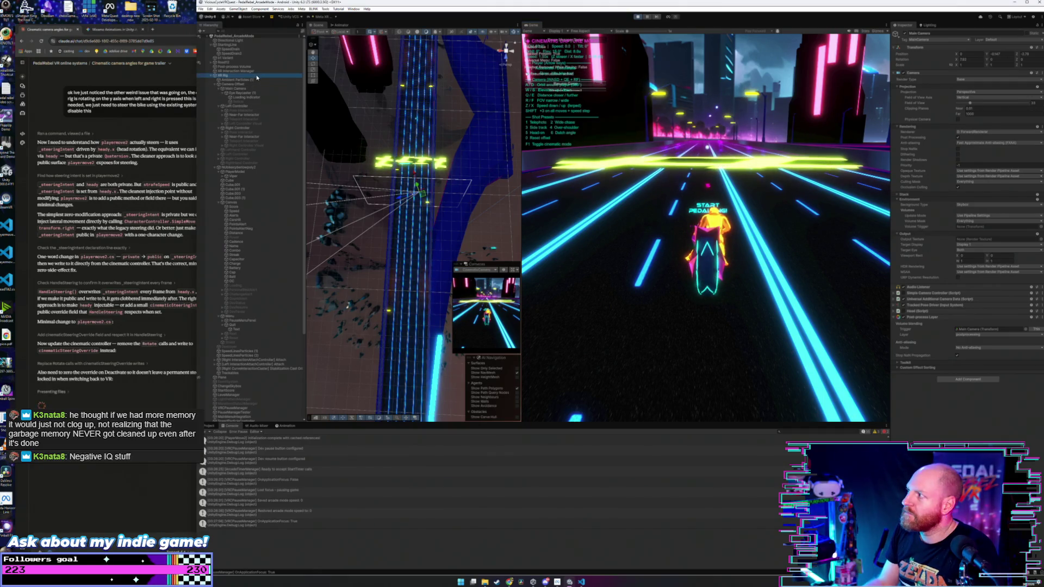
{"action": "left_click", "coordinate": [252, 79]}
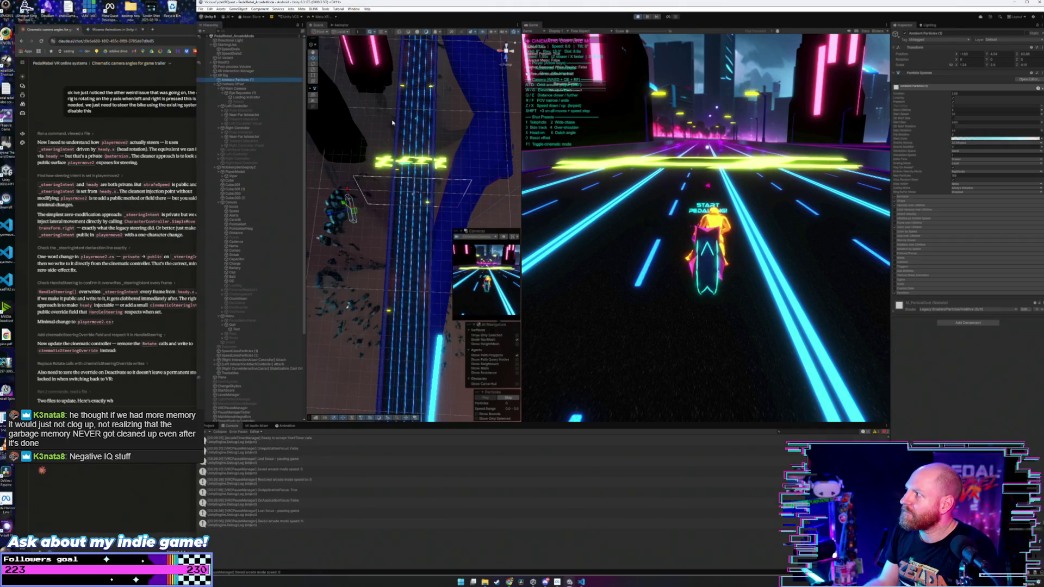
{"action": "left_click", "coordinate": [252, 75]}
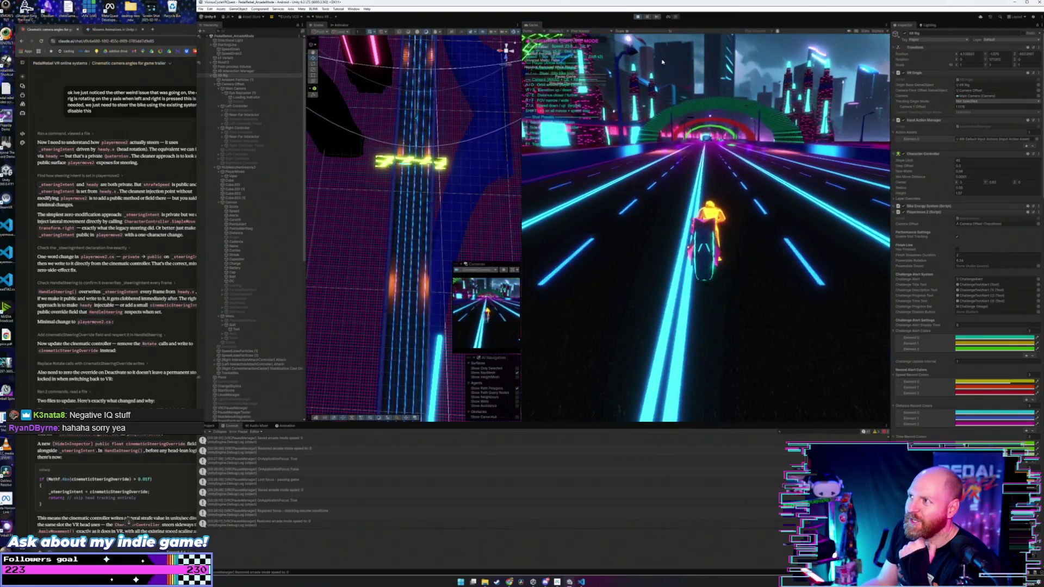
{"action": "left_click", "coordinate": [637, 17]}
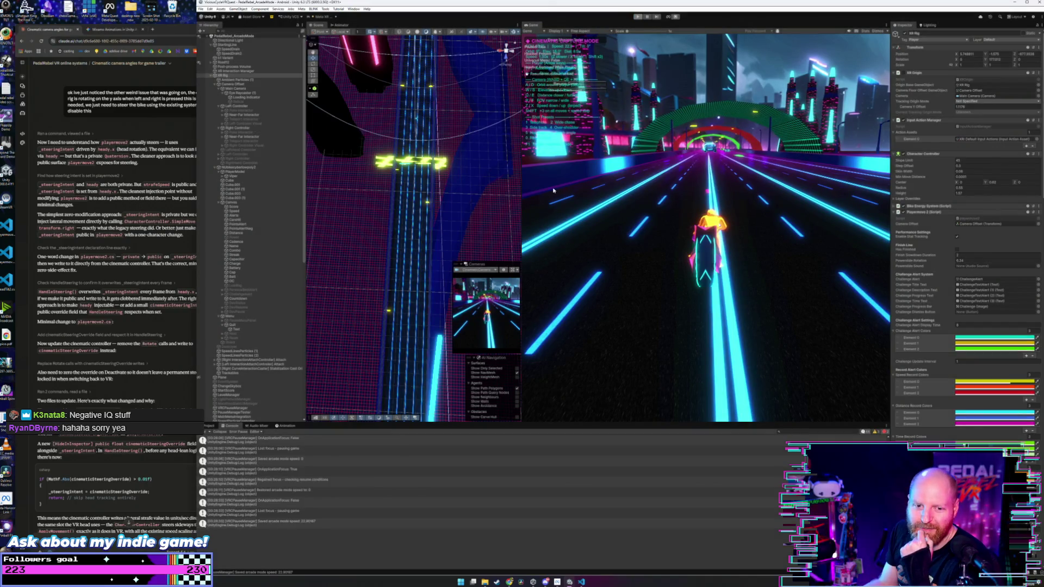
{"action": "key", "text": "alt+Tab"}
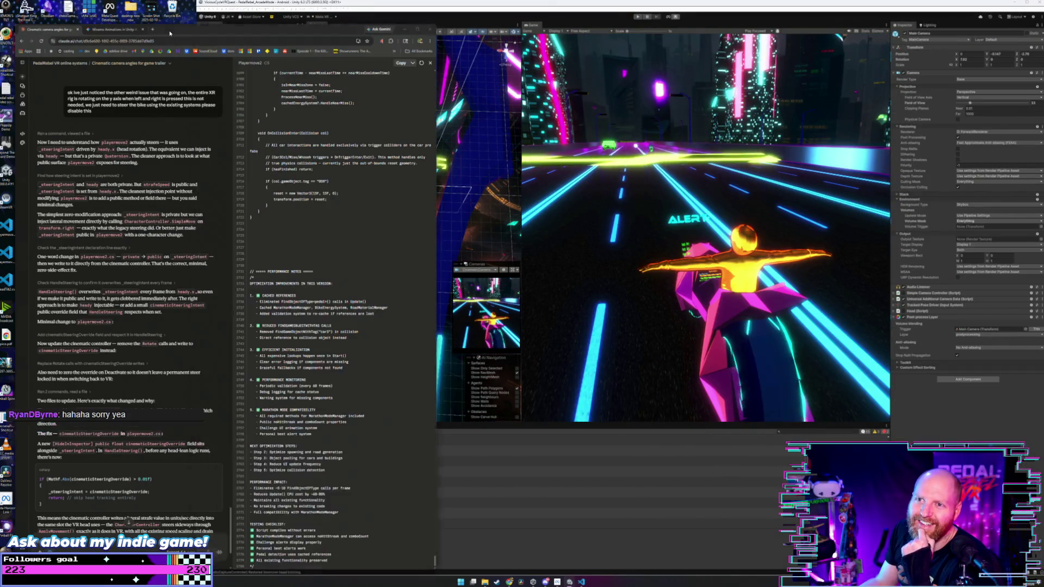
Narrow the Claude window so Unity's hierarchy and console show beside it.
{"action": "mouse_move", "coordinate": [197, 218]}
{"action": "left_mouse_down"}
{"action": "mouse_move", "coordinate": [404, 218]}
{"action": "mouse_move", "coordinate": [292, 217]}
{"action": "left_mouse_up"}
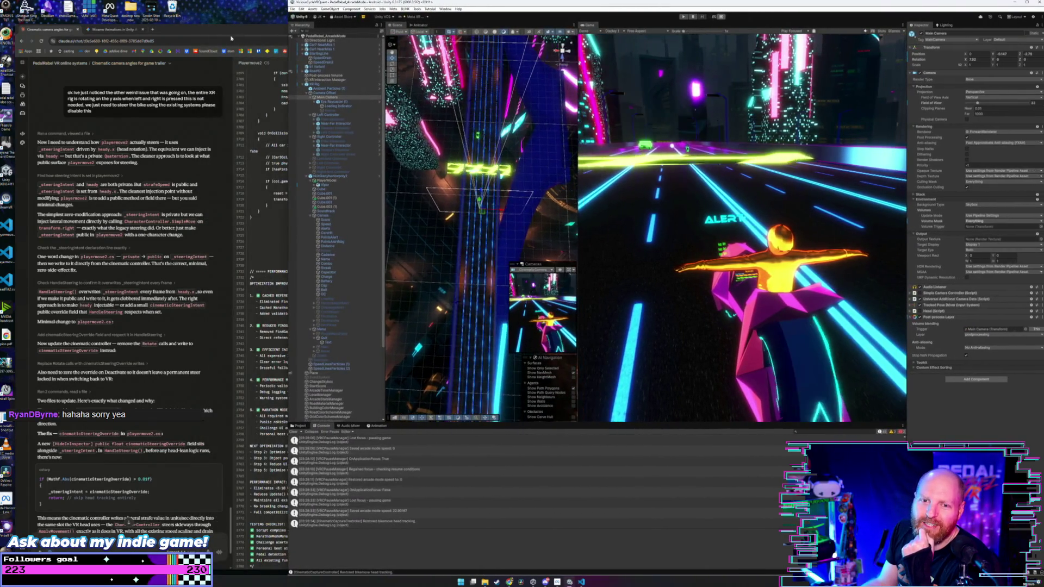
{"action": "left_click", "coordinate": [400, 138]}
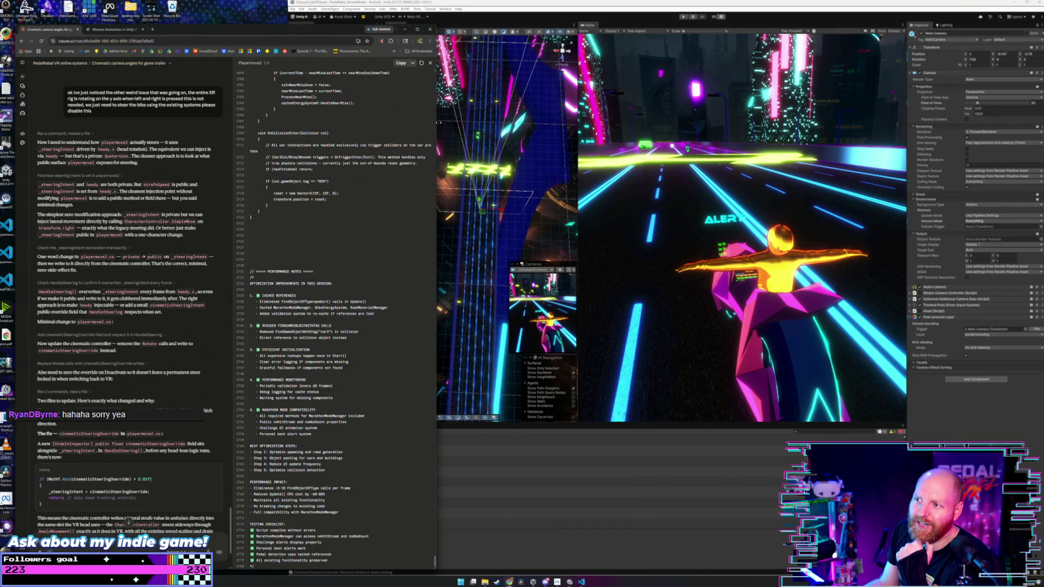
{"action": "left_click_drag", "start_coordinate": [437, 118], "coordinate": [284, 118]}
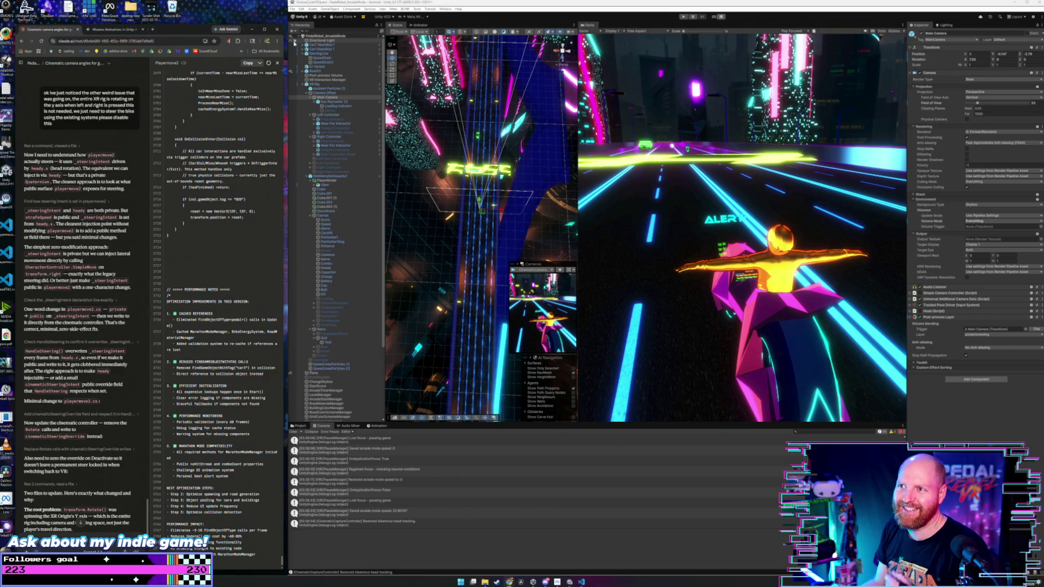
Save the current scene, then save the whole project.
{"action": "left_click", "coordinate": [292, 8]}
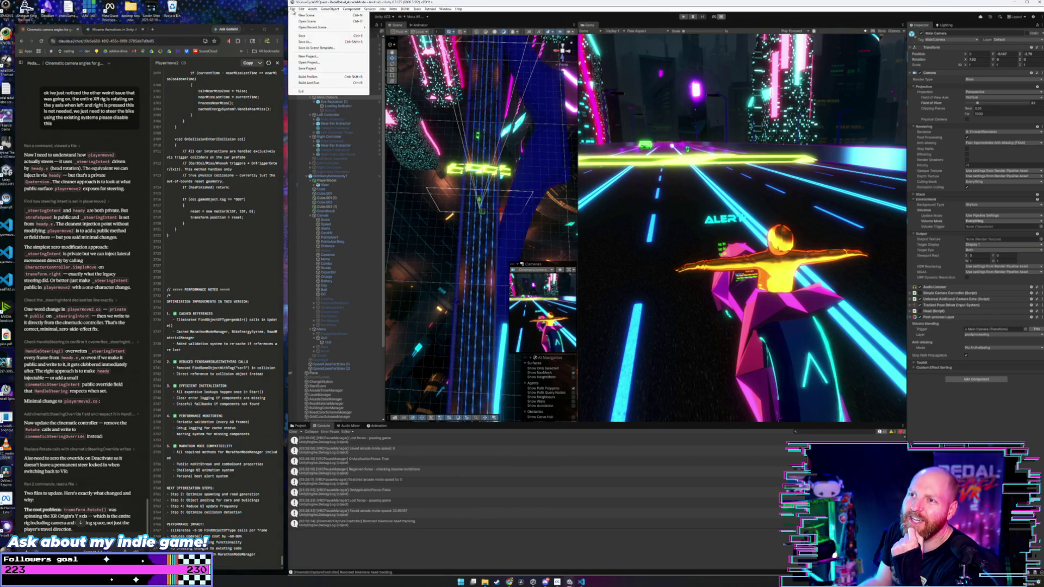
{"action": "left_click", "coordinate": [311, 36]}
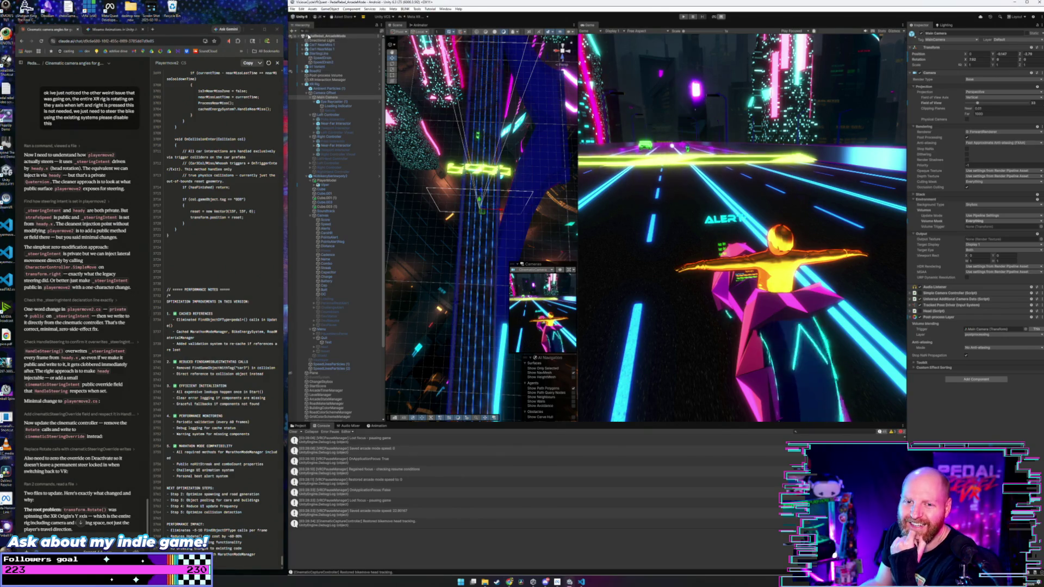
{"action": "left_click", "coordinate": [294, 9]}
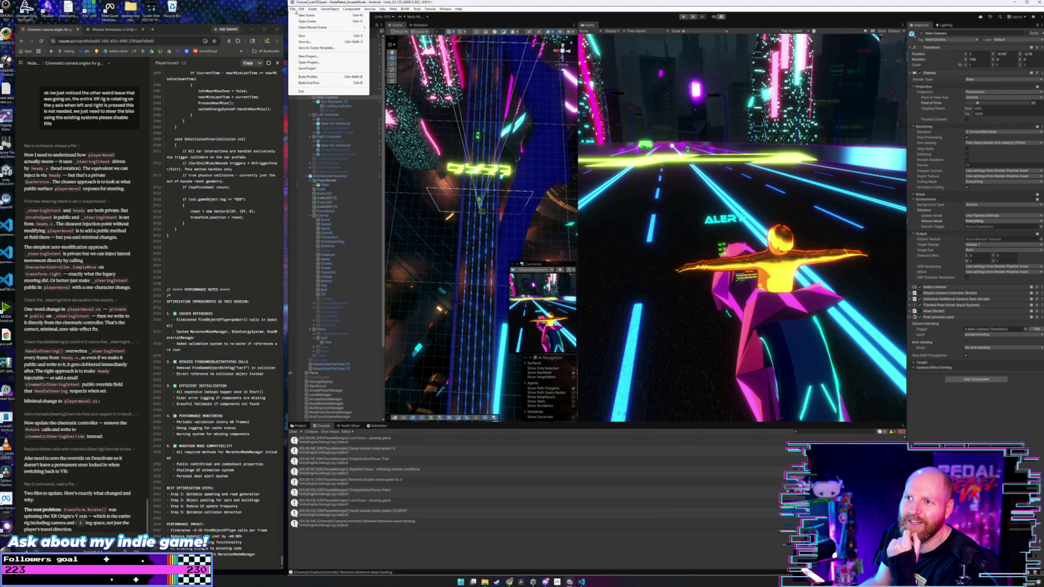
{"action": "left_click", "coordinate": [320, 68]}
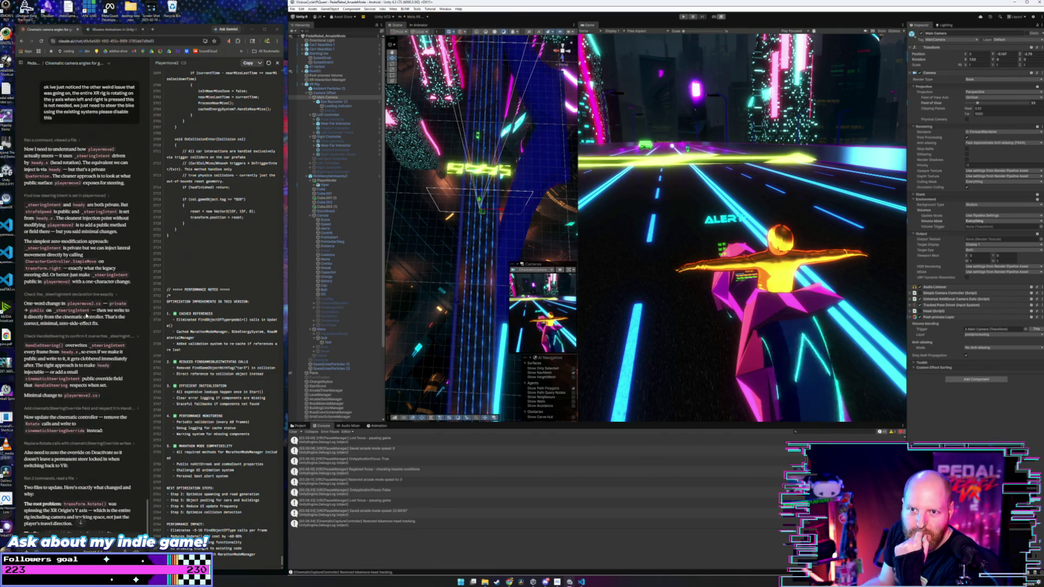
{"action": "scroll", "coordinate": [124, 205], "scroll_direction": "up", "scroll_amount": 2}
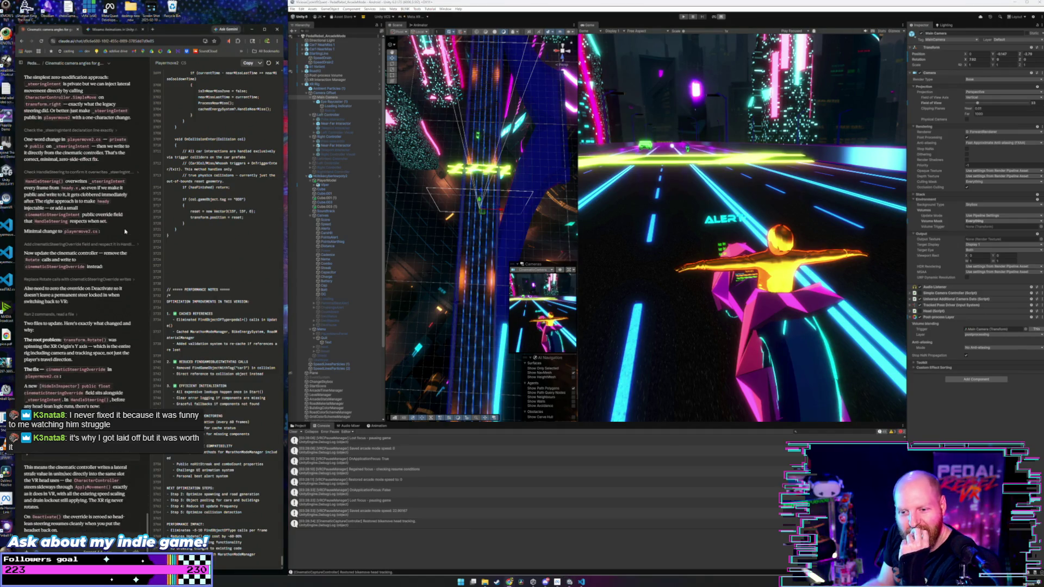
{"action": "scroll", "coordinate": [124, 231], "scroll_direction": "up", "scroll_amount": 5}
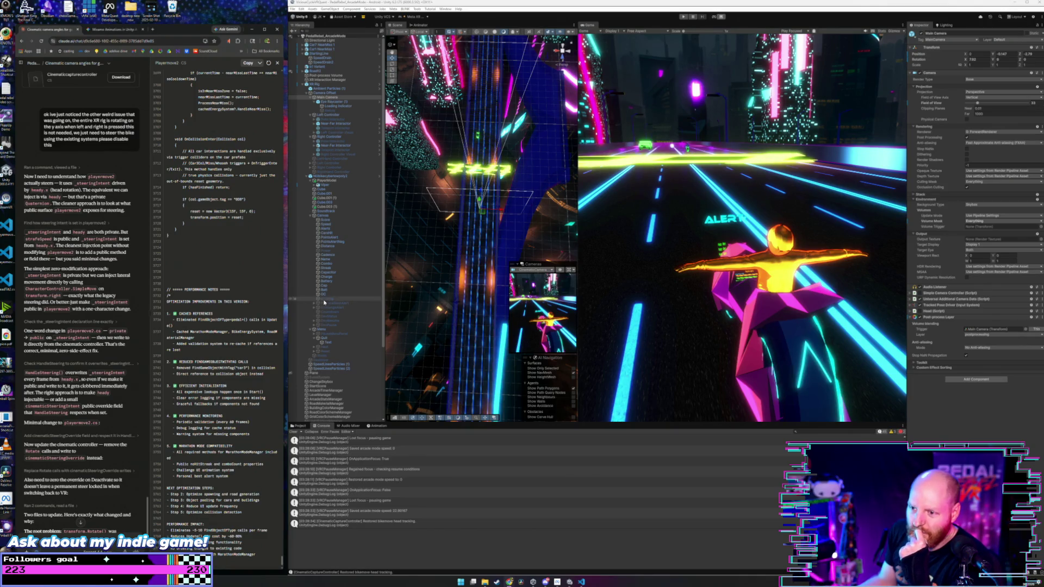
{"action": "scroll", "coordinate": [322, 302], "scroll_direction": "down", "scroll_amount": 5}
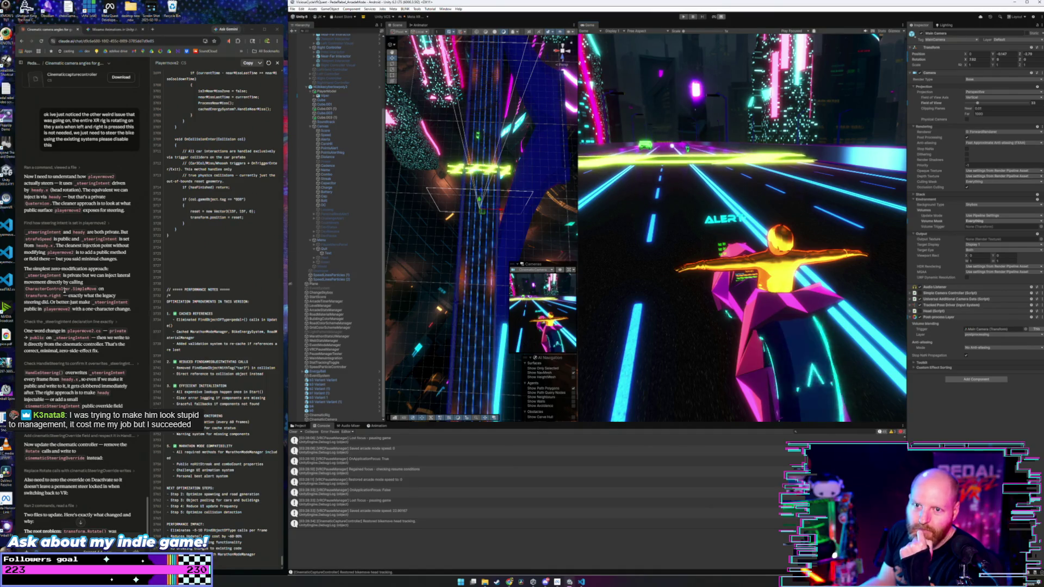
{"action": "scroll", "coordinate": [64, 290], "scroll_direction": "down", "scroll_amount": 1}
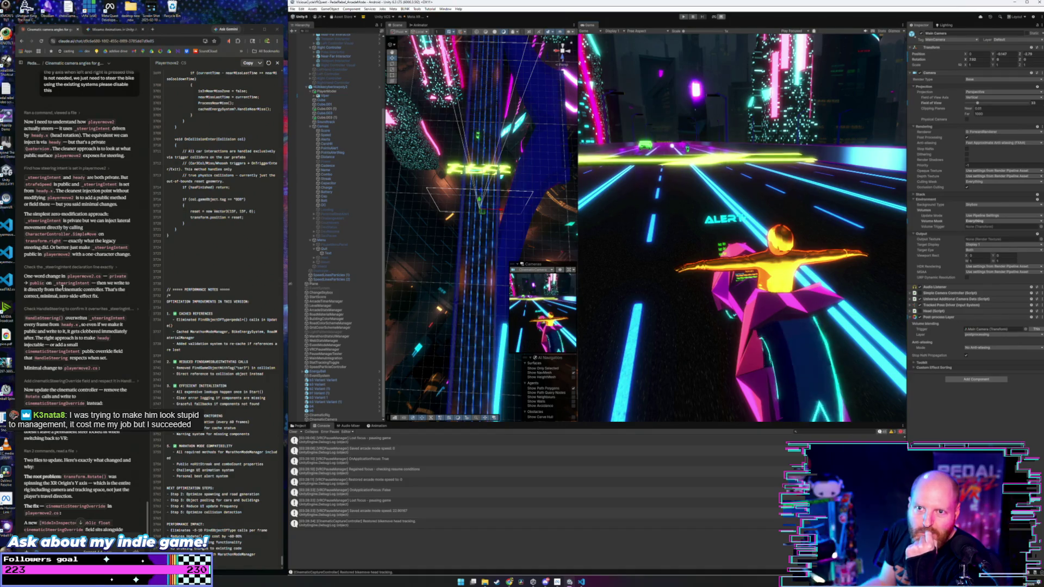
{"action": "scroll", "coordinate": [64, 290], "scroll_direction": "down", "scroll_amount": 5}
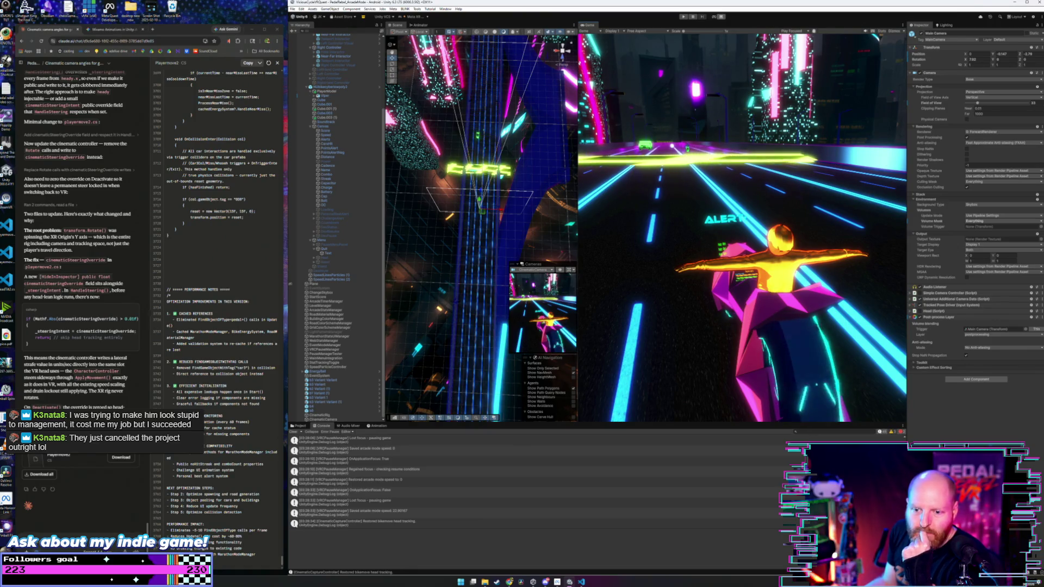
{"action": "left_click", "coordinate": [93, 299]}
{"action": "scroll", "coordinate": [93, 299], "scroll_direction": "up", "scroll_amount": 5}
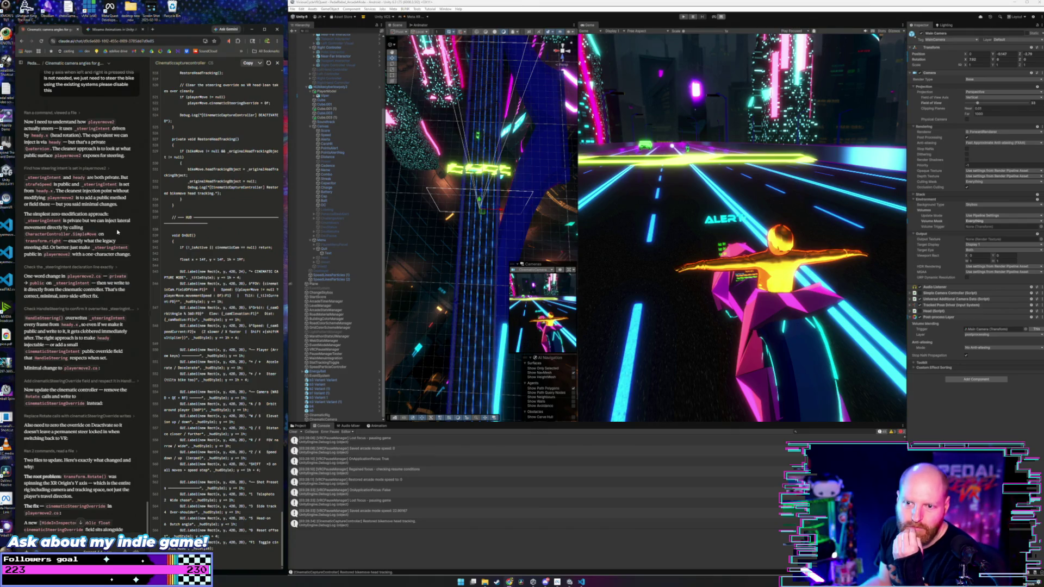
{"action": "scroll", "coordinate": [118, 232], "scroll_direction": "down", "scroll_amount": 2}
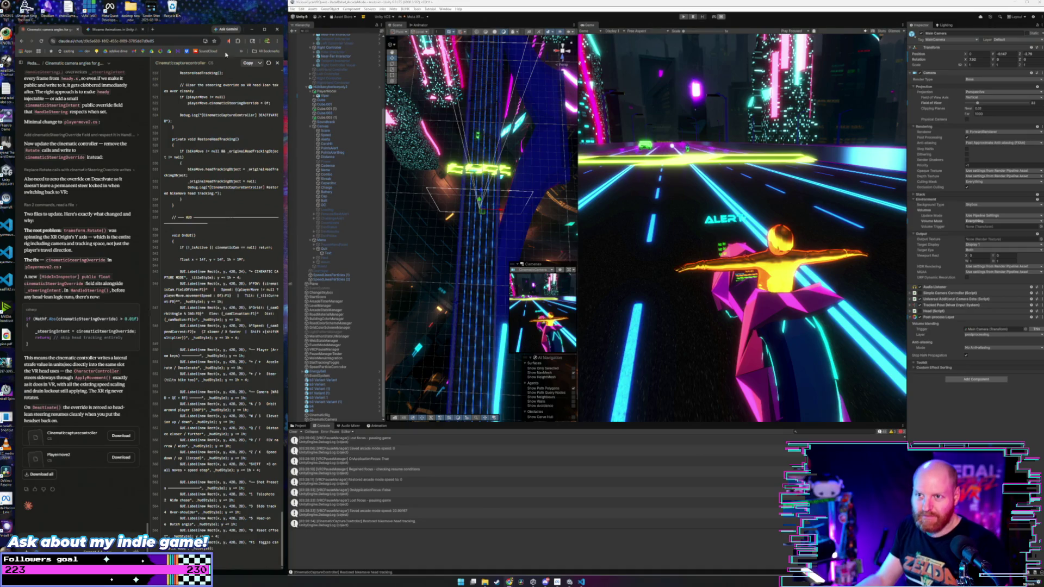
Copy Claude's updated cinematic controller code and bring up CinematicCaptureController.cs in VS Code.
{"action": "left_click", "coordinate": [249, 63]}
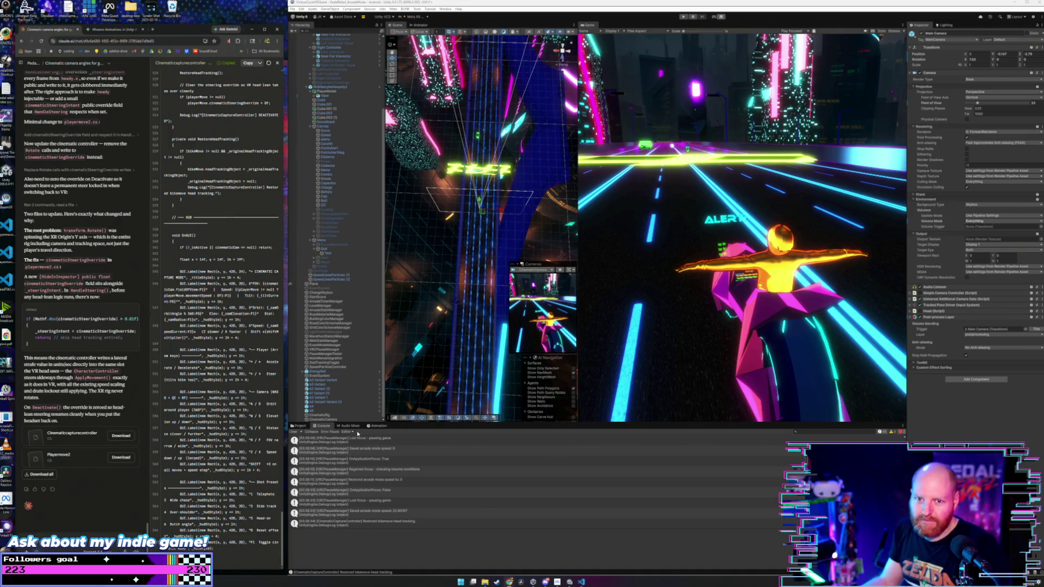
{"action": "left_click", "coordinate": [582, 582]}
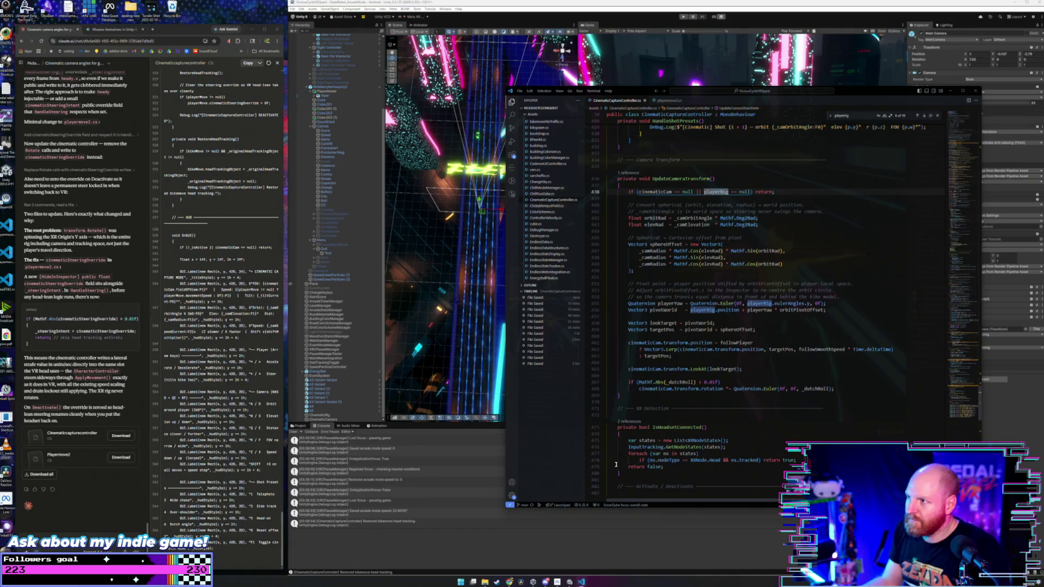
Replace all of CinematicCaptureController.cs with the copied code from Claude.
{"action": "key", "text": "ctrl+a"}
{"action": "key", "text": "ctrl+v"}
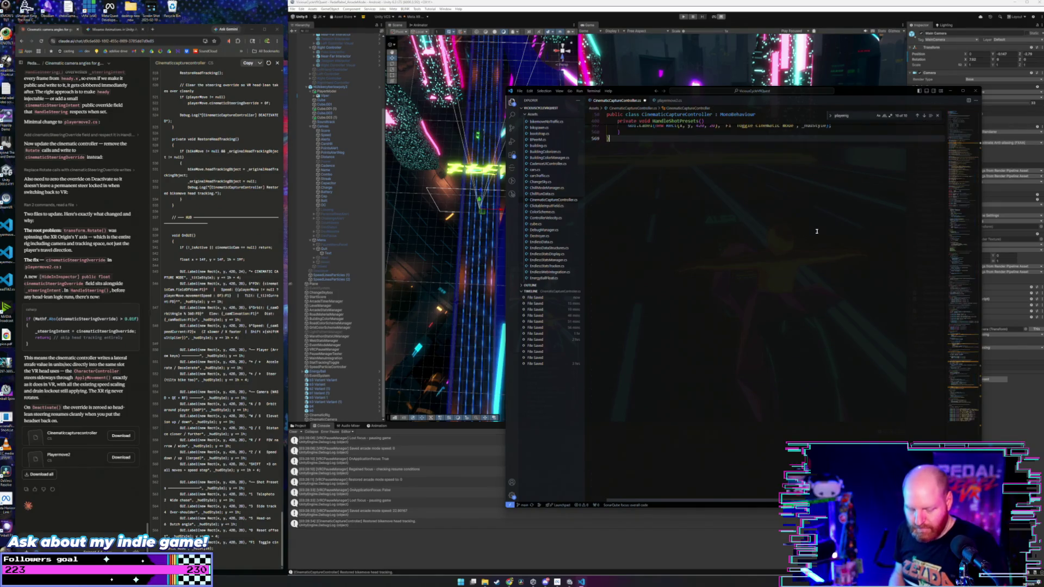
{"action": "scroll", "coordinate": [739, 202], "scroll_direction": "up", "scroll_amount": 4}
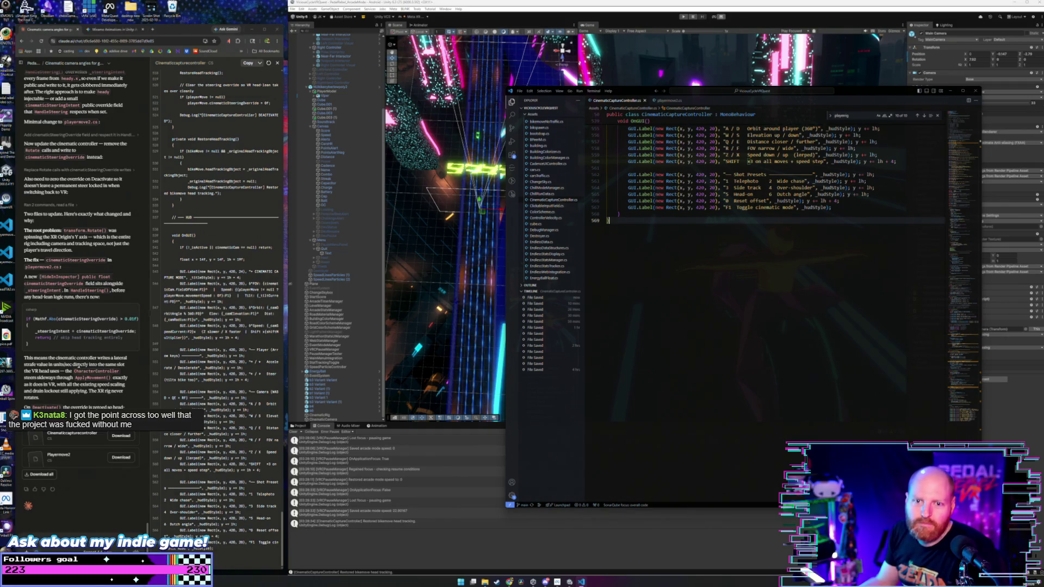
Review the suggested Playermove2.cs code in Claude, then bring Unity back to compile.
{"action": "left_click", "coordinate": [82, 459]}
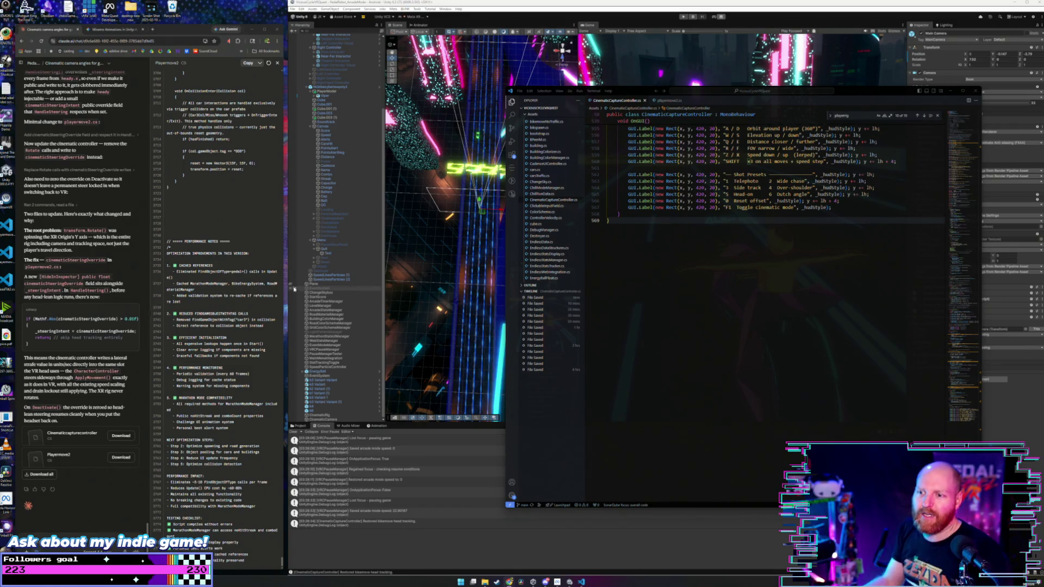
{"action": "left_click", "coordinate": [662, 255]}
{"action": "scroll", "coordinate": [662, 254], "scroll_direction": "up", "scroll_amount": 4}
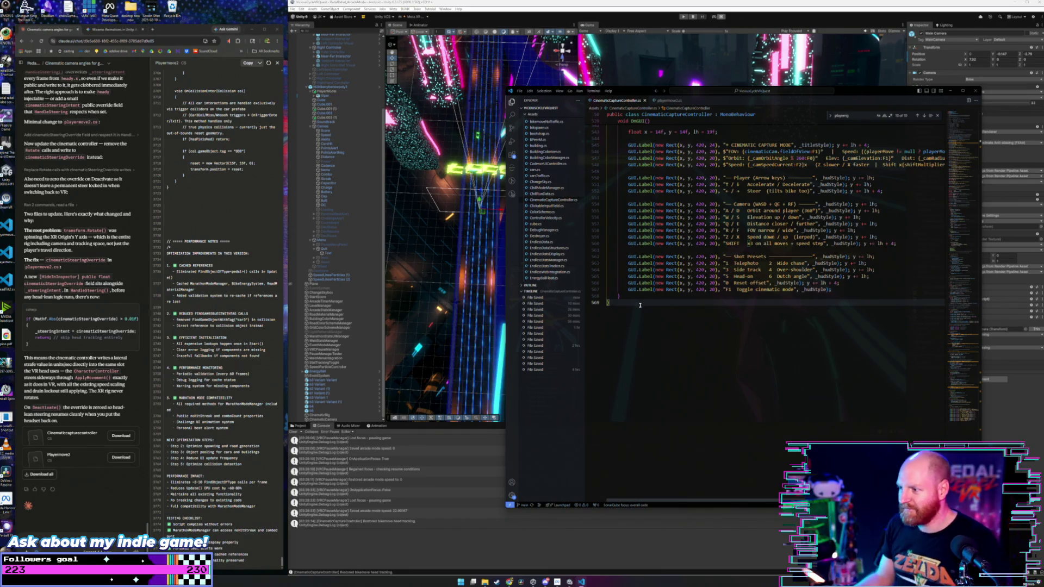
{"action": "left_click", "coordinate": [642, 3]}
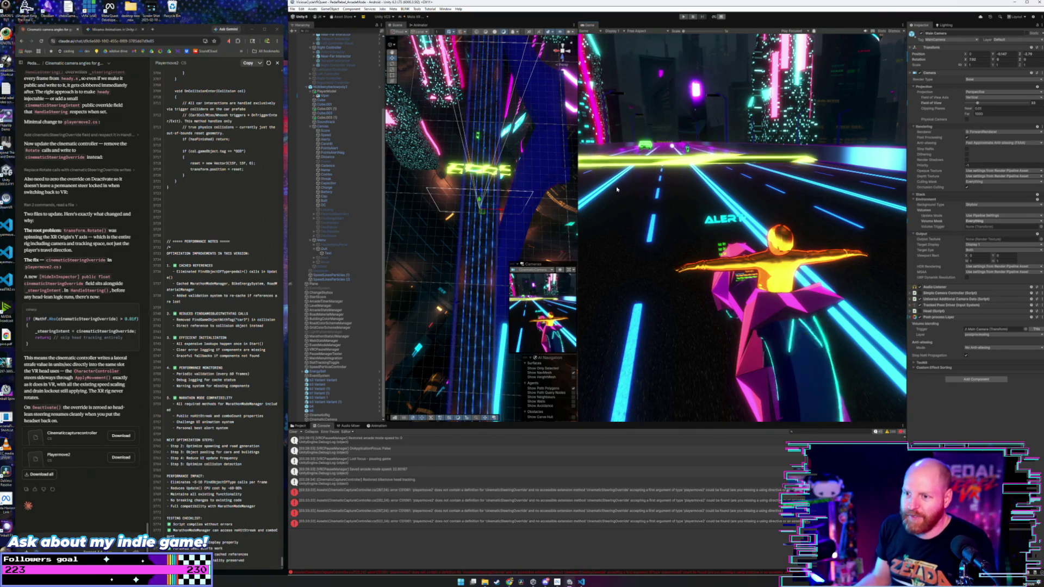
Read the missing cinematicSteeringOverride compile errors and copy Claude's updated Playermove2 code.
{"action": "left_click", "coordinate": [361, 500]}
{"action": "left_click", "coordinate": [363, 492]}
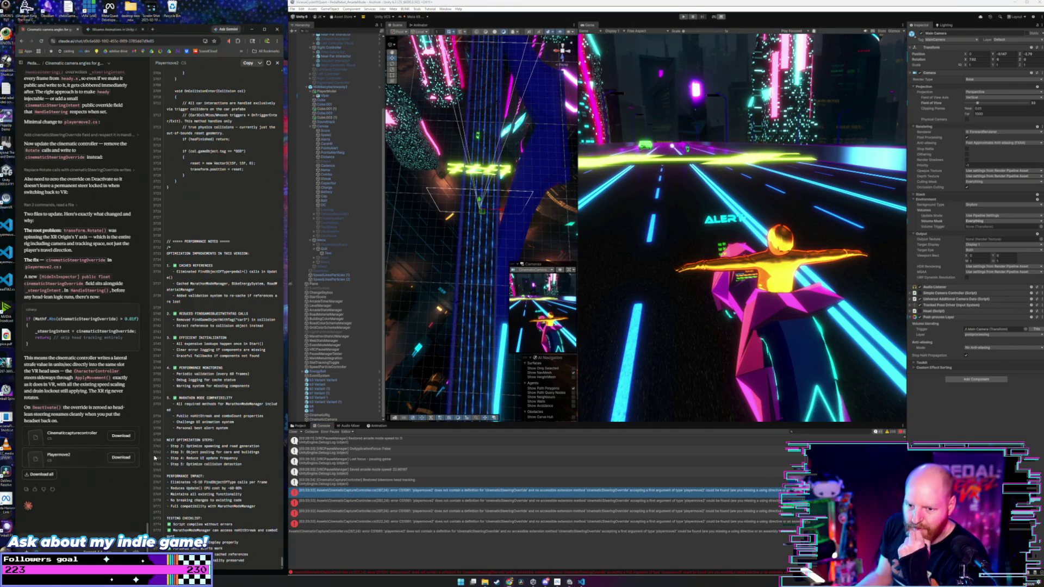
{"action": "left_click", "coordinate": [248, 63]}
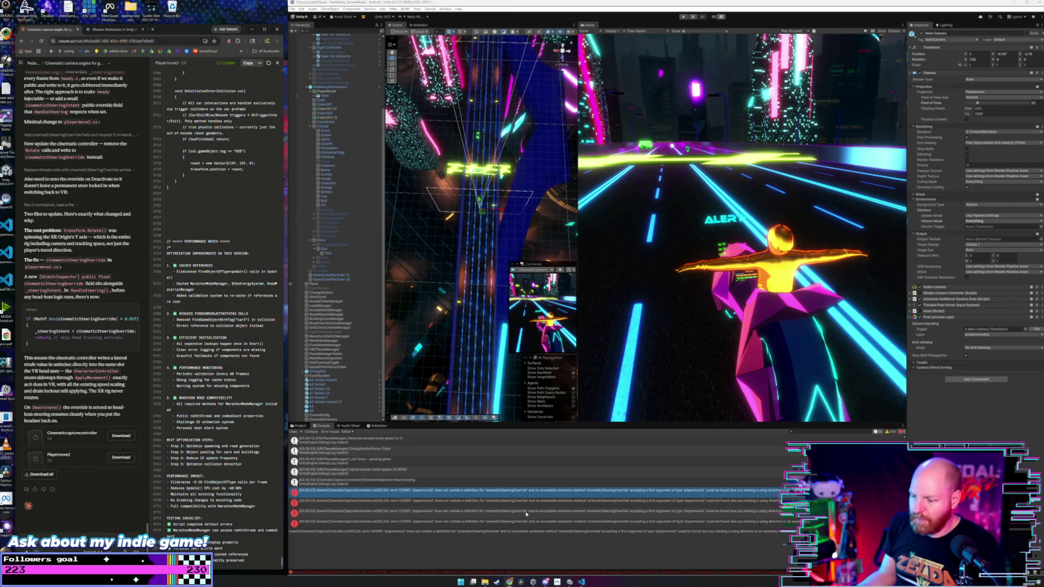
{"action": "left_click", "coordinate": [582, 582]}
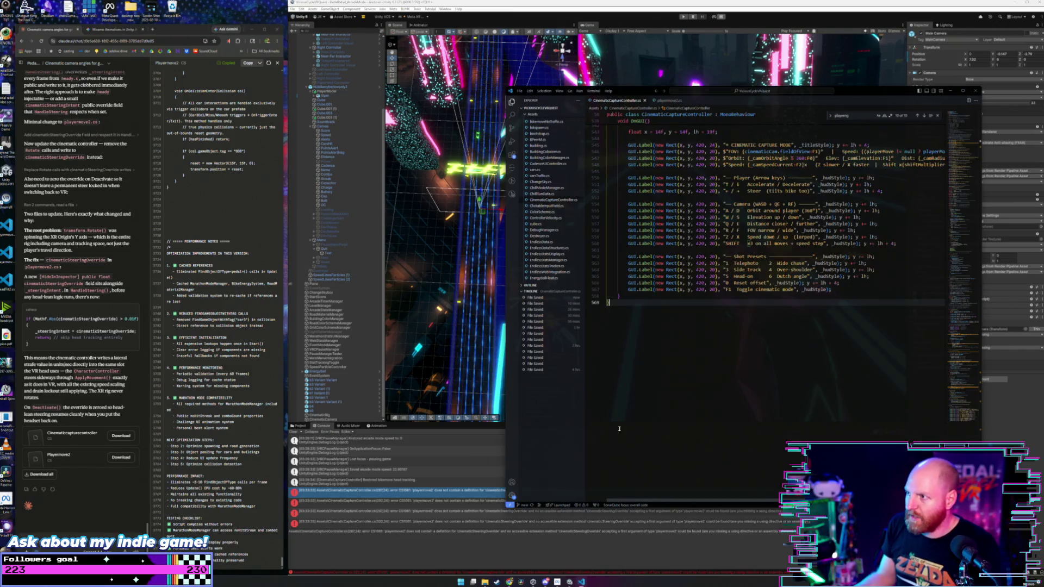
Paste the copied code over playermove2.cs, then undo the pastes to check the original.
{"action": "left_click", "coordinate": [670, 101]}
{"action": "key", "text": "ctrl+a"}
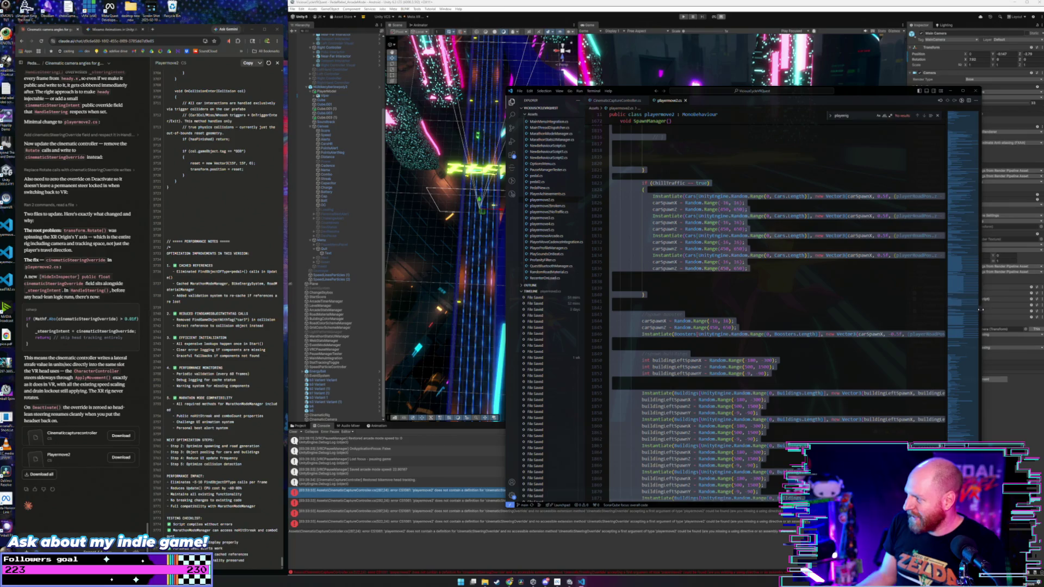
{"action": "key", "text": "ctrl+v"}
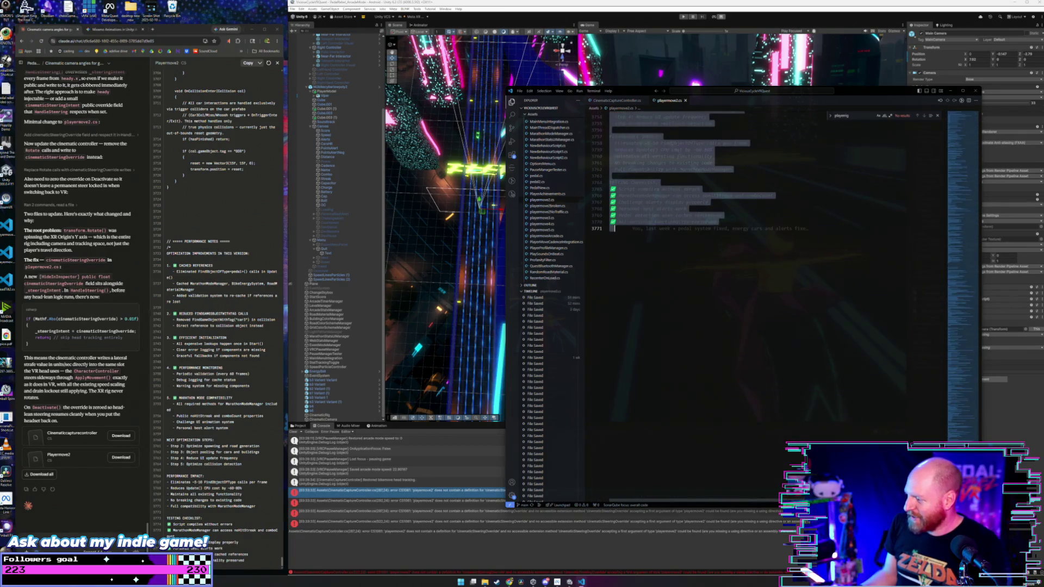
{"action": "scroll", "coordinate": [815, 272], "scroll_direction": "up", "scroll_amount": 6}
{"action": "left_click", "coordinate": [820, 320]}
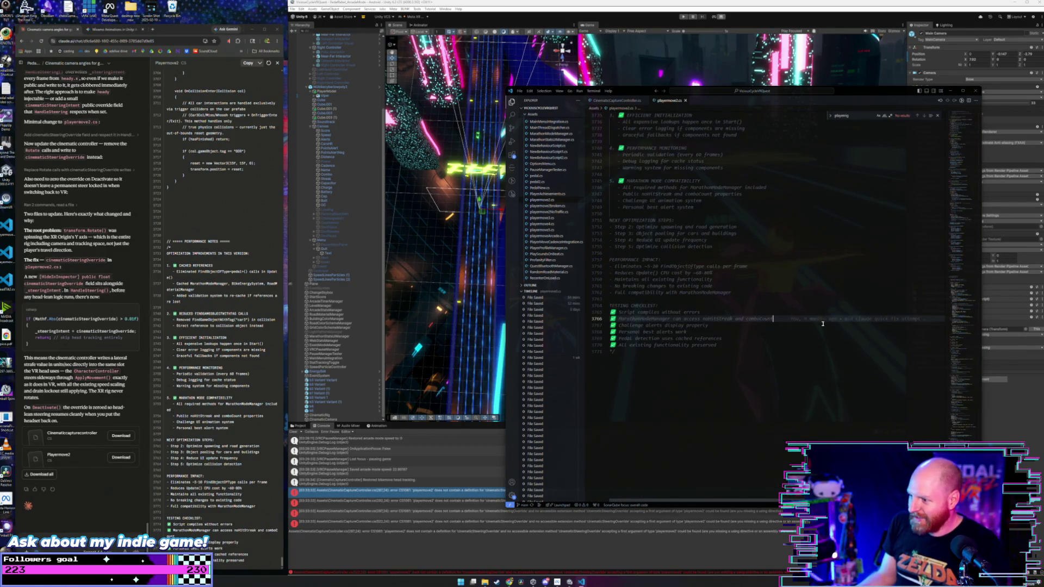
{"action": "key", "text": "ctrl+a"}
{"action": "key", "text": "ctrl+v"}
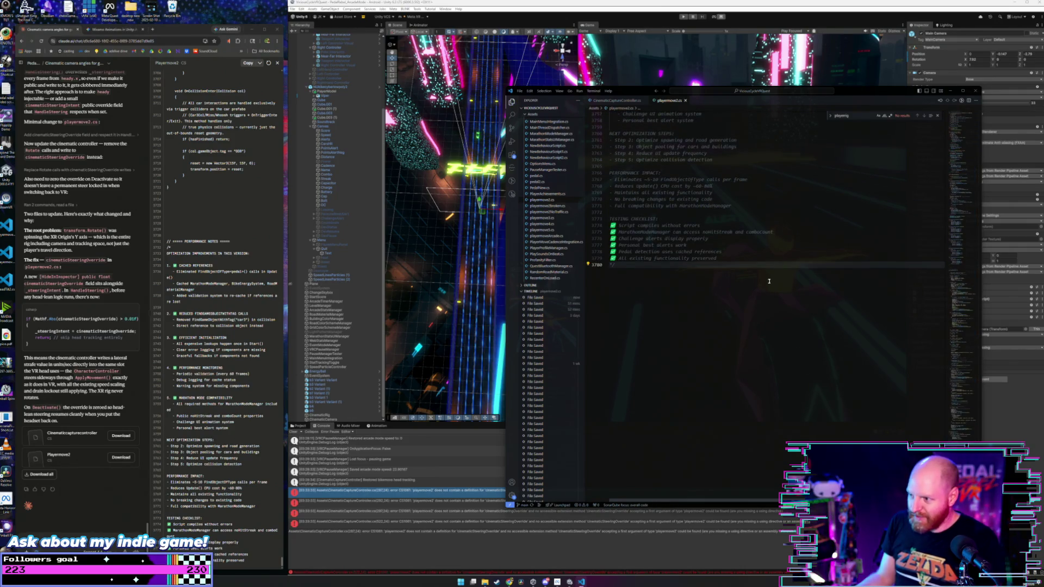
{"action": "key", "text": "ctrl+z"}
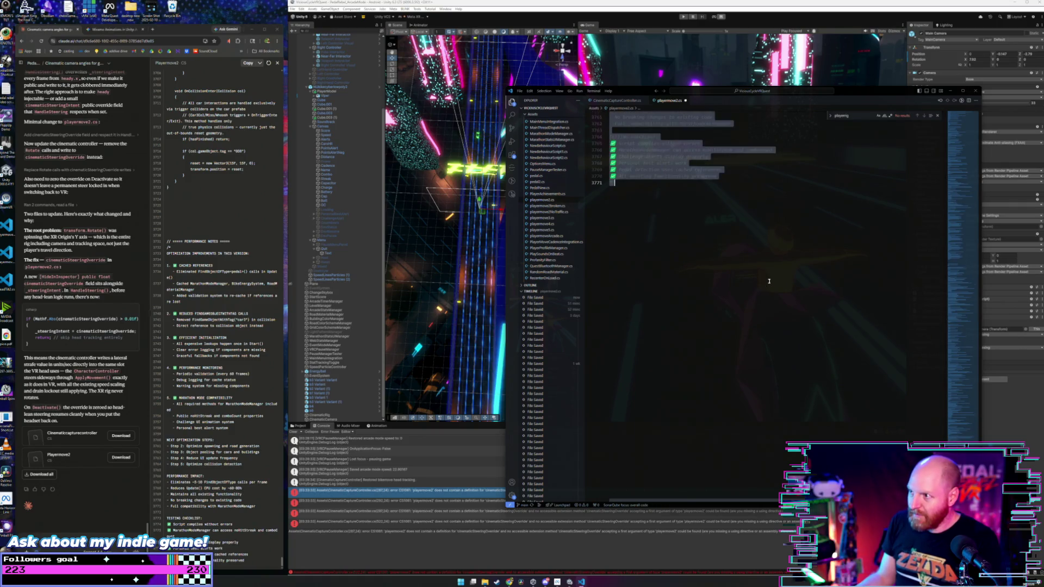
{"action": "scroll", "coordinate": [769, 281], "scroll_direction": "up", "scroll_amount": 3}
{"action": "key", "text": "ctrl+z"}
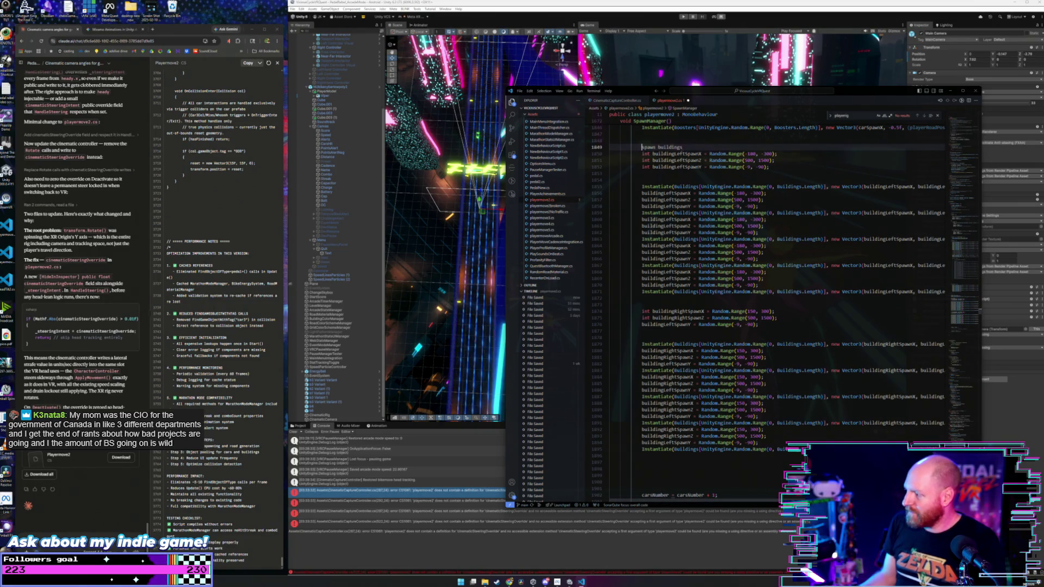
Replace all of playermove2.cs with the new Playermove2 code and save it.
{"action": "left_click_drag", "start_coordinate": [979, 309], "coordinate": [979, 498]}
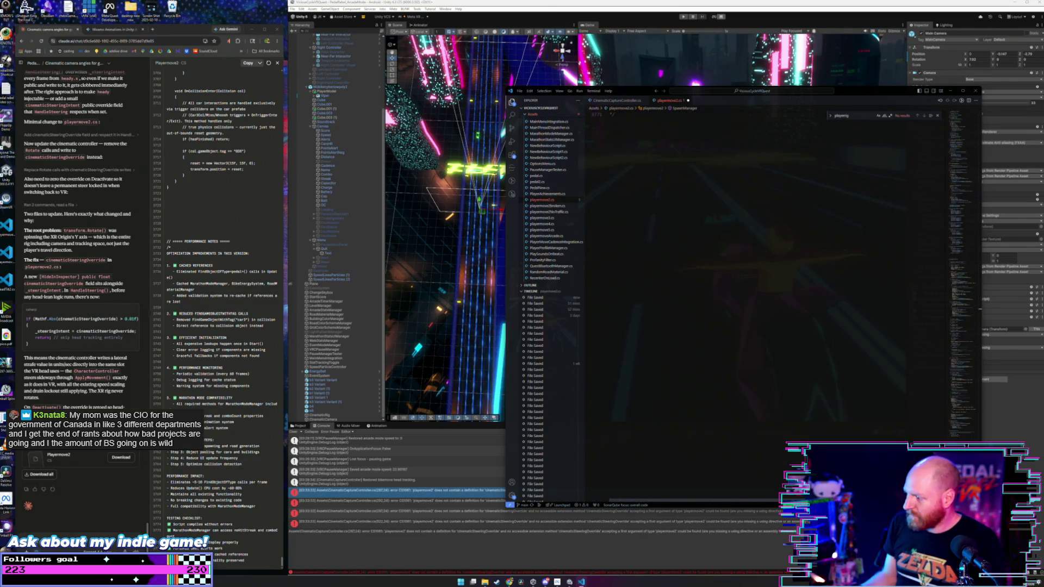
{"action": "scroll", "coordinate": [761, 218], "scroll_direction": "down", "scroll_amount": 1}
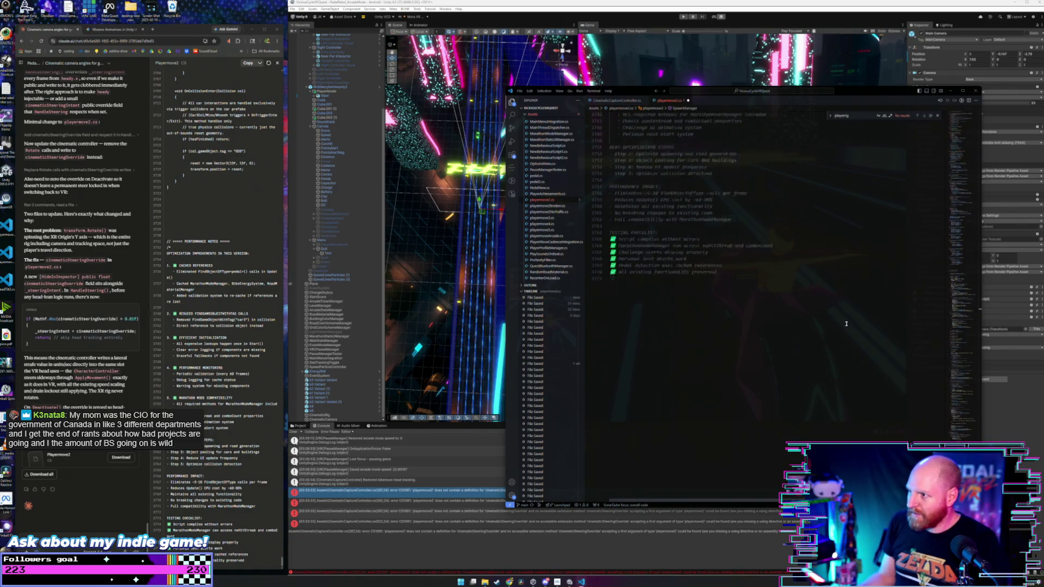
{"action": "left_click", "coordinate": [826, 313]}
{"action": "key", "text": "ctrl+a"}
{"action": "key", "text": "ctrl+v"}
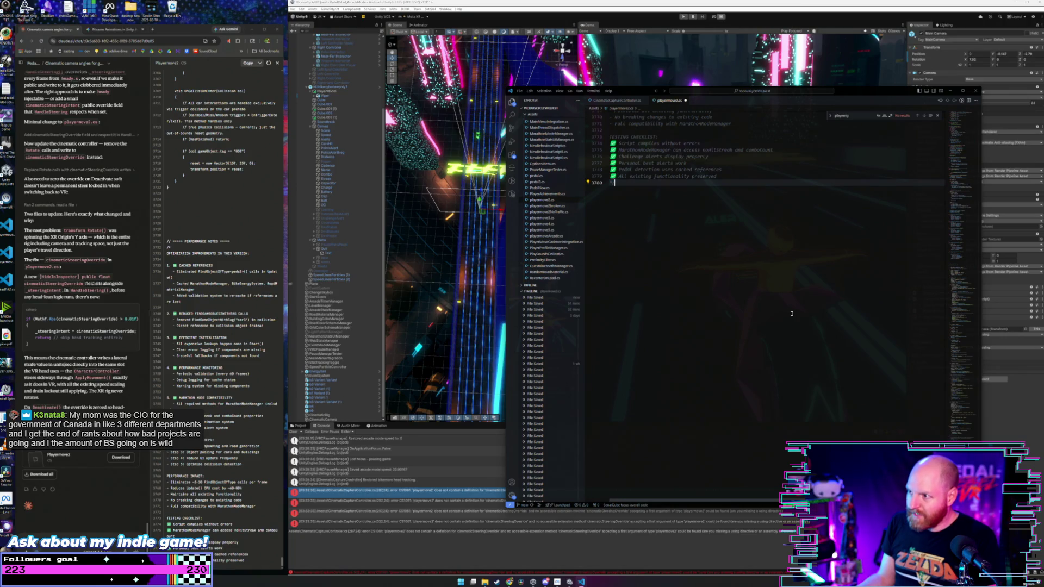
{"action": "key", "text": "ctrl+s"}
Back in Unity, stop play mode so the updated scripts recompile.
{"action": "scroll", "coordinate": [691, 224], "scroll_direction": "up", "scroll_amount": 2}
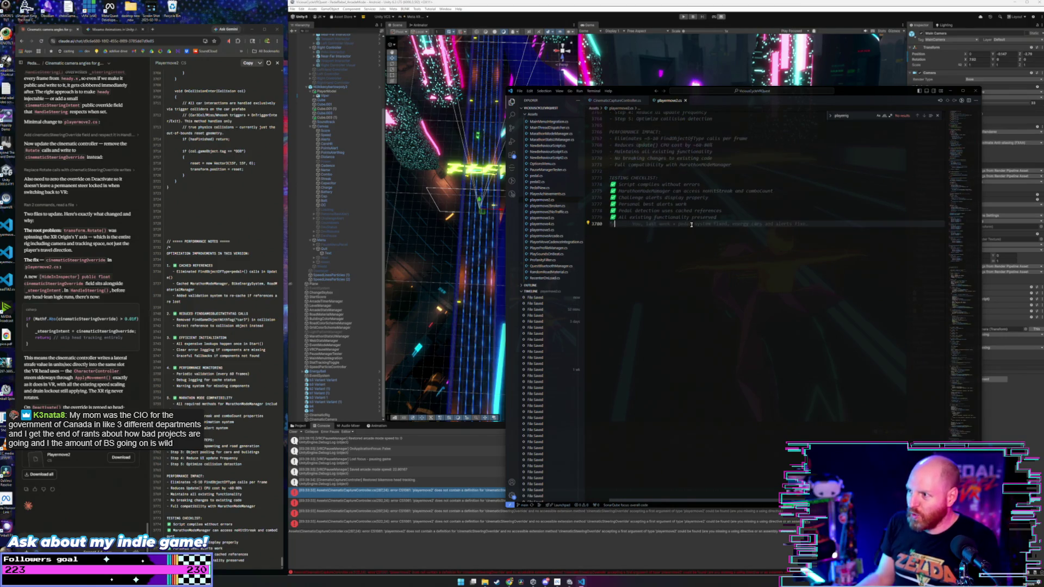
{"action": "key", "text": "alt+Tab"}
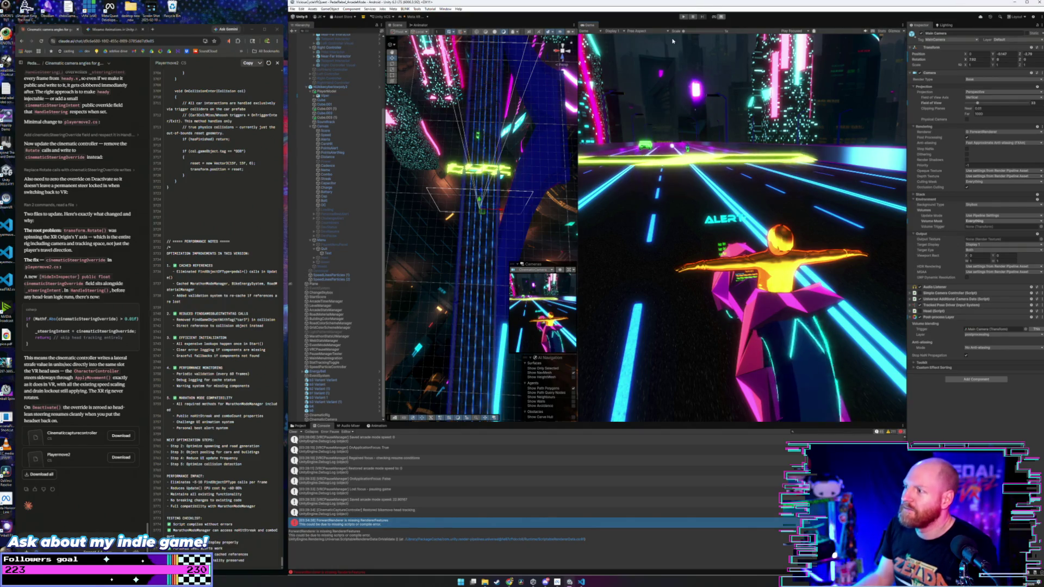
{"action": "left_click", "coordinate": [684, 17]}
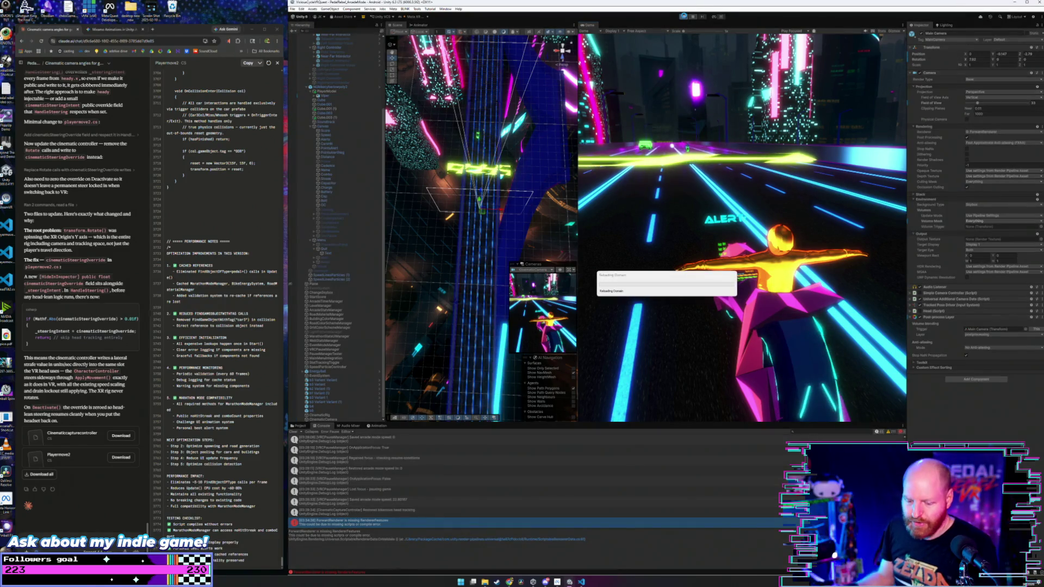
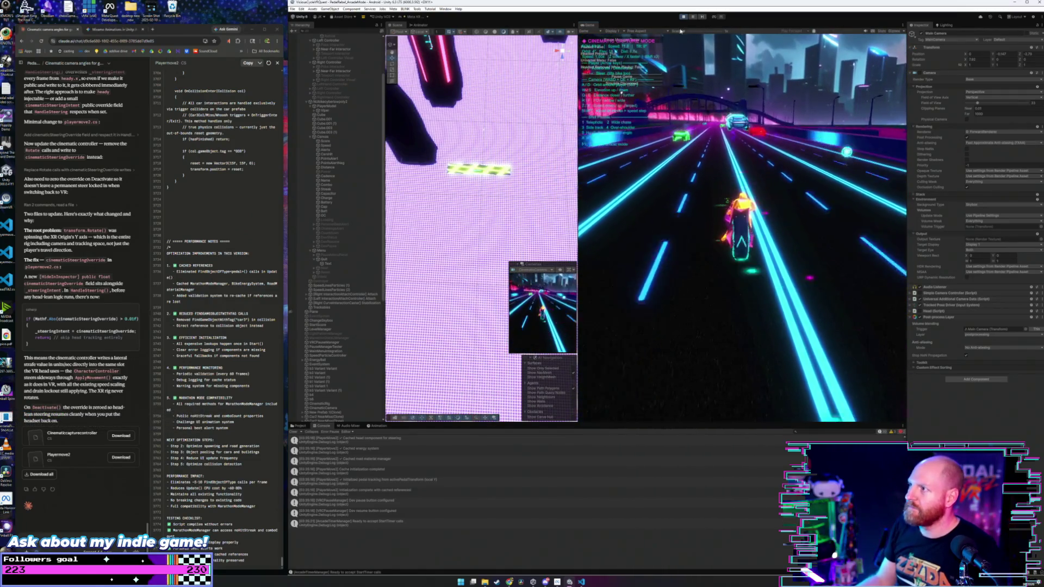
Pause the game preview and select CinematicRig to view its Cinematic Capture Controller settings.
{"action": "left_click", "coordinate": [166, 458]}
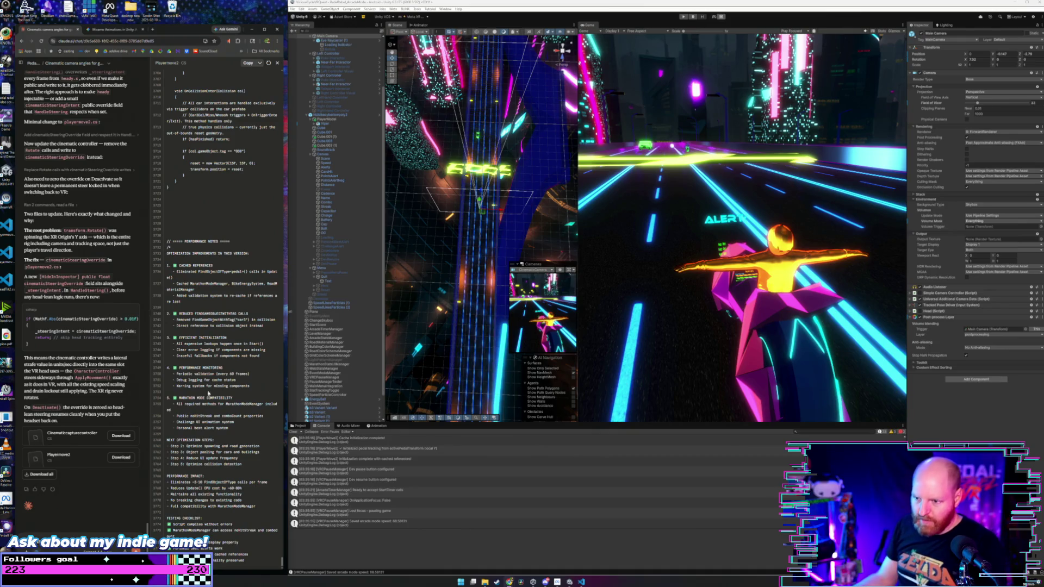
{"action": "scroll", "coordinate": [335, 326], "scroll_direction": "down", "scroll_amount": 3}
{"action": "left_click", "coordinate": [326, 416]}
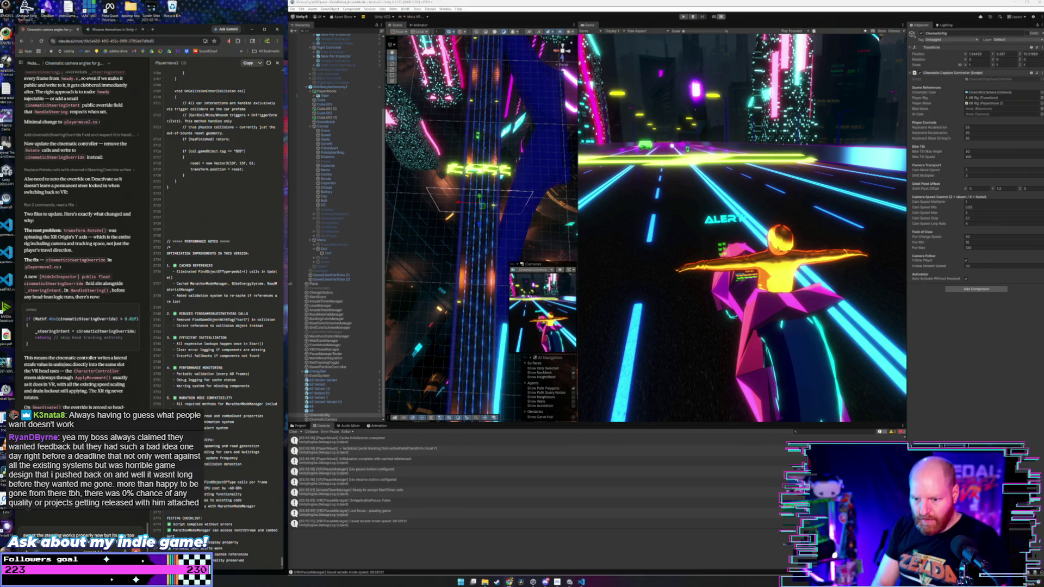
Ask Claude for steering that speeds up the longer left or right is held, up to maximum.
{"action": "type", "text": "button"}
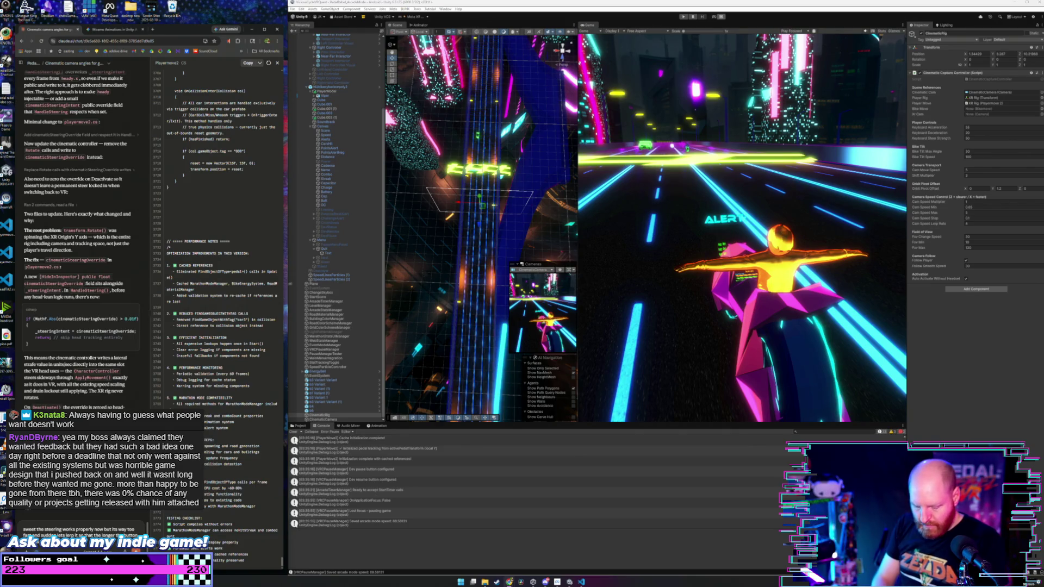
{"action": "type", "text": " is held left"}
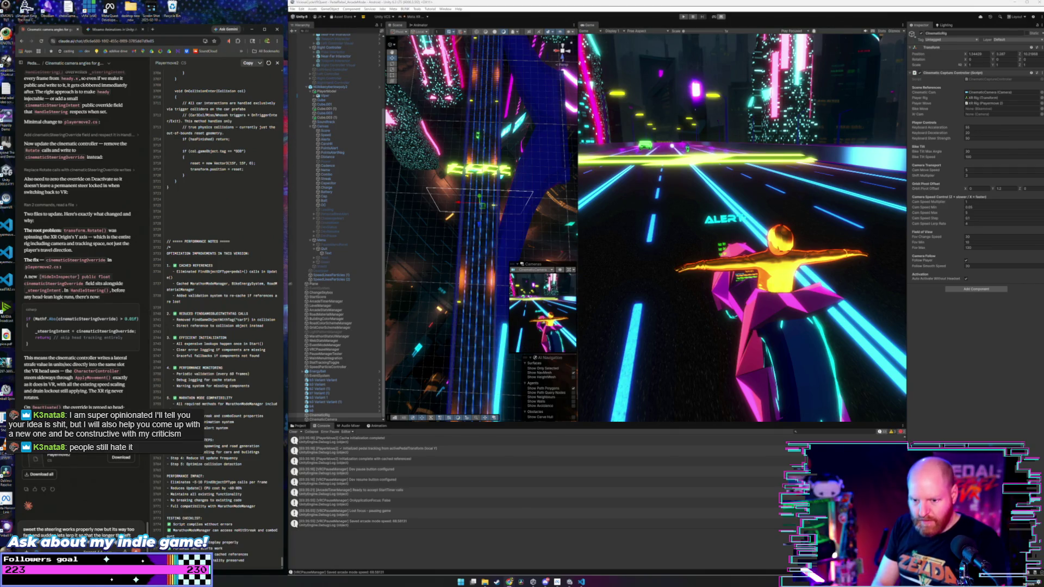
{"action": "type", "text": "right button are pressd the faster the steering increases"}
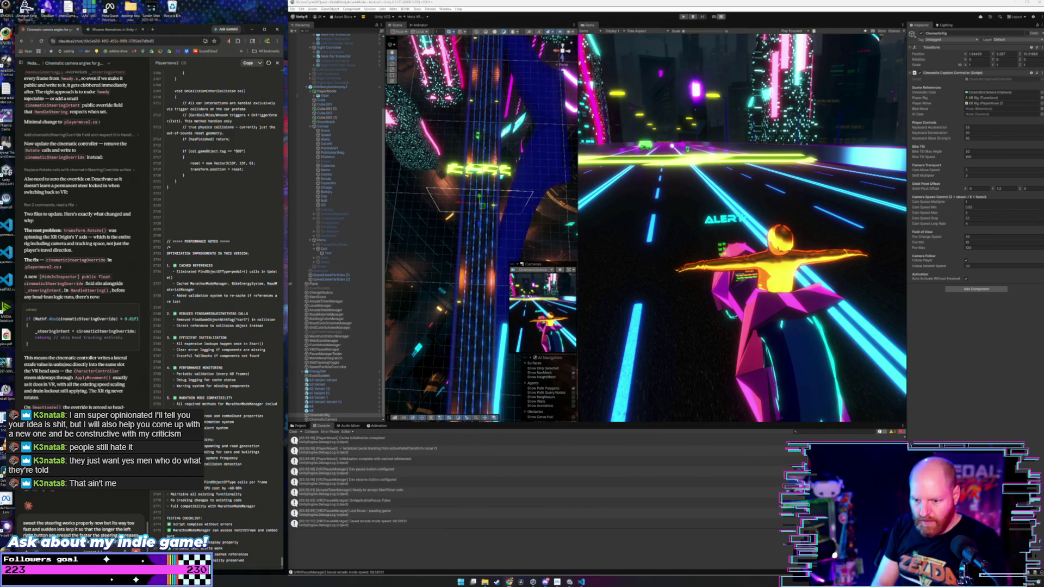
{"action": "type", "text": "upto its maximum, lets add a way to control the"}
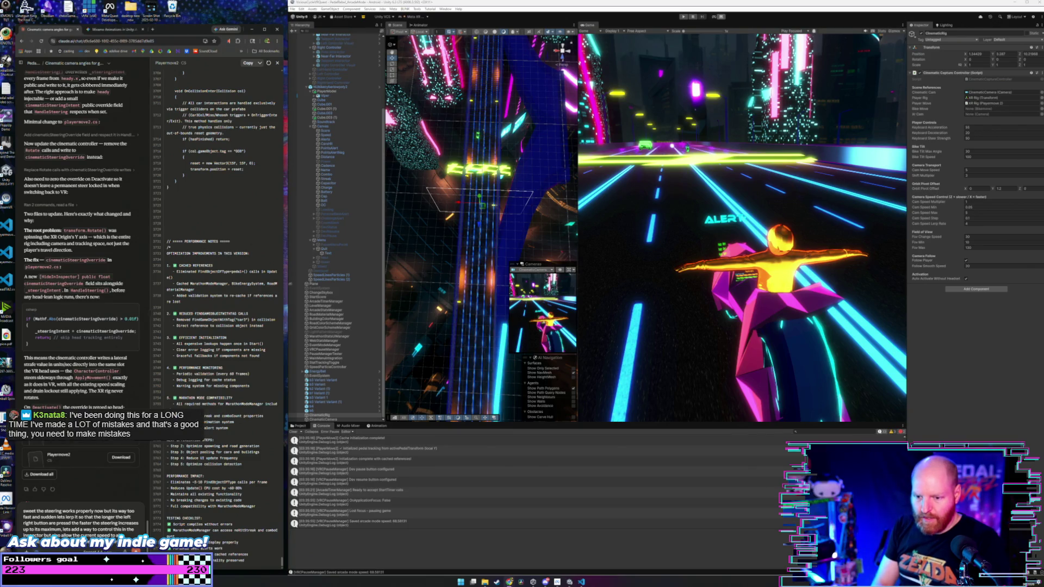
Add that the control belongs in the playermove2 script so players can adjust quickly at speed.
{"action": "type", "text": "in"}
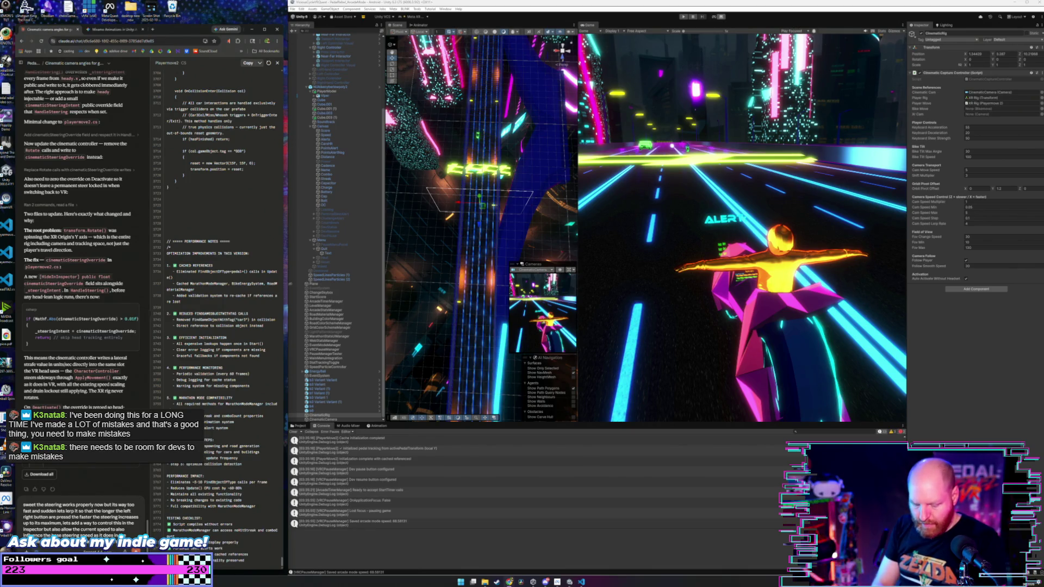
{"action": "type", "text": "the playermove2 script as the player will need to be able"}
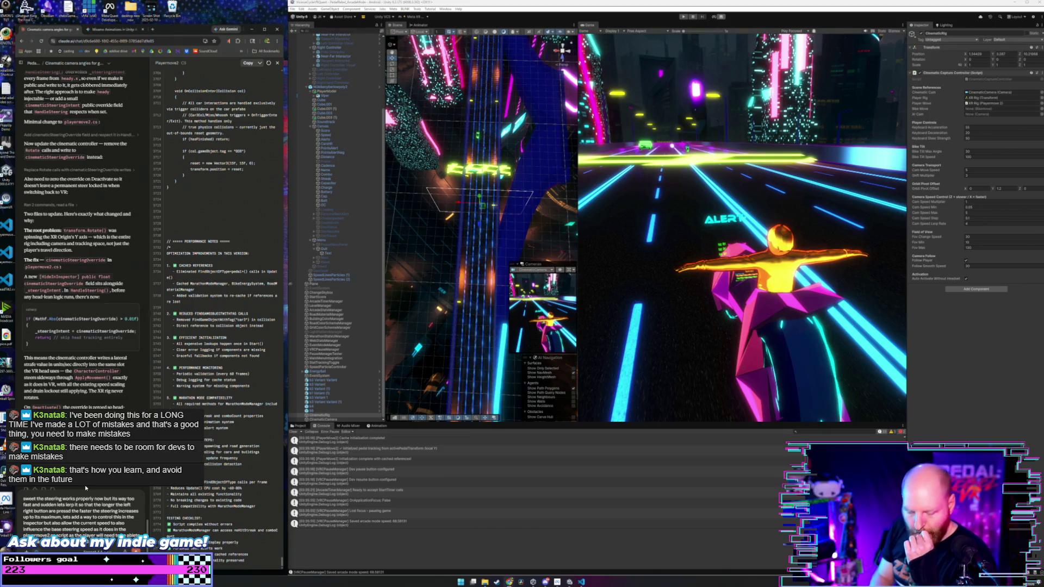
{"action": "scroll", "coordinate": [85, 511], "scroll_direction": "down", "scroll_amount": 1}
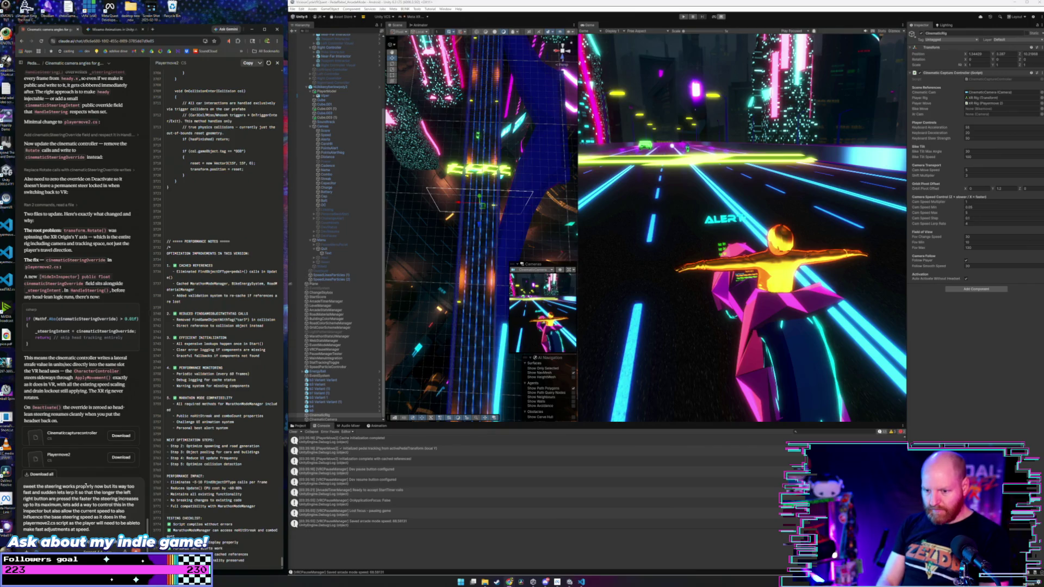
Continue the prompt: holding W past the top-down tilt should keep rotating the camera.
{"action": "type", "text": "the"}
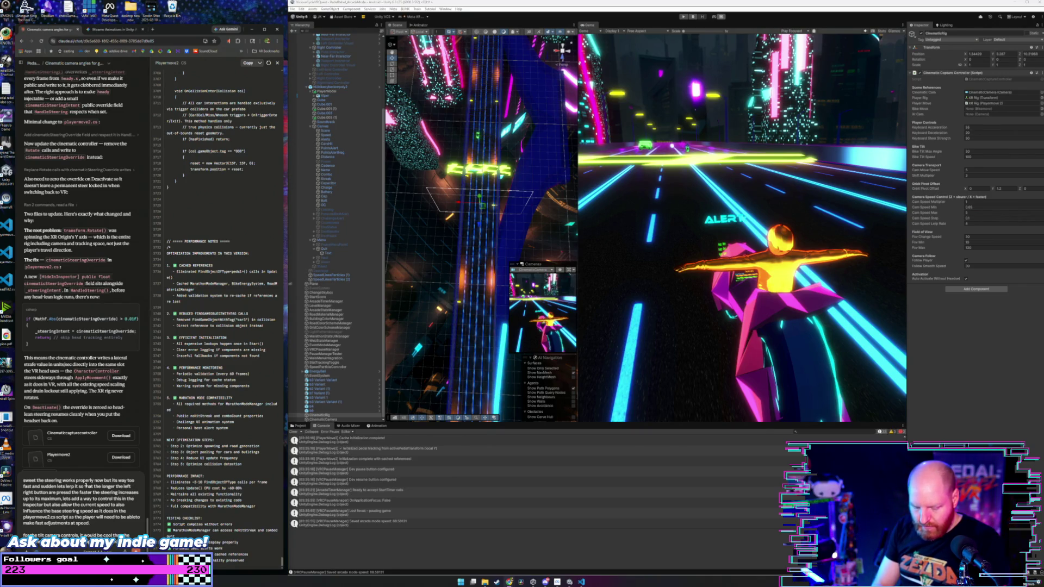
{"action": "type", "text": "W"}
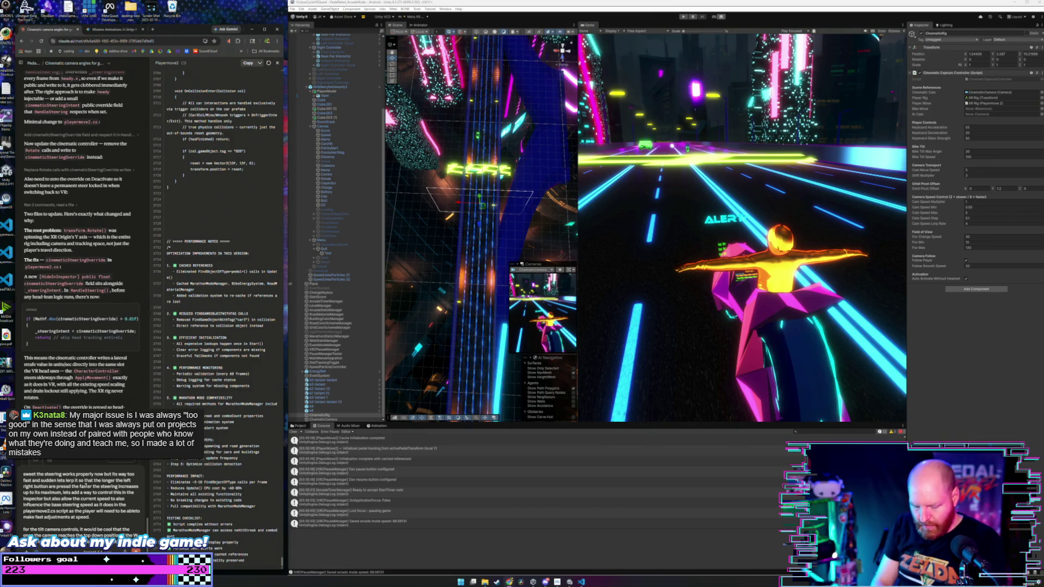
{"action": "type", "text": "rotate 180"}
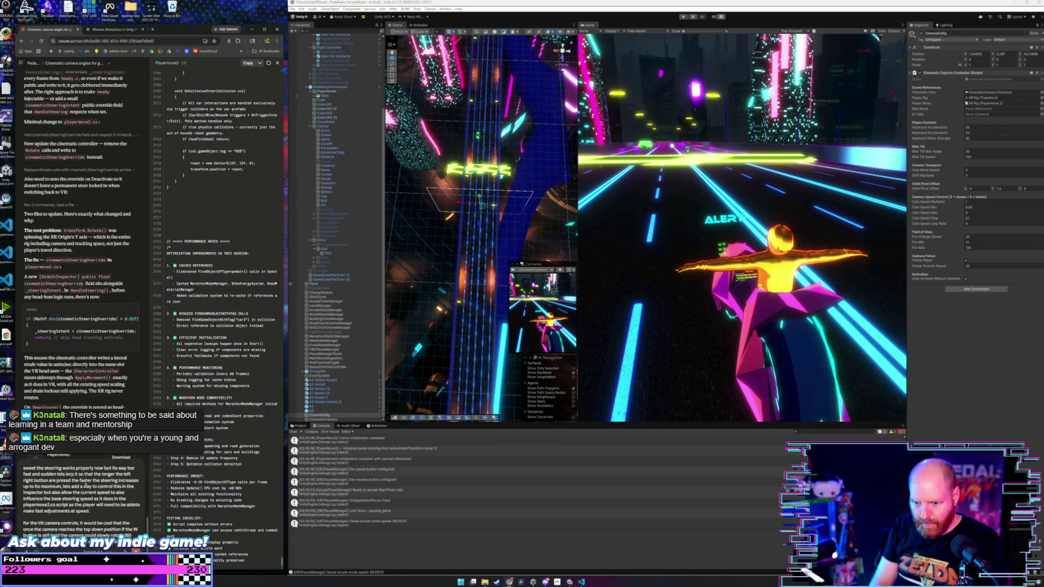
Describe rotating by degrees then tilting down as one continuous move, with an example shot.
{"action": "type", "text": "degrees and then tilt down as a continuousmove."}
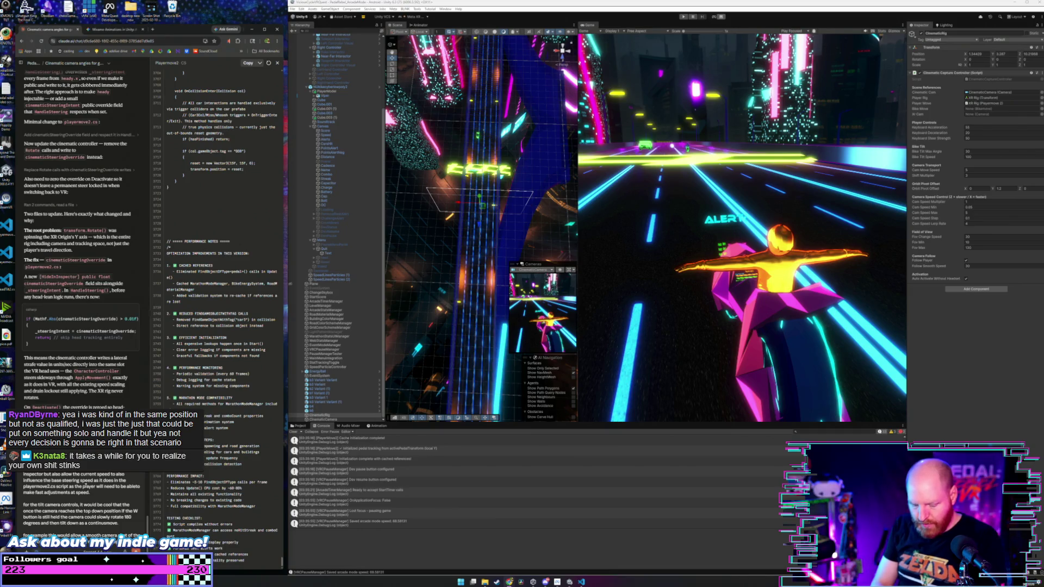
{"action": "type", "text": "a"}
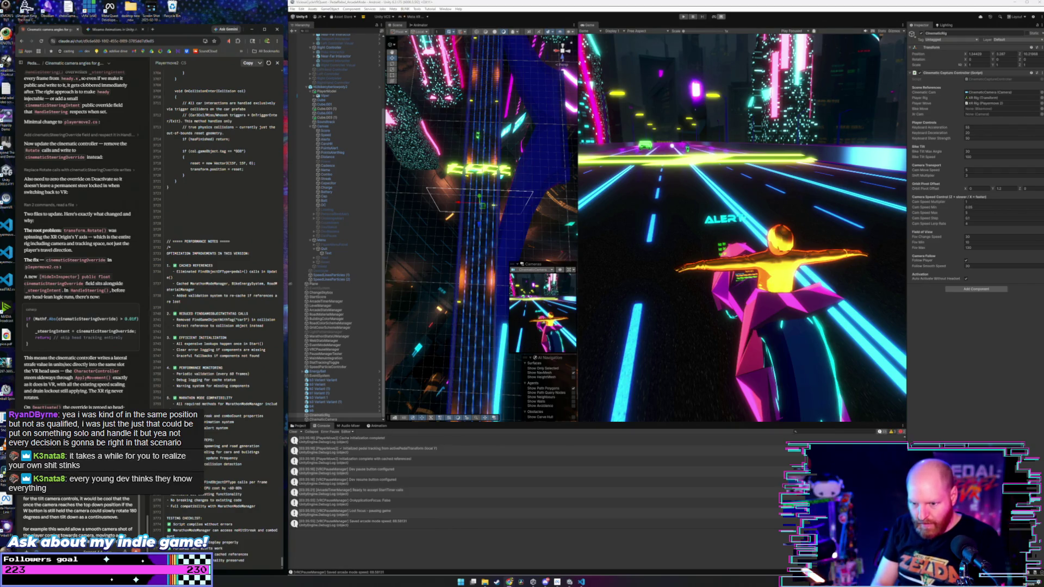
{"action": "type", "text": "and"}
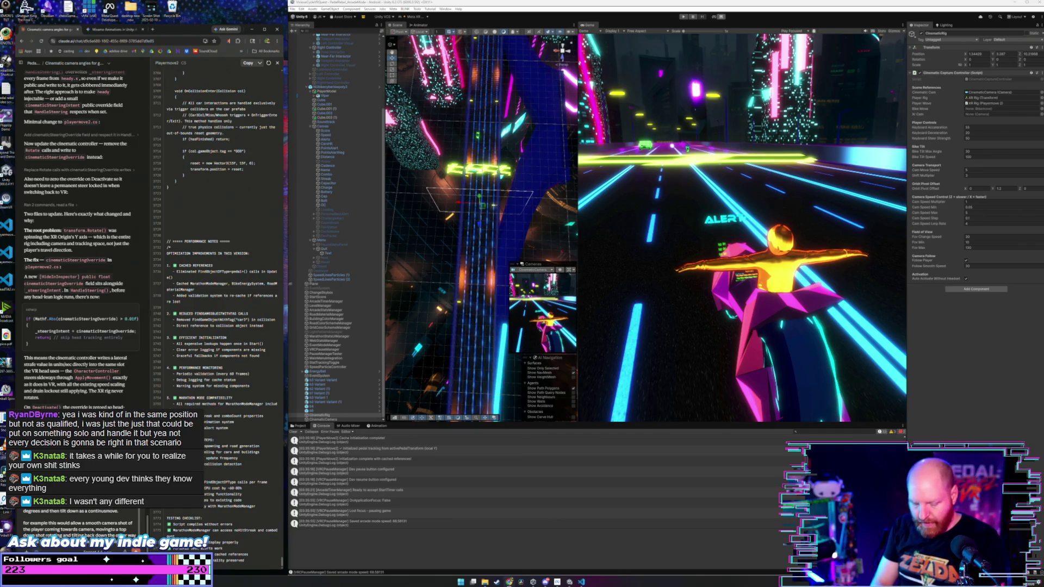
Finish with a follow shot and ground-level view behind the player from one held key, same for W.
{"action": "type", "text": "to get a follow shot and the ground level behind the"}
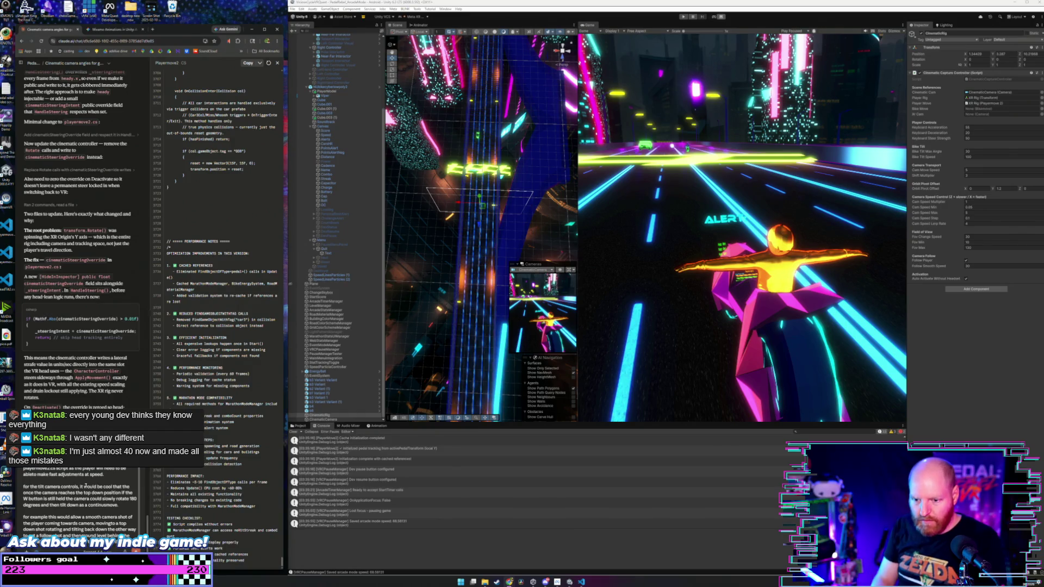
{"action": "type", "text": "player all with a single held key, the same for the W key"}
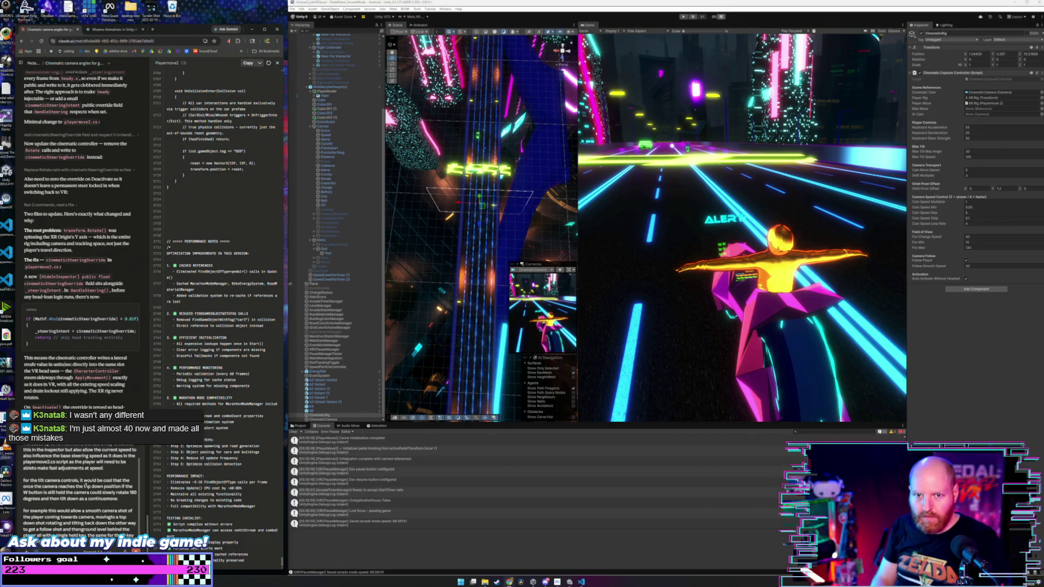
{"action": "scroll", "coordinate": [85, 483], "scroll_direction": "up", "scroll_amount": 3}
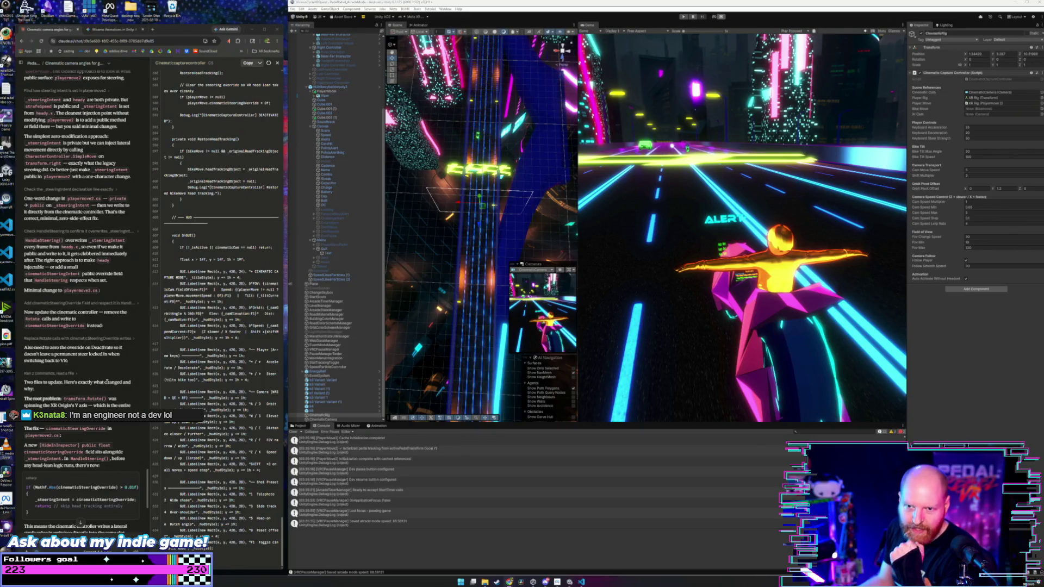
Review Claude's reply and copy the updated CinematicCaptureController code.
{"action": "scroll", "coordinate": [106, 436], "scroll_direction": "down", "scroll_amount": 5}
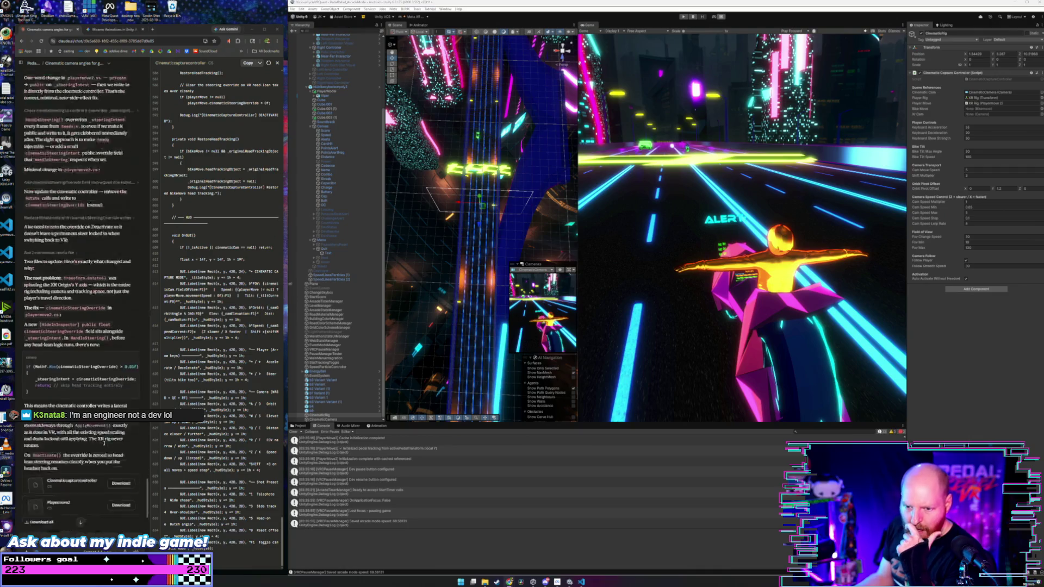
{"action": "scroll", "coordinate": [104, 443], "scroll_direction": "down", "scroll_amount": 8}
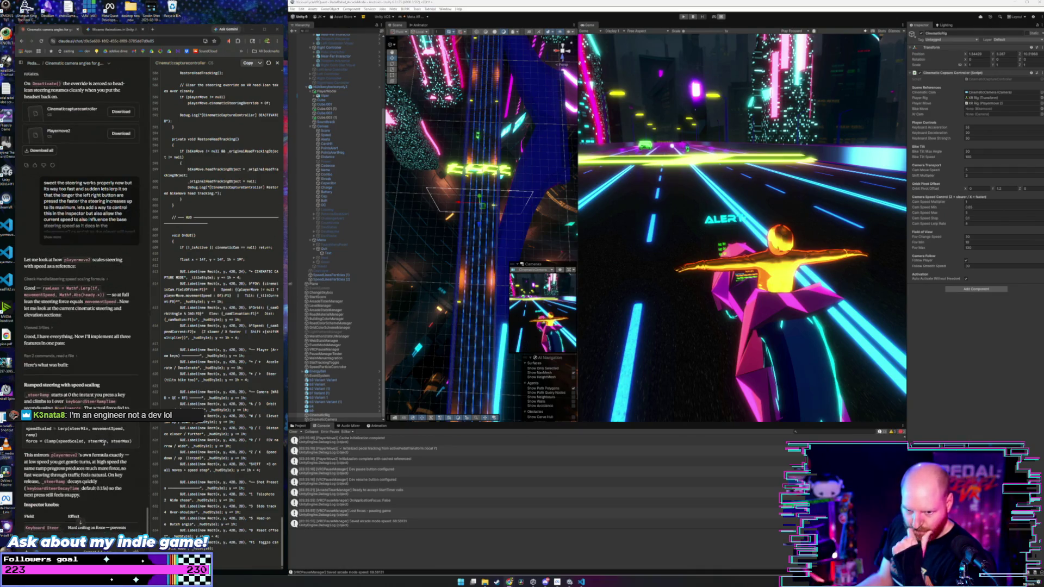
{"action": "scroll", "coordinate": [104, 443], "scroll_direction": "down", "scroll_amount": 1}
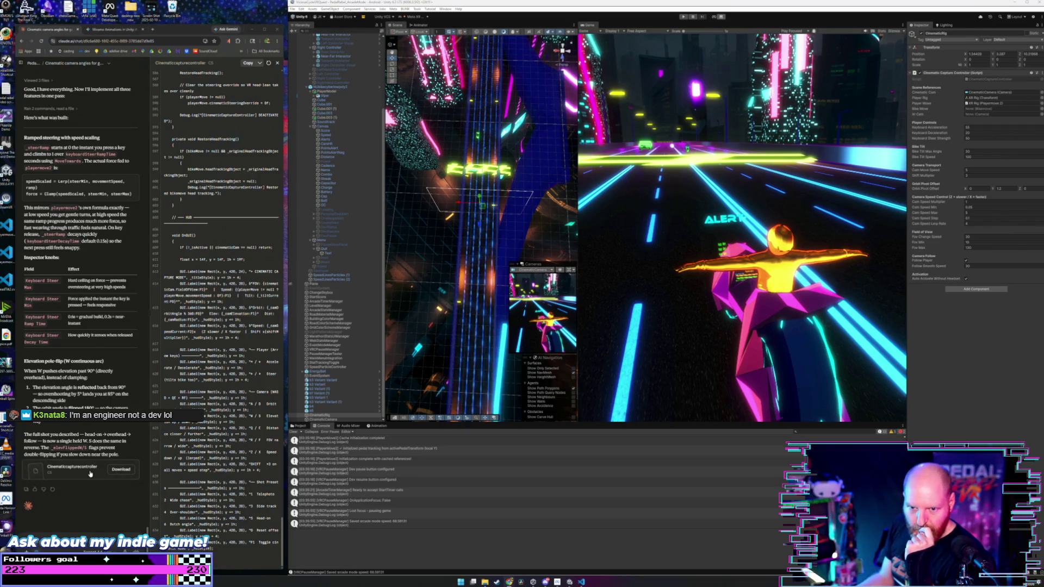
{"action": "scroll", "coordinate": [91, 473], "scroll_direction": "up", "scroll_amount": 4}
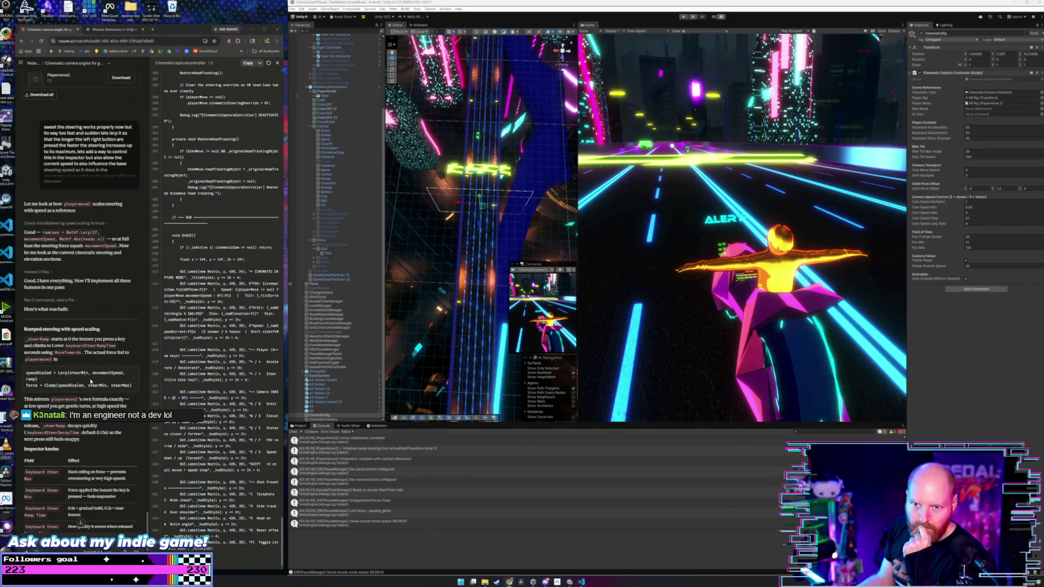
{"action": "scroll", "coordinate": [90, 381], "scroll_direction": "down", "scroll_amount": 4}
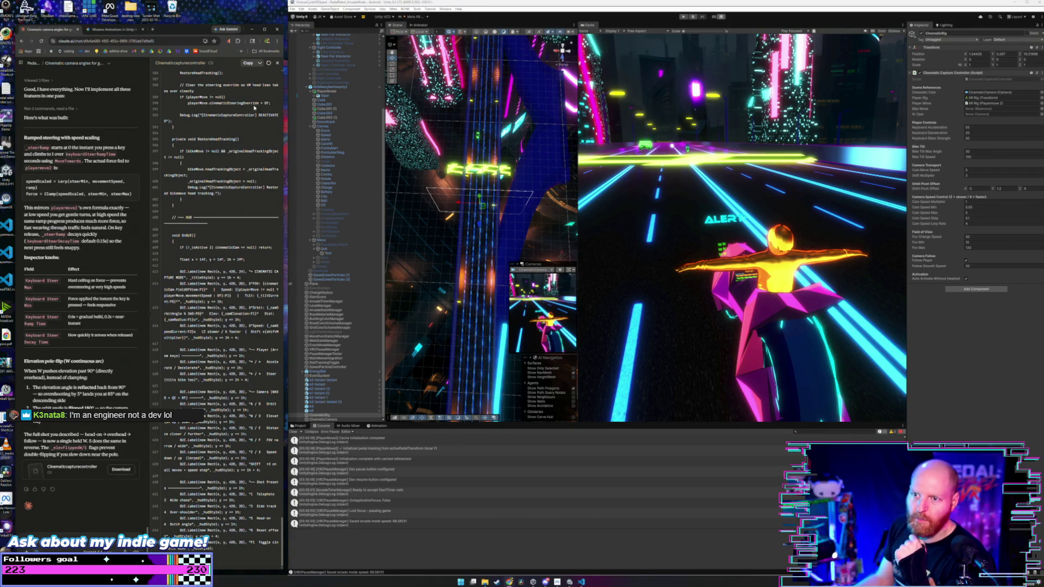
{"action": "left_click", "coordinate": [248, 62]}
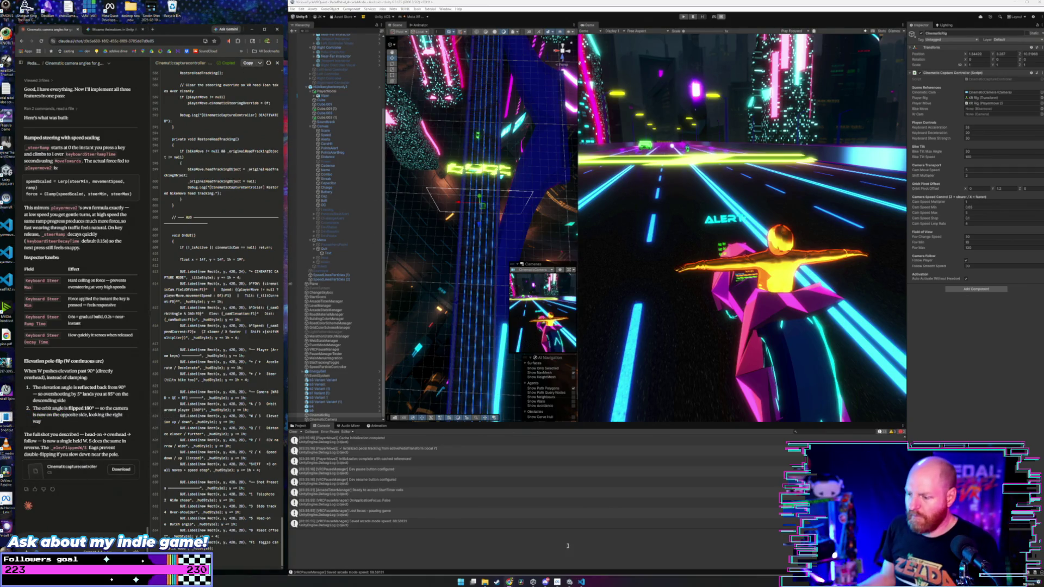
Replace all of CinematicCaptureController.cs in VS Code with the copied code, then return to Unity to recompile.
{"action": "key", "text": "alt+Tab"}
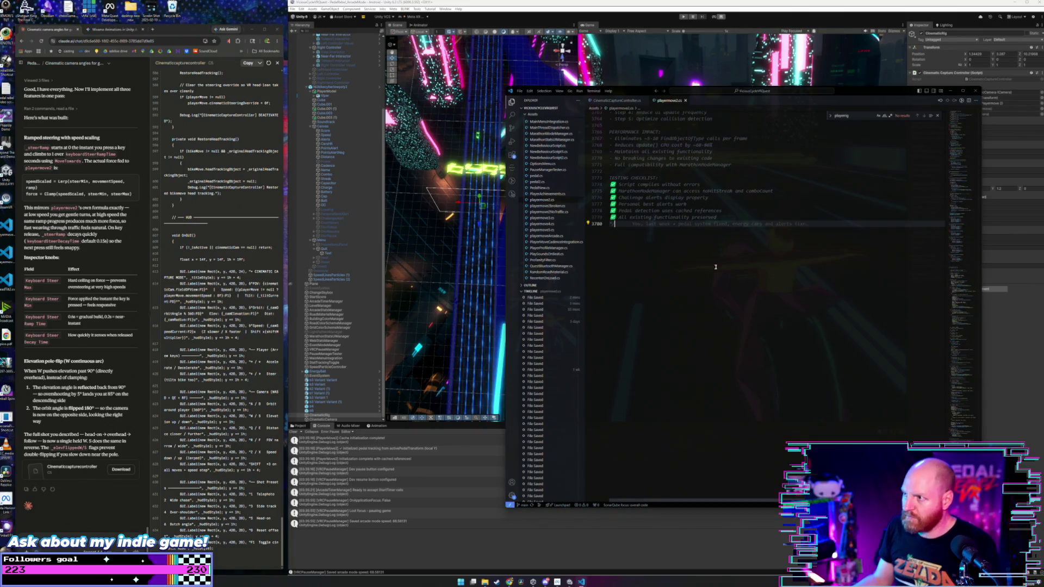
{"action": "left_click", "coordinate": [633, 100]}
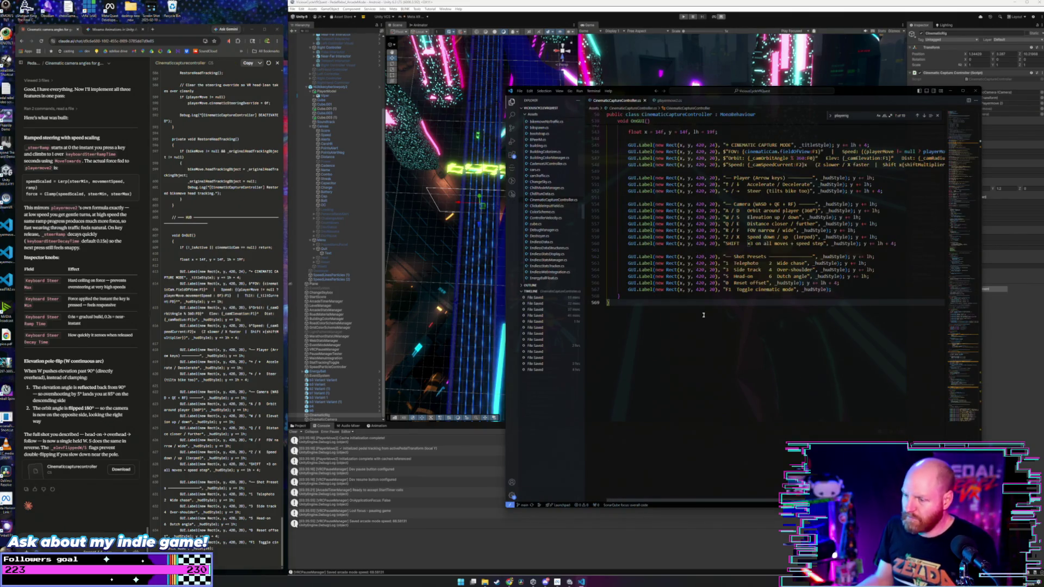
{"action": "key", "text": "ctrl+a"}
{"action": "key", "text": "ctrl+v"}
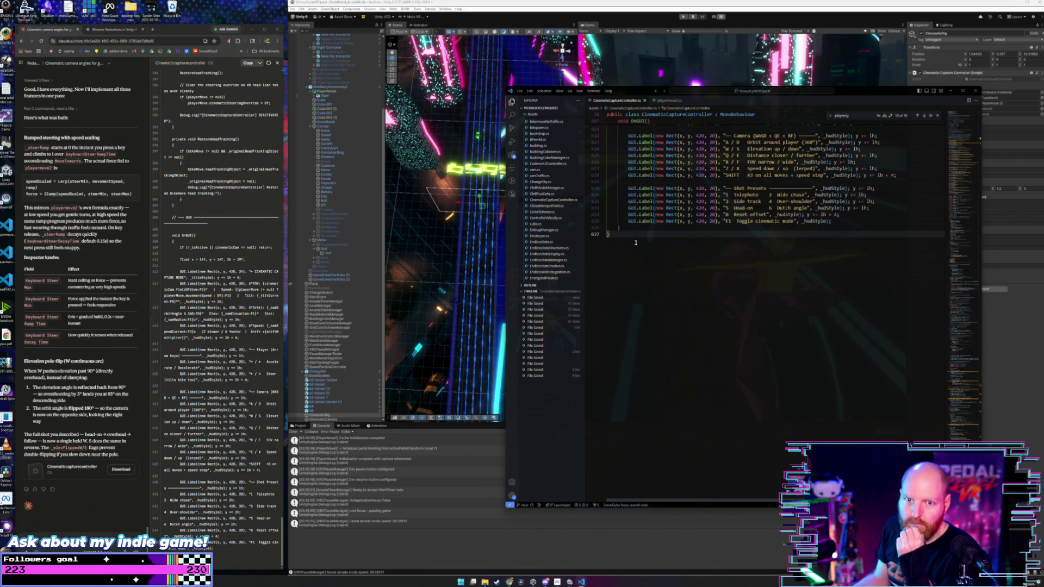
{"action": "left_click", "coordinate": [356, 372]}
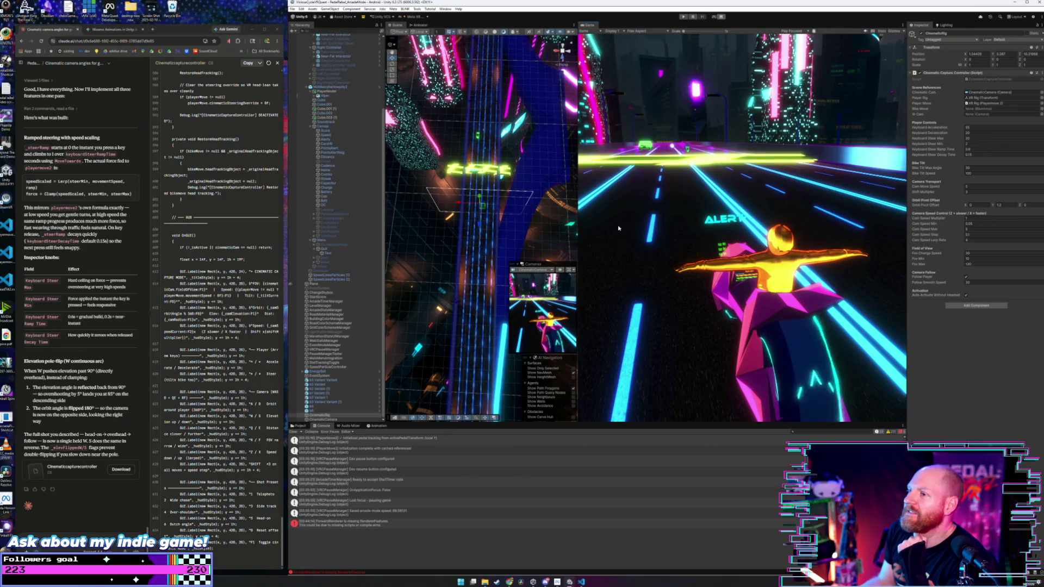
Show the project assets and enter play mode to test the updated controller.
{"action": "left_click", "coordinate": [305, 426]}
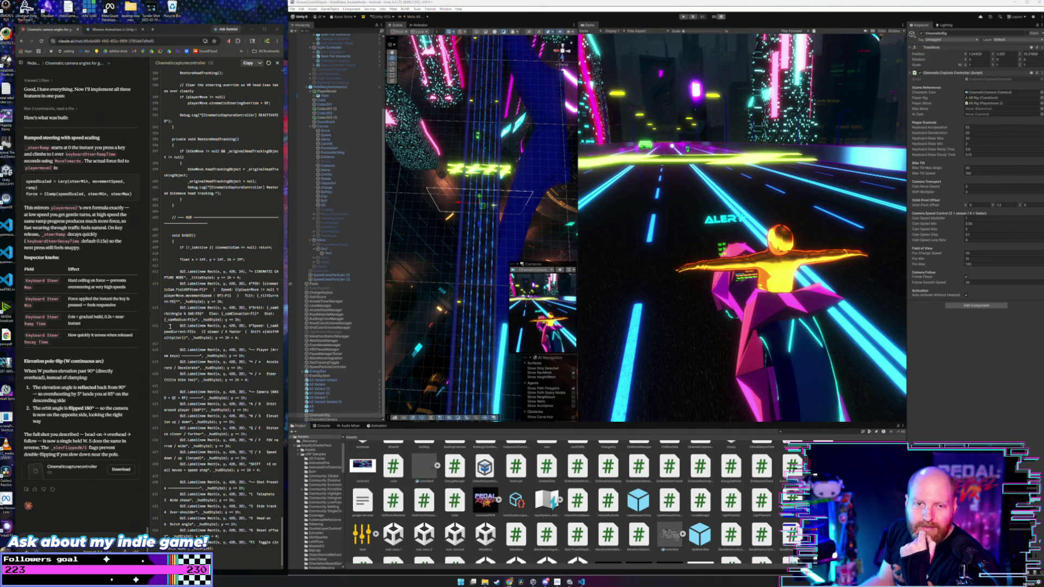
{"action": "left_click", "coordinate": [685, 18]}
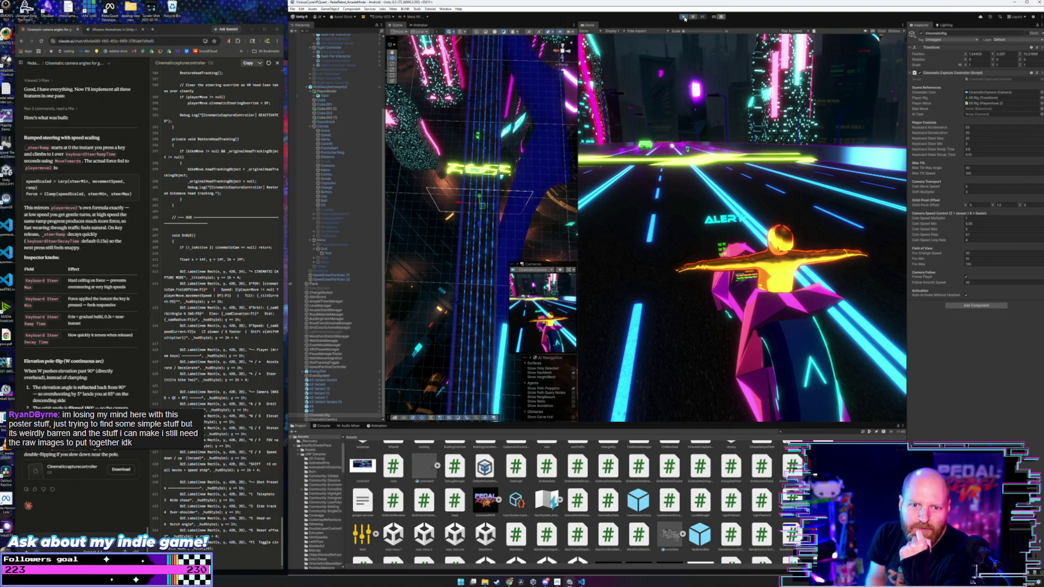
{"action": "left_click", "coordinate": [685, 18]}
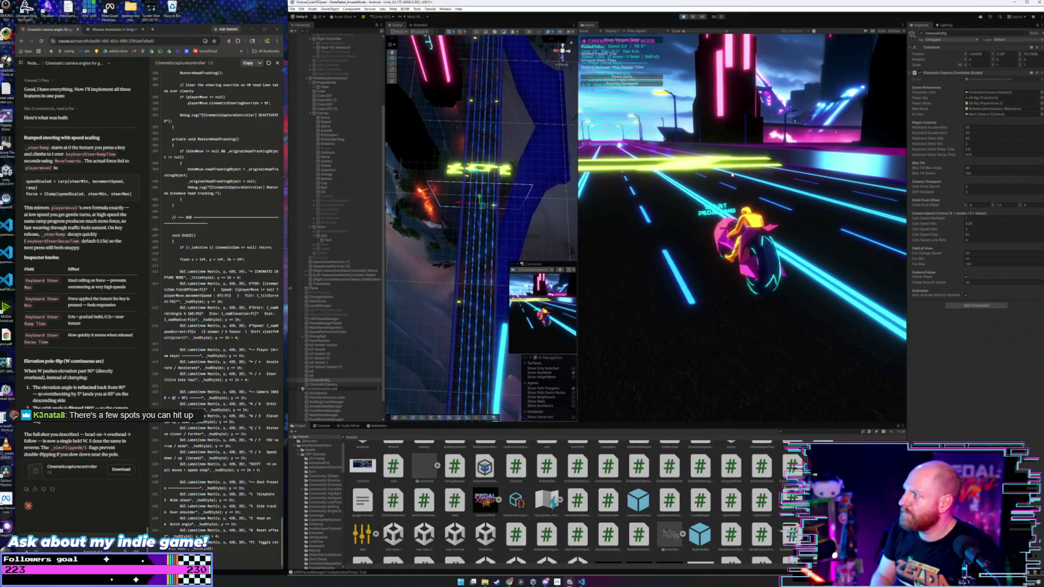
{"action": "left_click", "coordinate": [971, 127]}
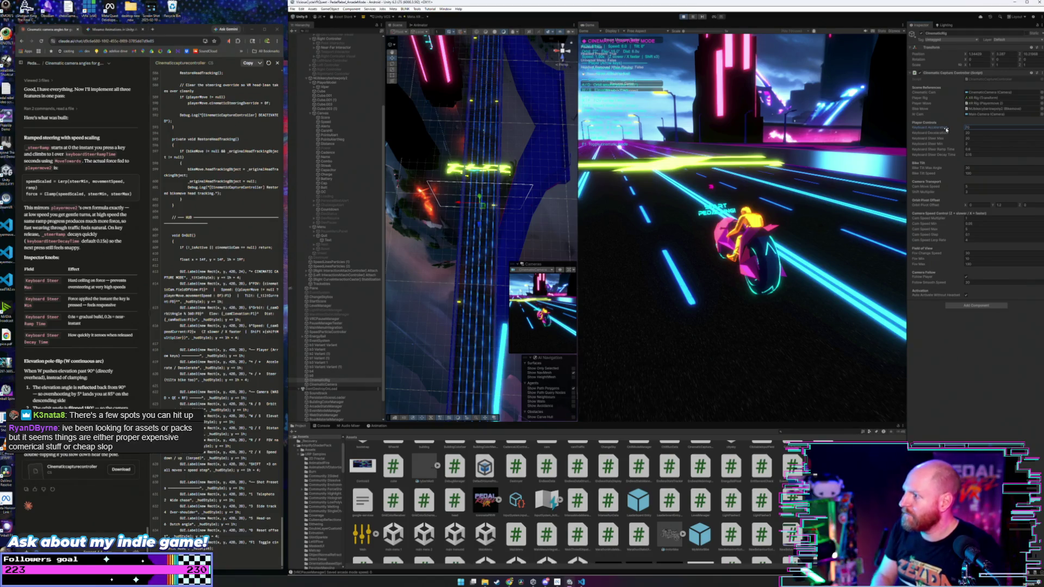
{"action": "left_click", "coordinate": [792, 210]}
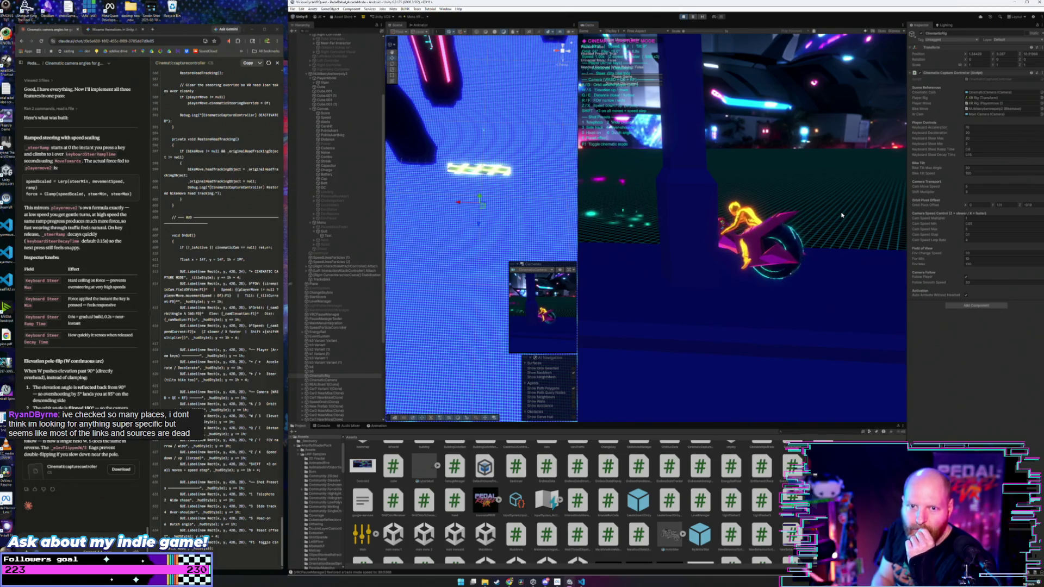
{"action": "left_click", "coordinate": [683, 17]}
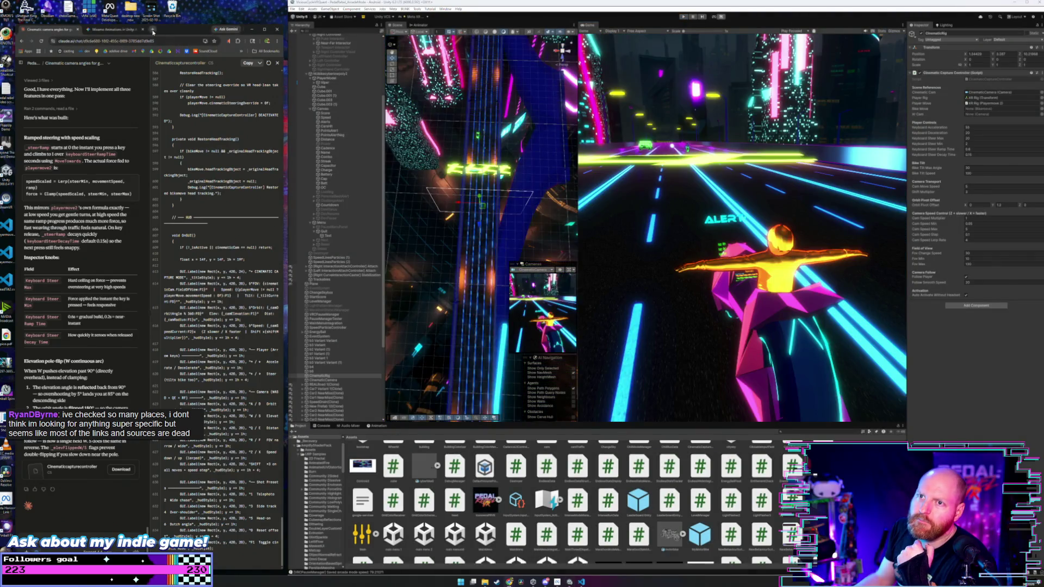
In a new, widened Chrome tab, search 'kaiju battle simulator' and open the Meta Store result.
{"action": "left_click", "coordinate": [152, 31]}
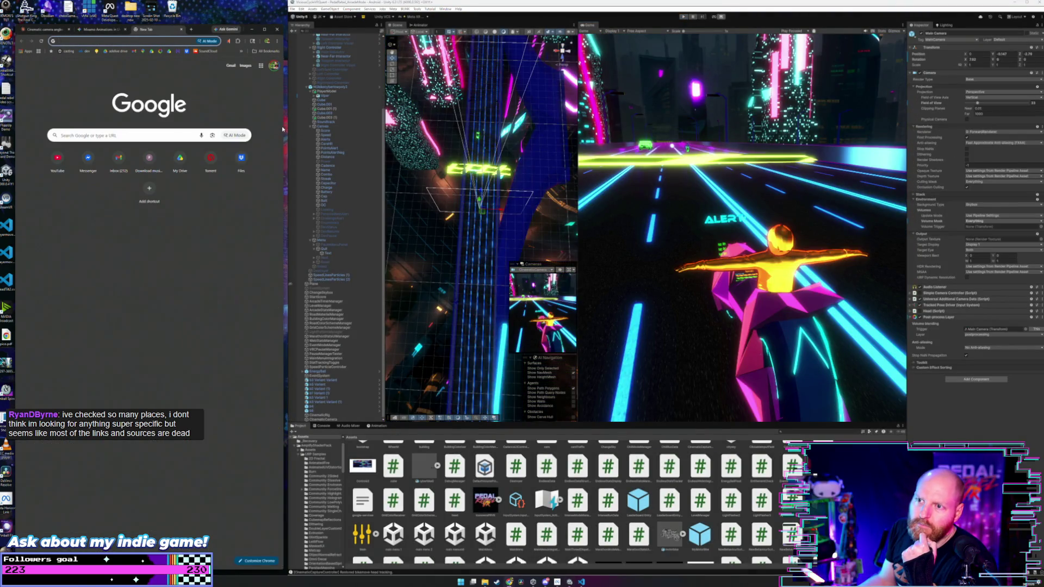
{"action": "left_click_drag", "start_coordinate": [283, 127], "coordinate": [435, 127]}
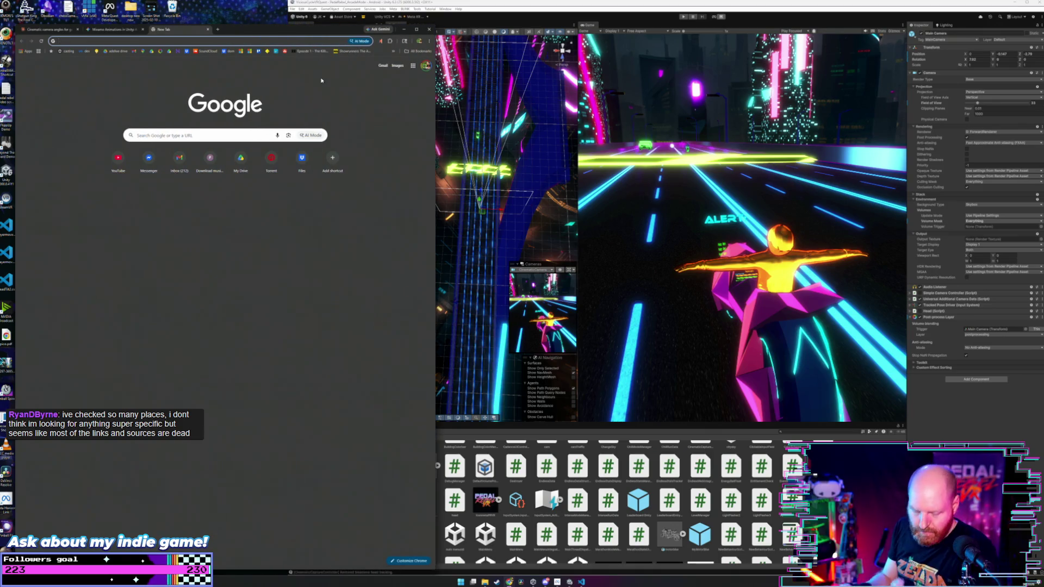
{"action": "type", "text": "kaiju"}
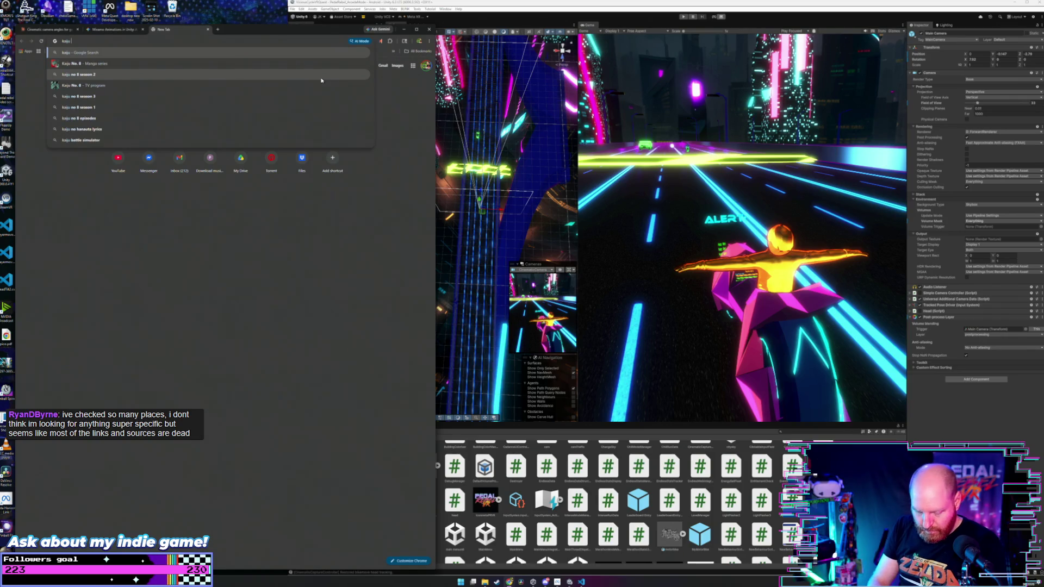
{"action": "type", "text": " battle simulator"}
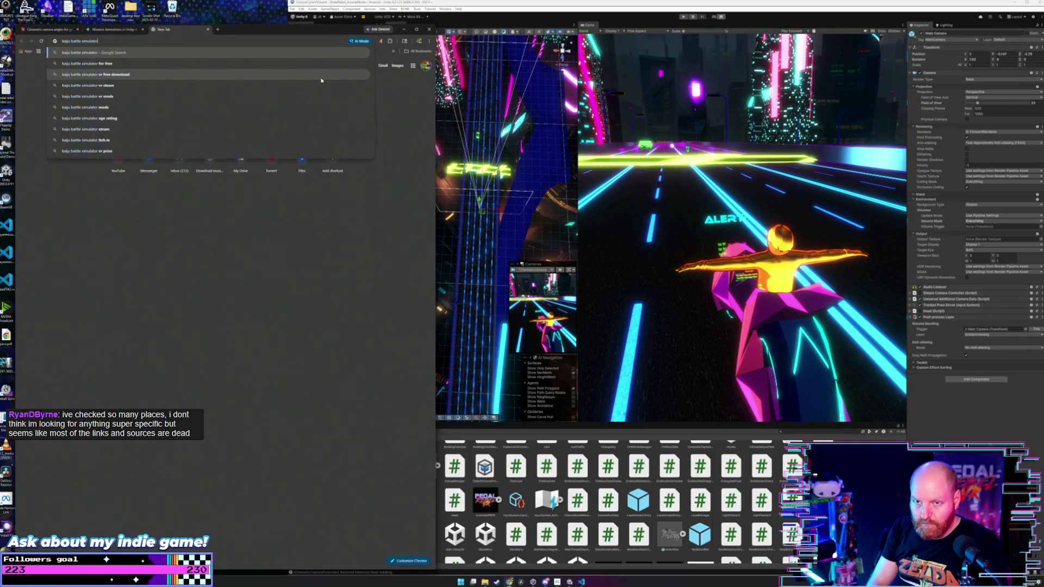
{"action": "key", "text": "Return"}
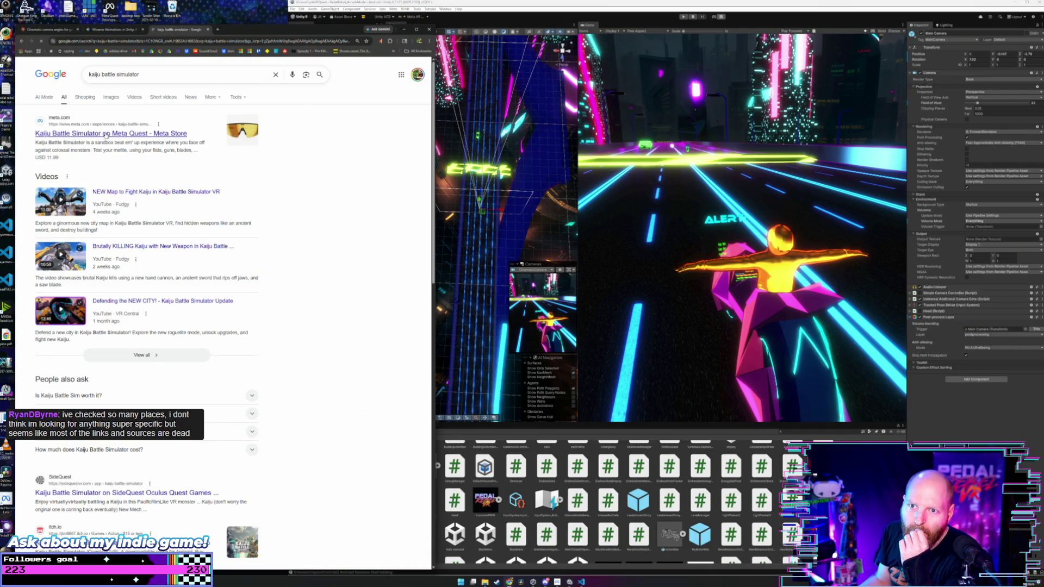
{"action": "left_click", "coordinate": [174, 134]}
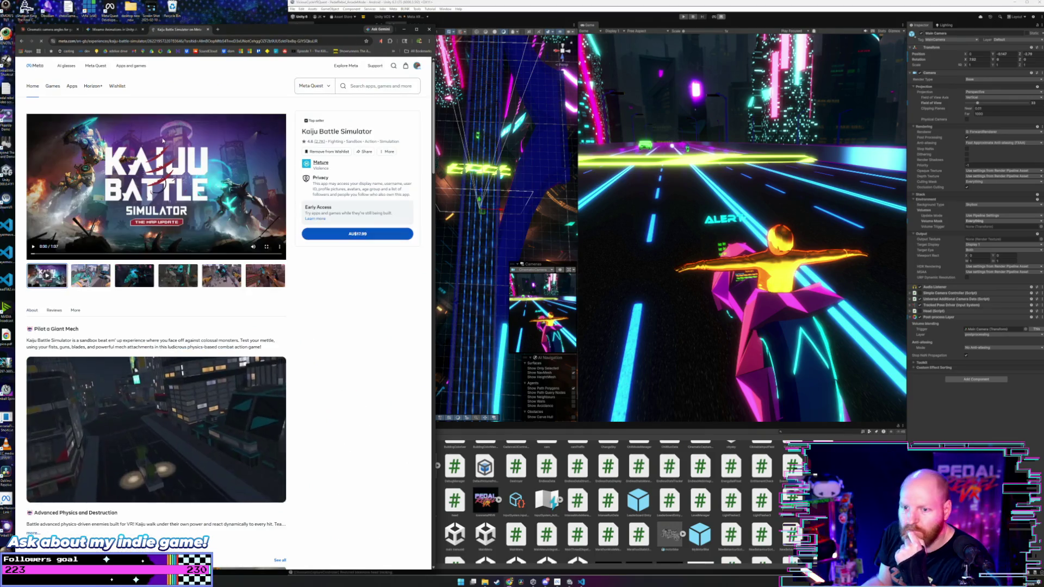
Watch the Kaiju Battle Simulator trailer, scrubbing to 0:14, 0:24 and 0:07, then view it full screen.
{"action": "left_click", "coordinate": [87, 254]}
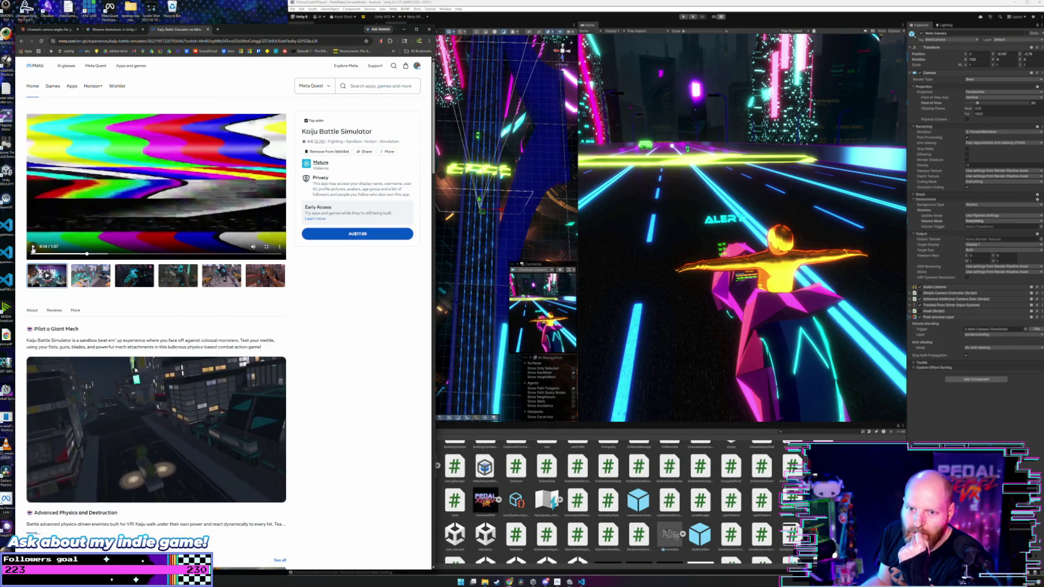
{"action": "left_click", "coordinate": [33, 247]}
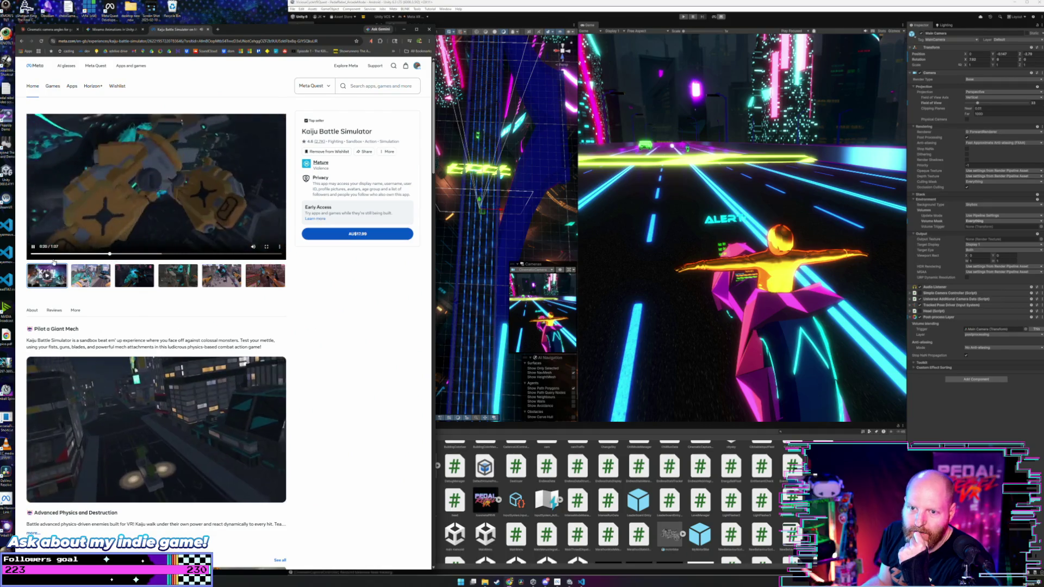
{"action": "left_click", "coordinate": [122, 254]}
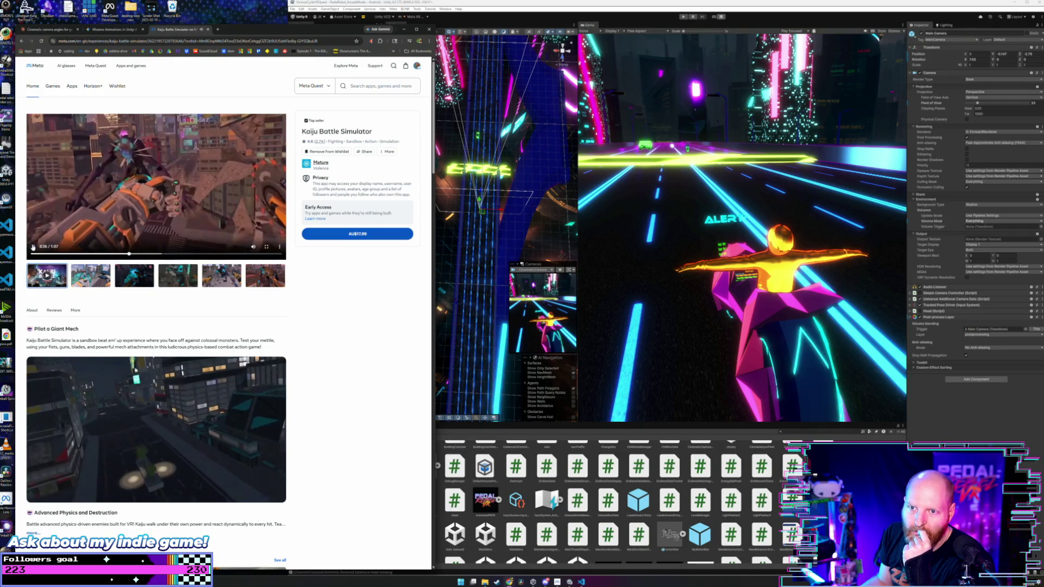
{"action": "left_click", "coordinate": [62, 254]}
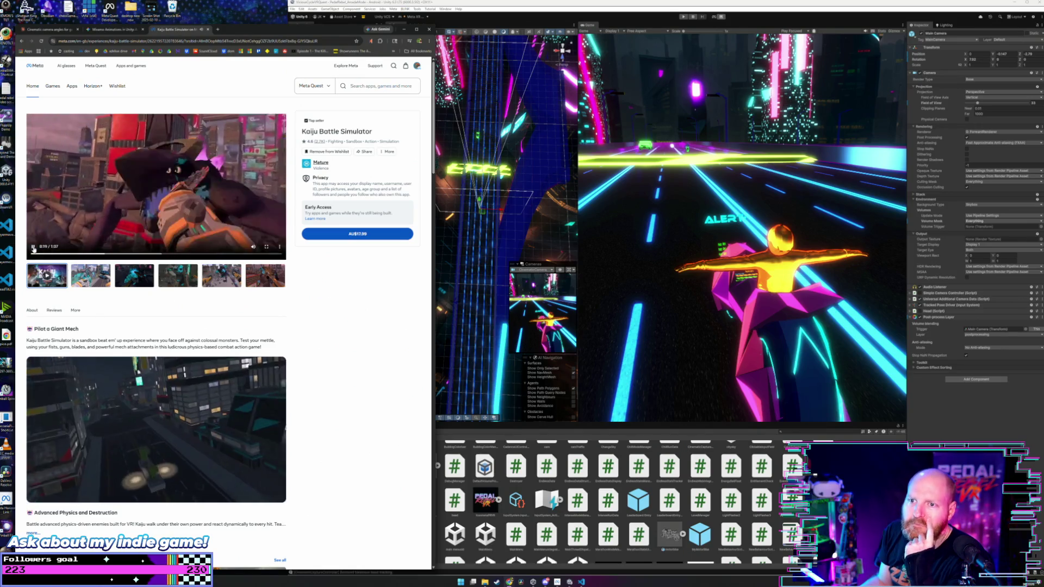
{"action": "left_click", "coordinate": [33, 247]}
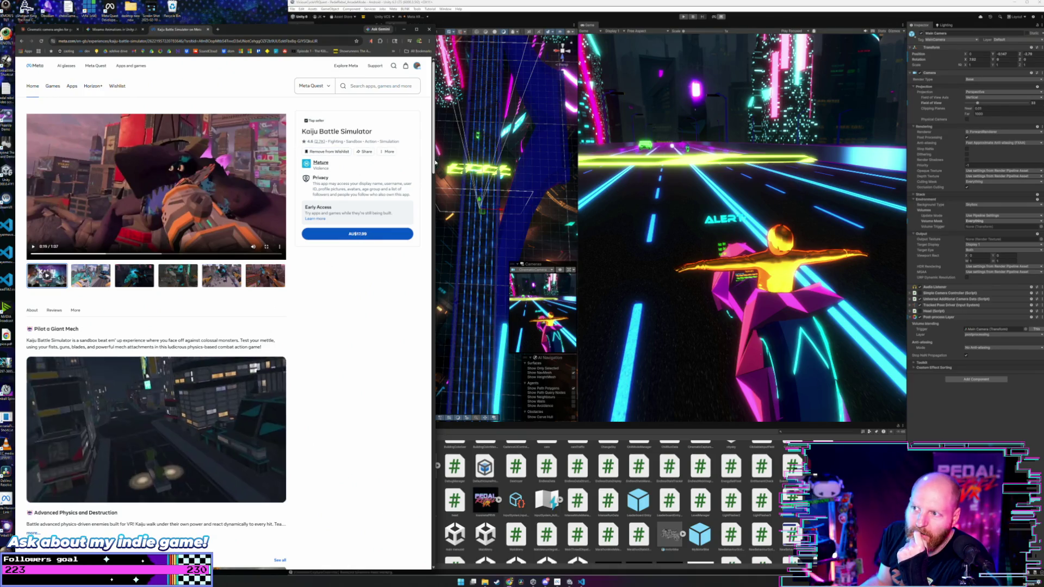
{"action": "left_click", "coordinate": [267, 248]}
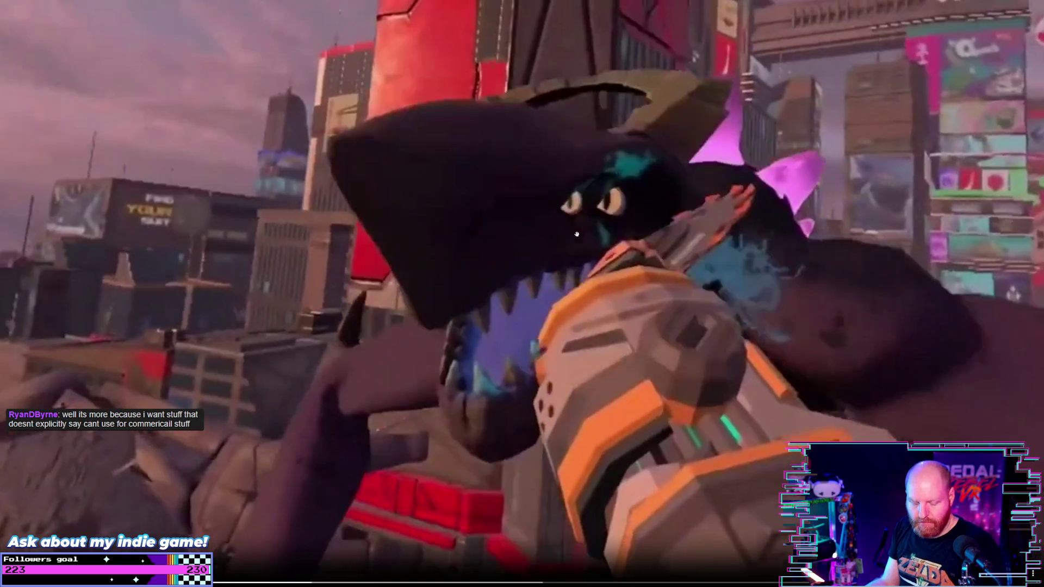
{"action": "key", "text": "Escape"}
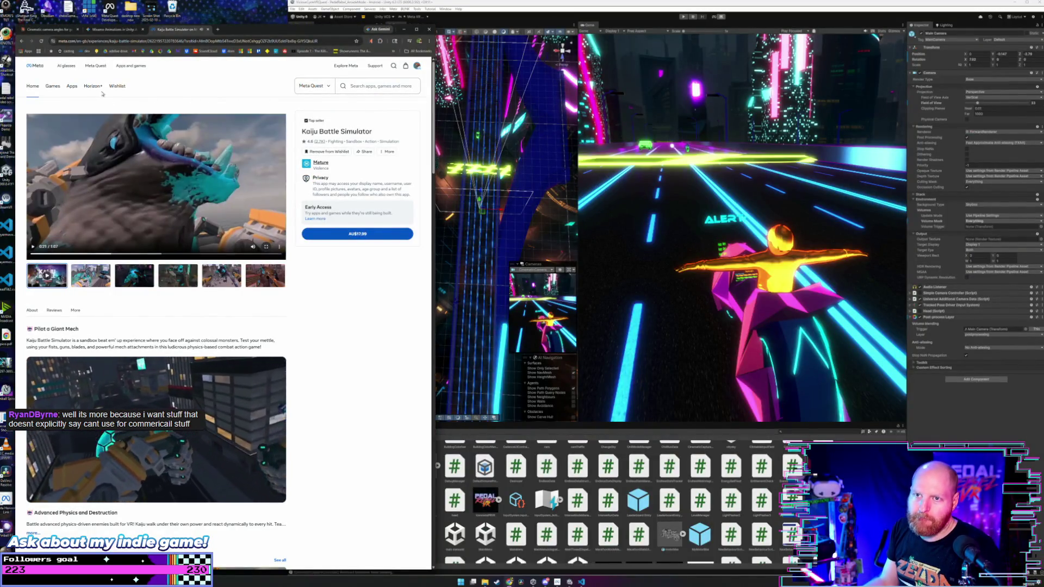
In a new tab, search Google for 'royalteebillboard textures'.
{"action": "left_click", "coordinate": [217, 30]}
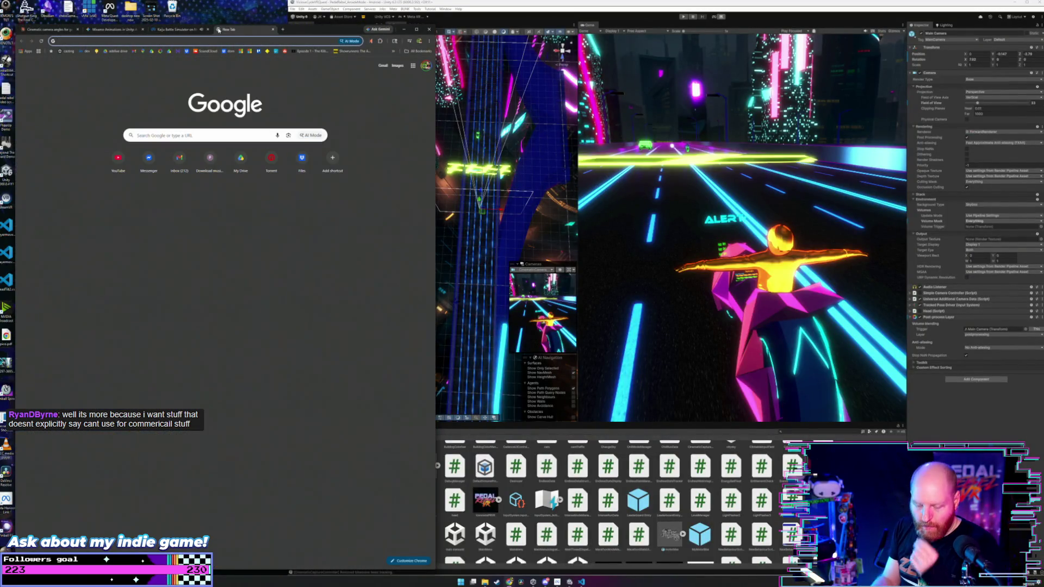
{"action": "type", "text": "royalty fr"}
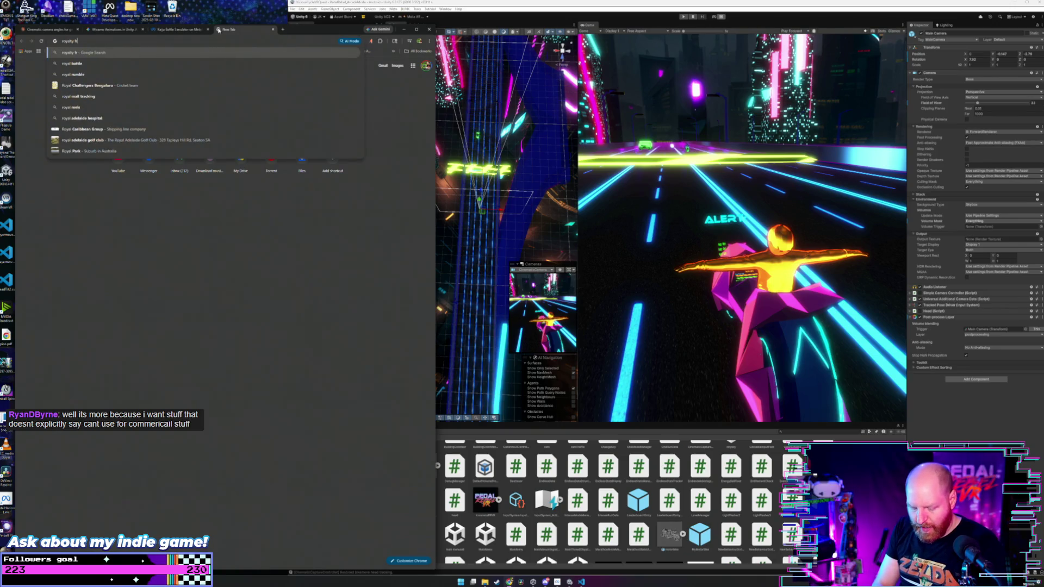
{"action": "type", "text": "eebillboard t"}
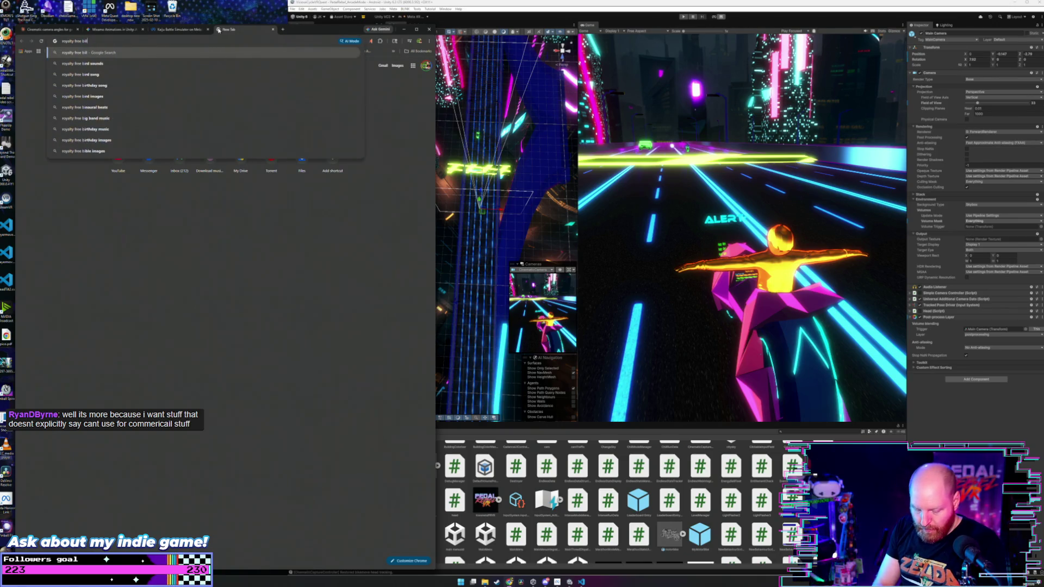
{"action": "type", "text": "extures"}
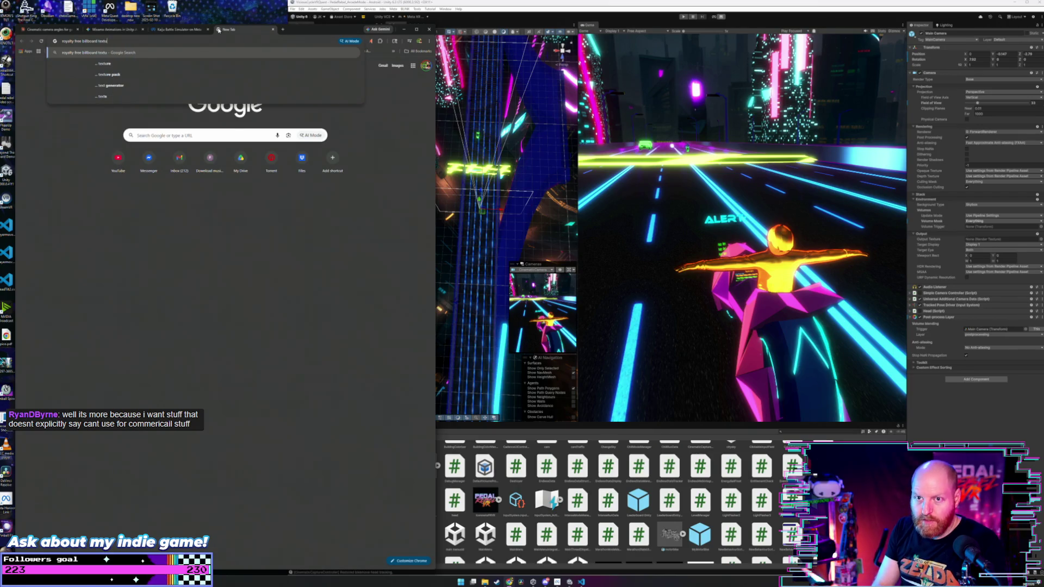
{"action": "key", "text": "Return"}
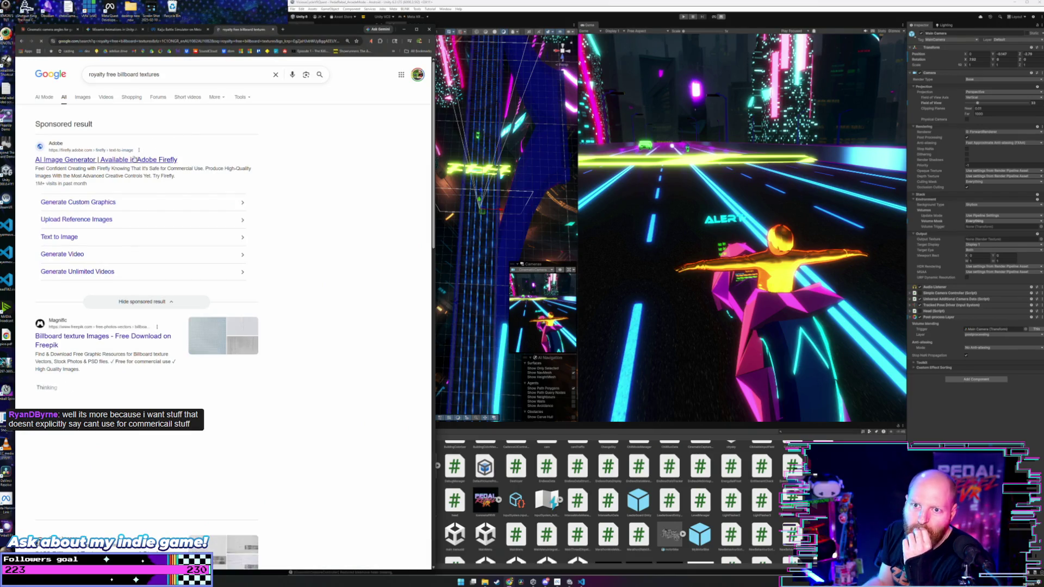
Refine the search to 'royalty free billboard advertising game textures' and scroll through the results.
{"action": "left_click", "coordinate": [139, 74]}
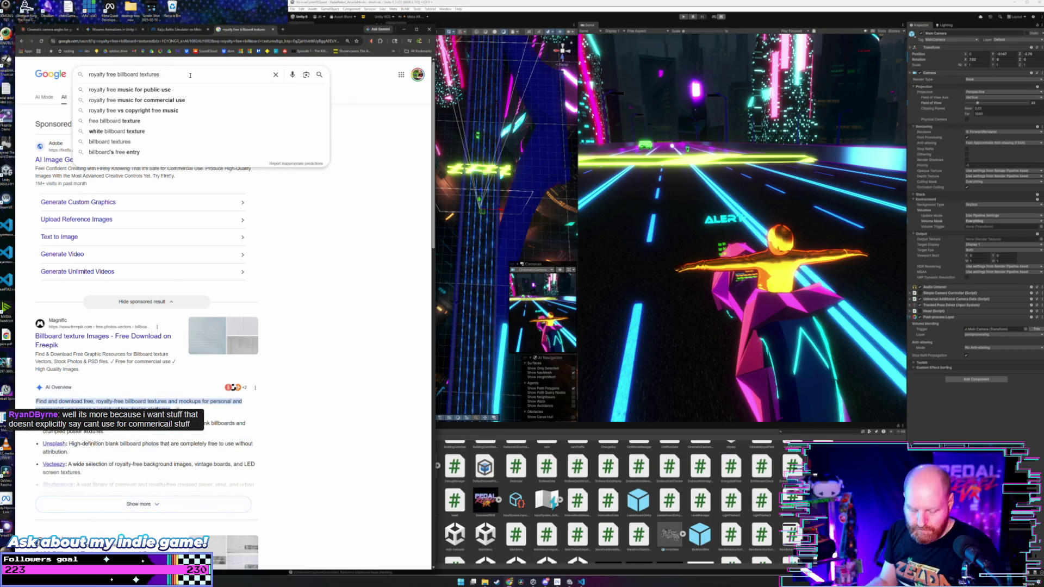
{"action": "type", "text": "advers"}
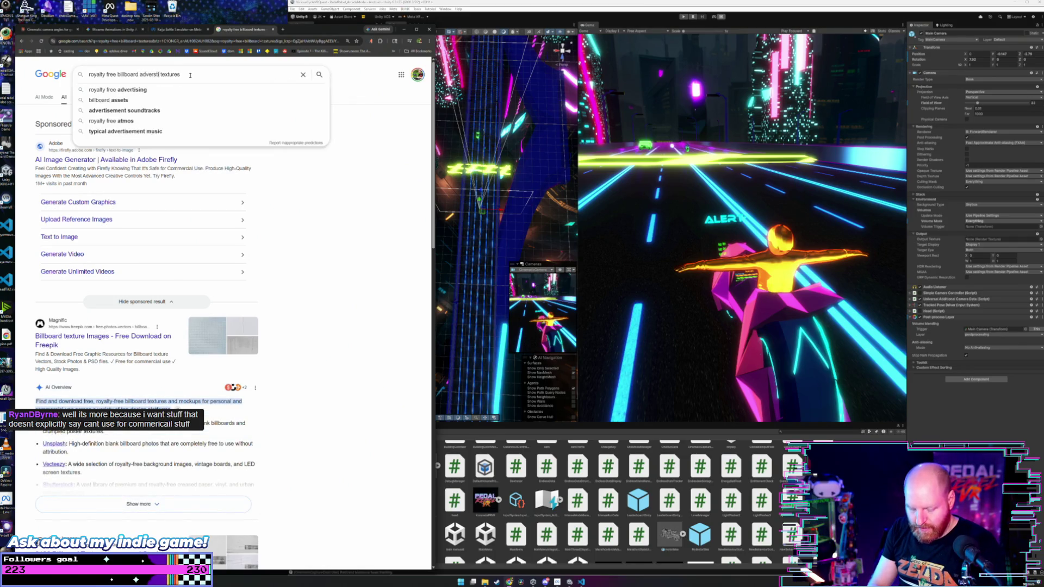
{"action": "key", "text": "BackSpace"}
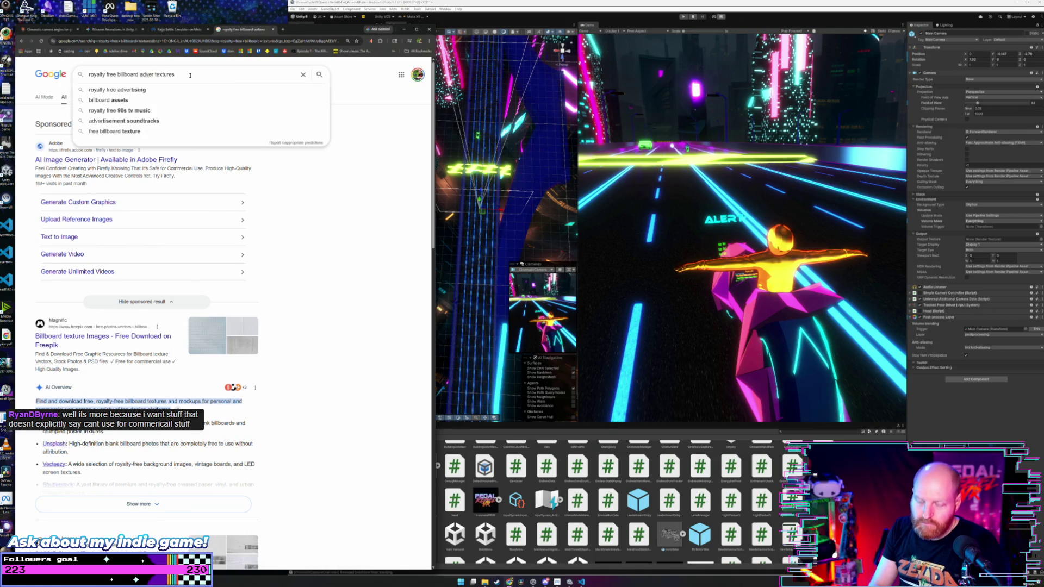
{"action": "type", "text": "tising "}
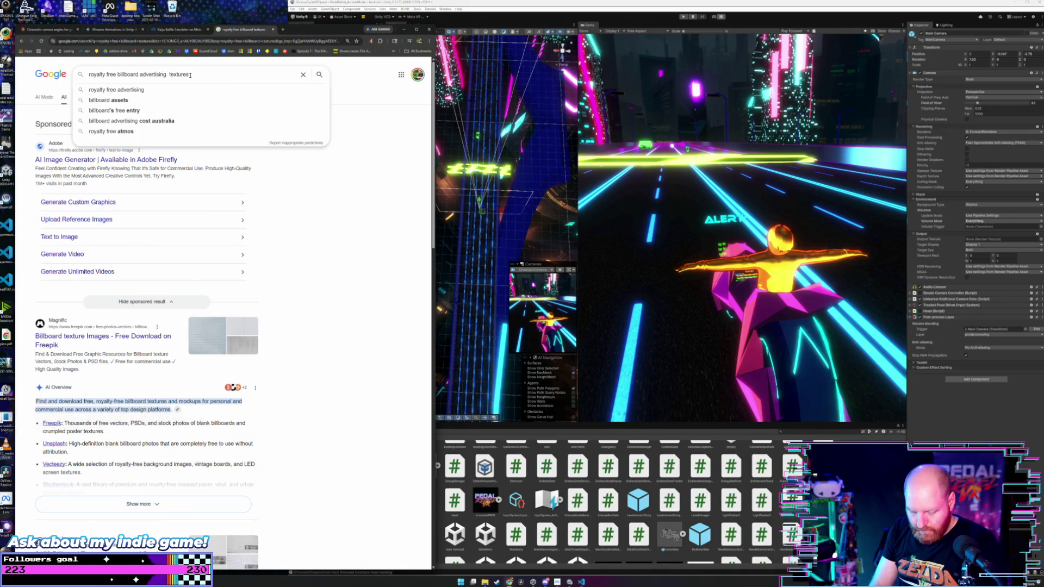
{"action": "type", "text": "game"}
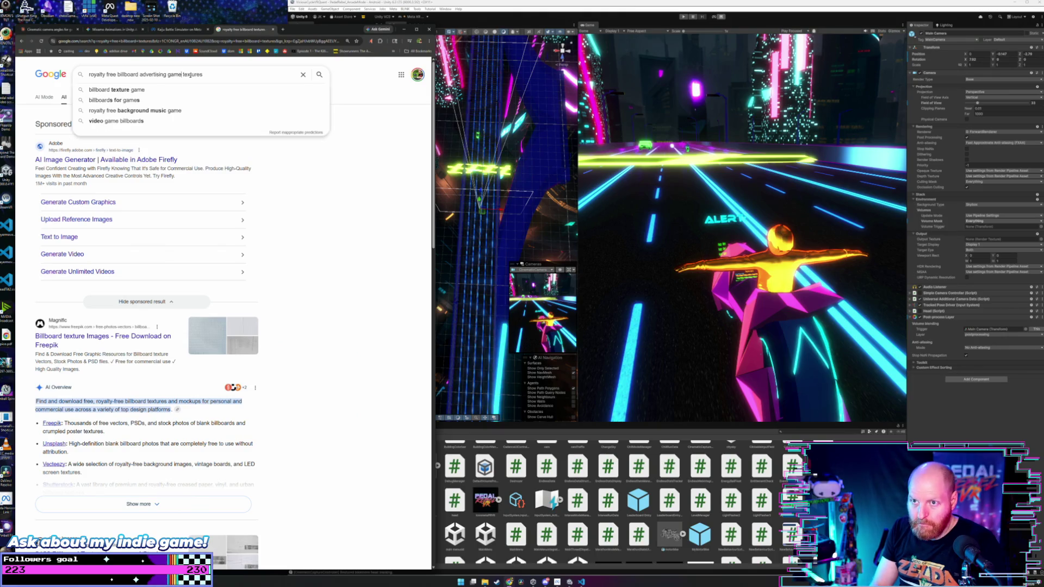
{"action": "key", "text": "Return"}
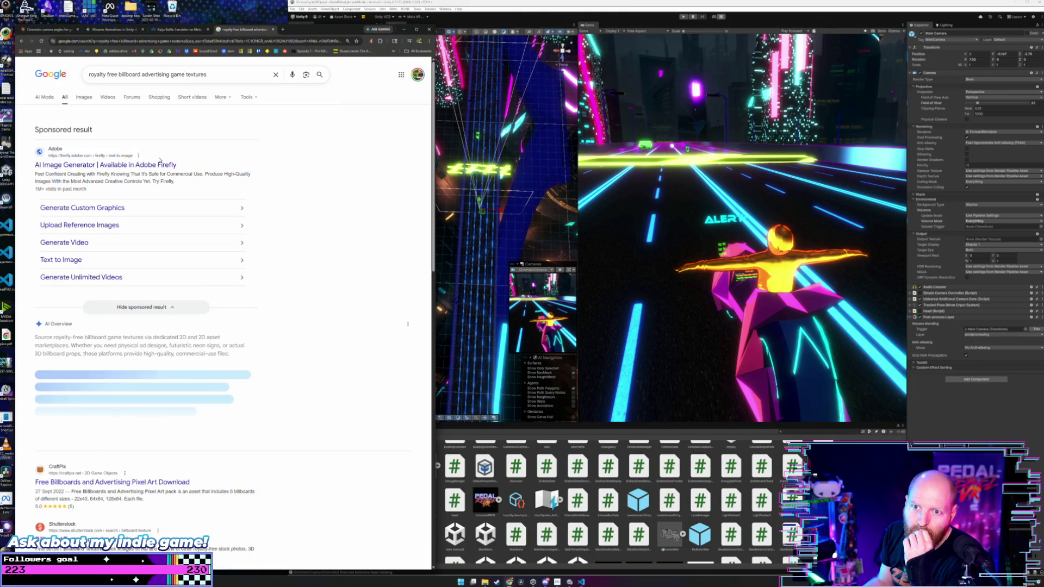
{"action": "scroll", "coordinate": [176, 182], "scroll_direction": "down", "scroll_amount": 3}
{"action": "scroll", "coordinate": [174, 181], "scroll_direction": "down", "scroll_amount": 2}
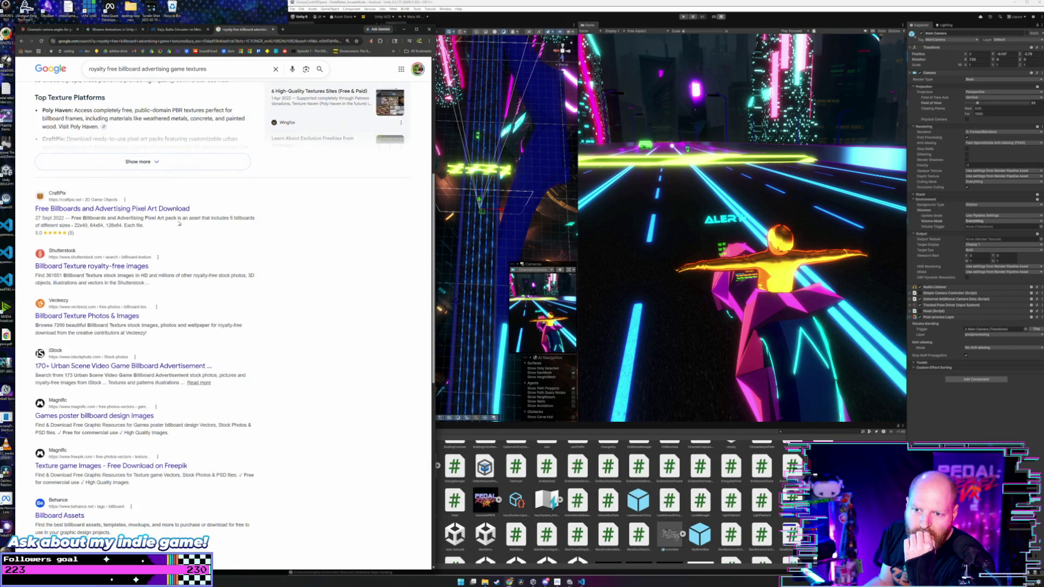
{"action": "scroll", "coordinate": [163, 227], "scroll_direction": "down", "scroll_amount": 1}
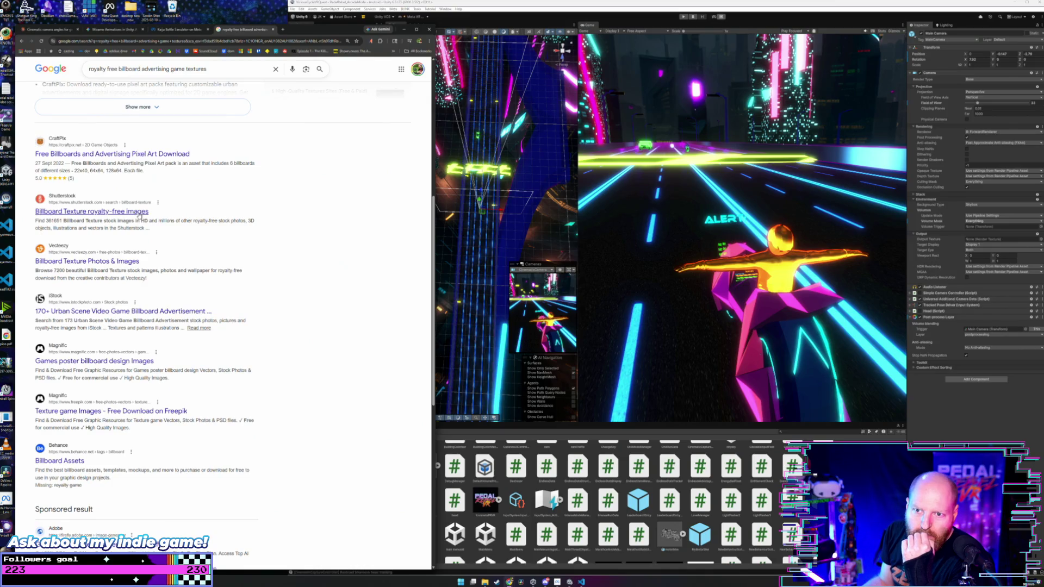
{"action": "left_click", "coordinate": [139, 212]}
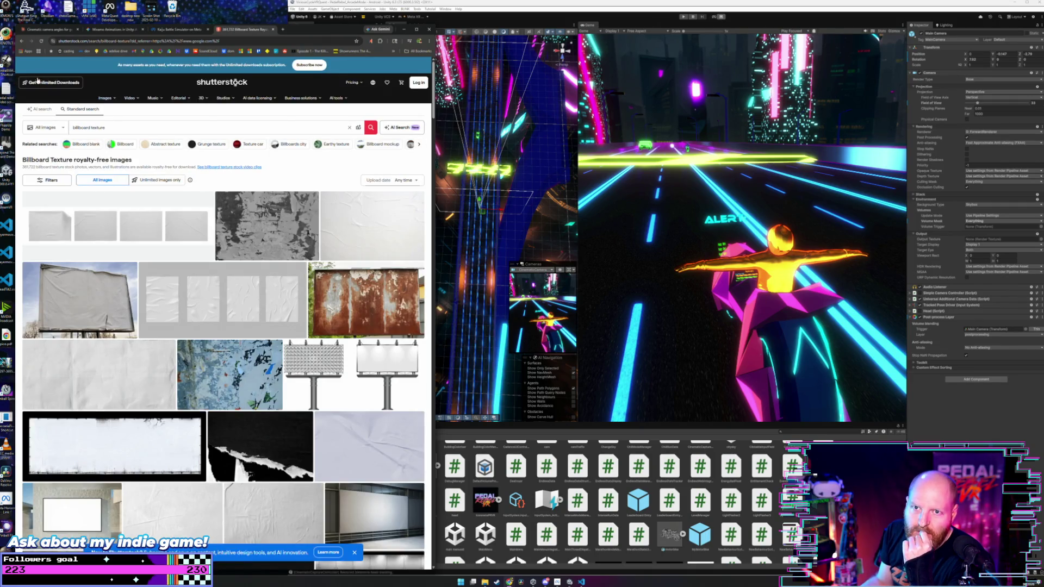
{"action": "scroll", "coordinate": [38, 80], "scroll_direction": "down", "scroll_amount": 3}
{"action": "scroll", "coordinate": [32, 81], "scroll_direction": "up", "scroll_amount": 2}
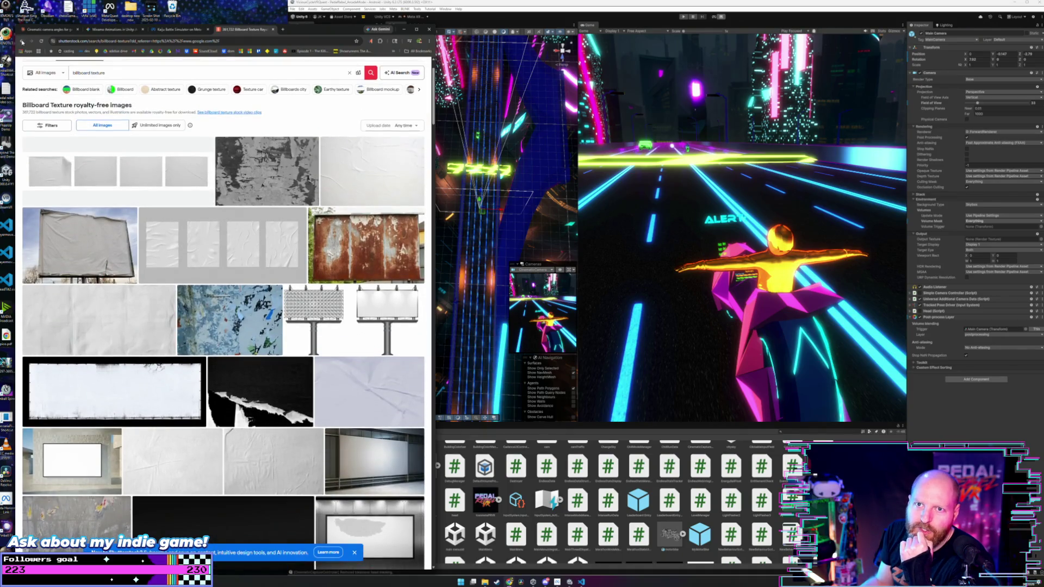
{"action": "left_click", "coordinate": [22, 42]}
{"action": "scroll", "coordinate": [123, 212], "scroll_direction": "down", "scroll_amount": 1}
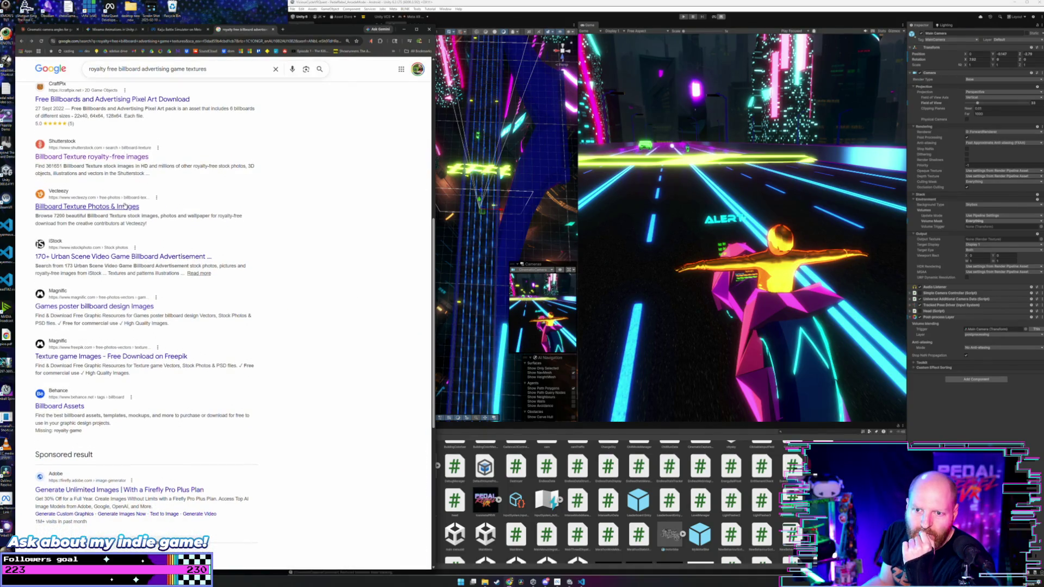
{"action": "left_click", "coordinate": [167, 258]}
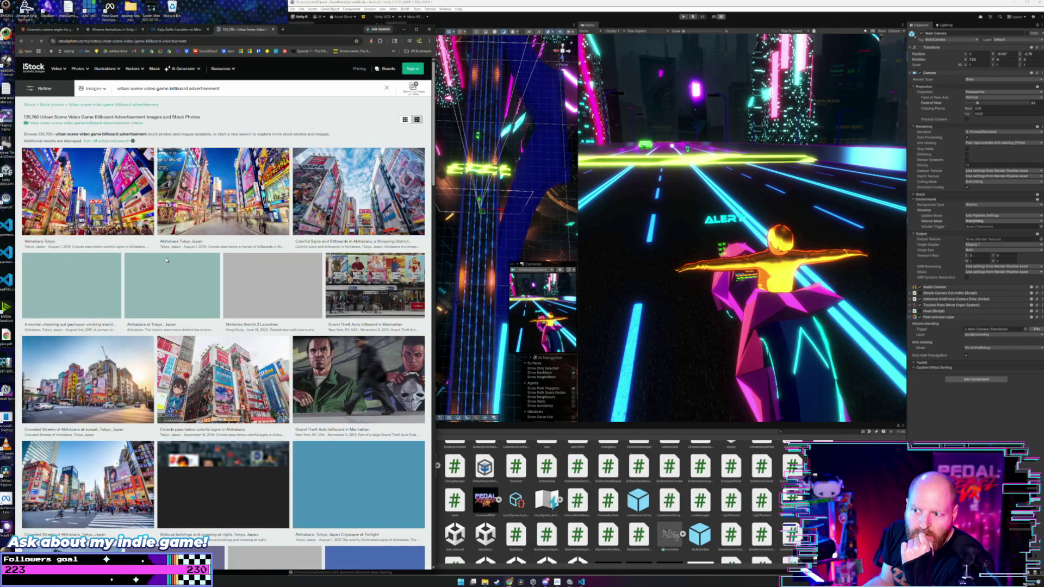
{"action": "scroll", "coordinate": [177, 246], "scroll_direction": "down", "scroll_amount": 3}
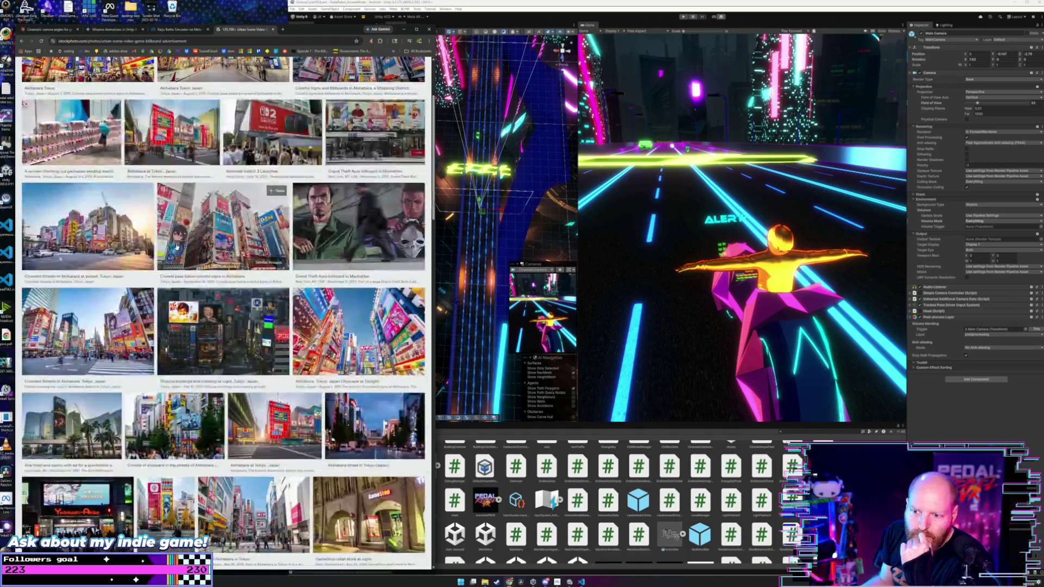
{"action": "left_click", "coordinate": [21, 41]}
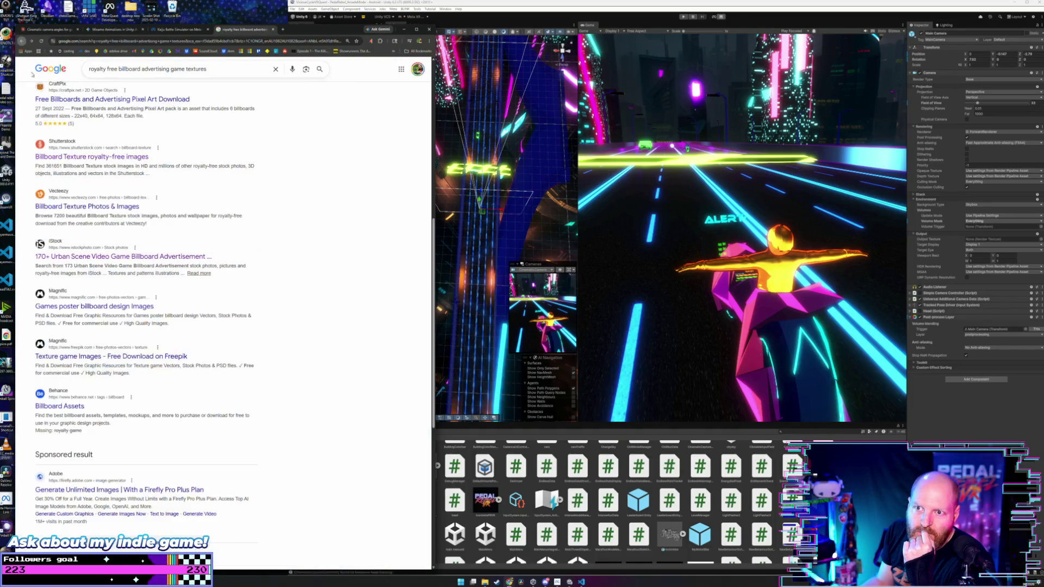
{"action": "scroll", "coordinate": [197, 239], "scroll_direction": "down", "scroll_amount": 2}
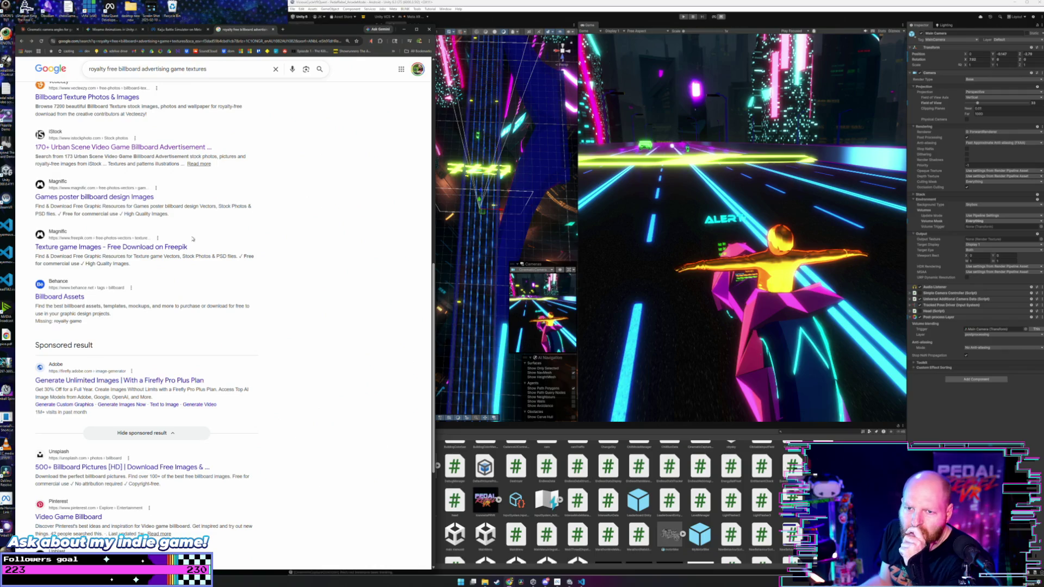
{"action": "left_click", "coordinate": [121, 248]}
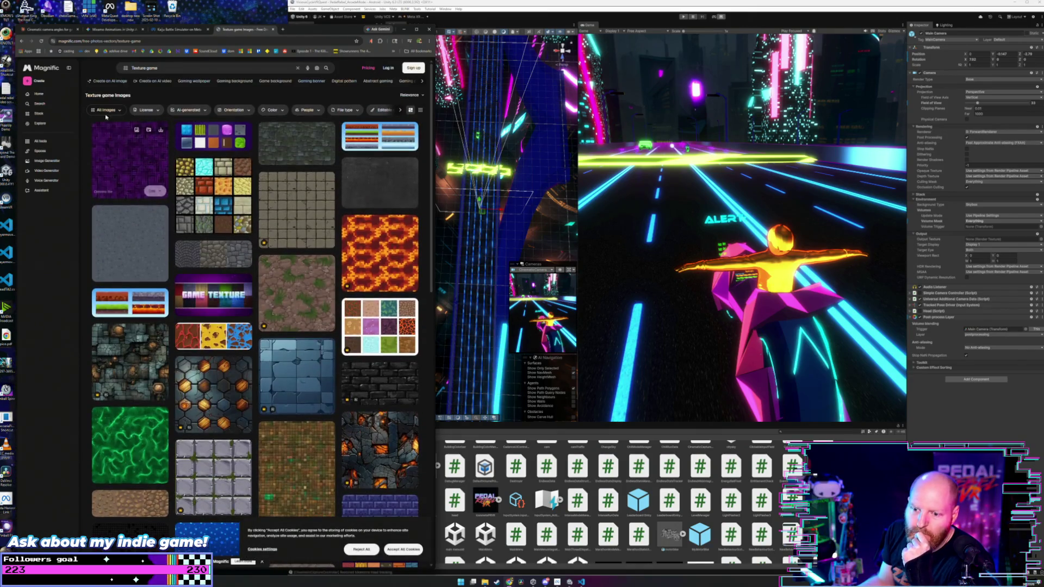
{"action": "left_click", "coordinate": [21, 42]}
{"action": "scroll", "coordinate": [153, 230], "scroll_direction": "down", "scroll_amount": 5}
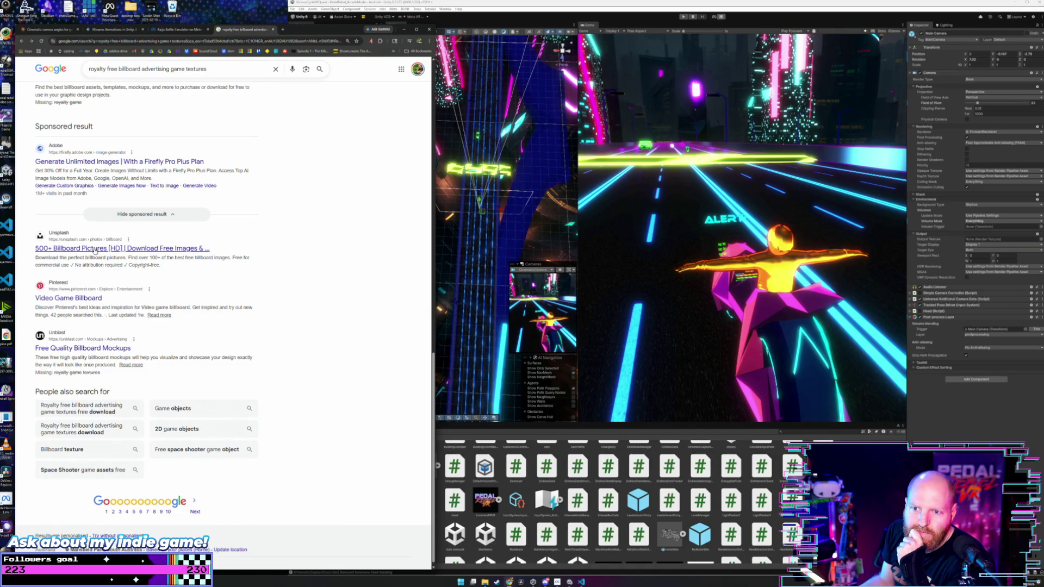
{"action": "left_click", "coordinate": [31, 41]}
{"action": "left_click", "coordinate": [21, 40]}
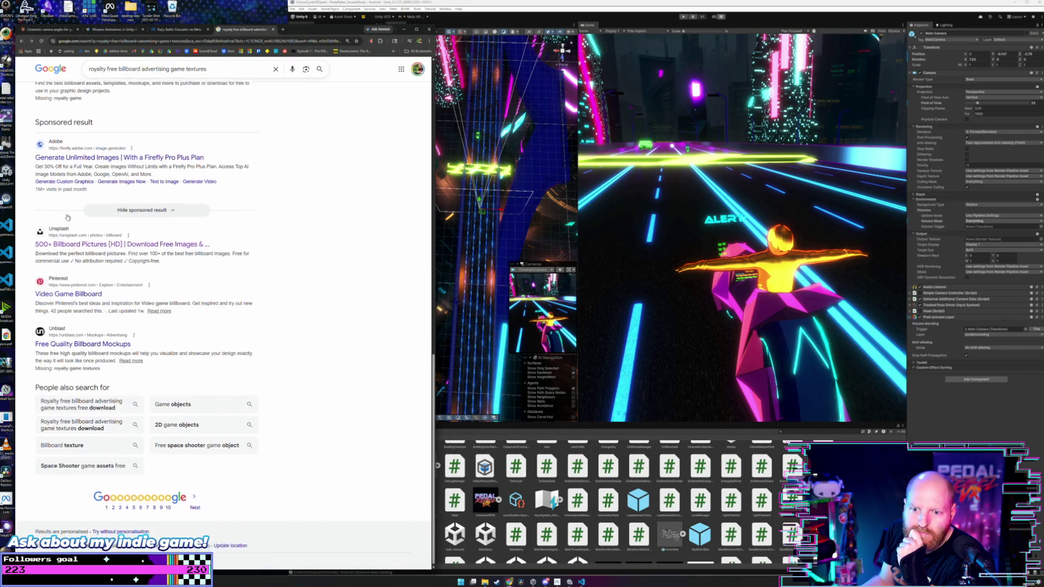
{"action": "scroll", "coordinate": [67, 217], "scroll_direction": "up", "scroll_amount": 15}
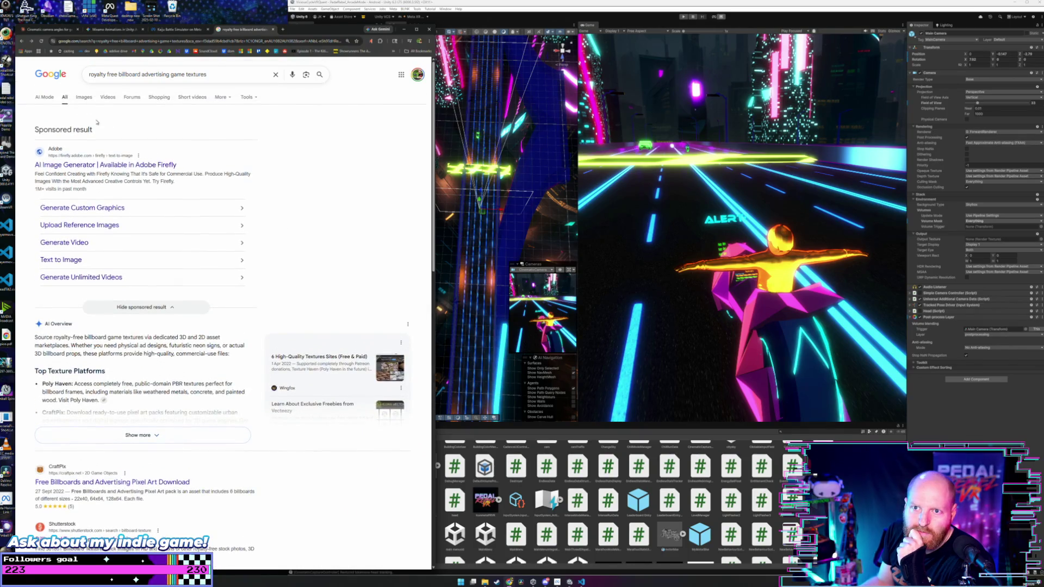
{"action": "left_click", "coordinate": [83, 97]}
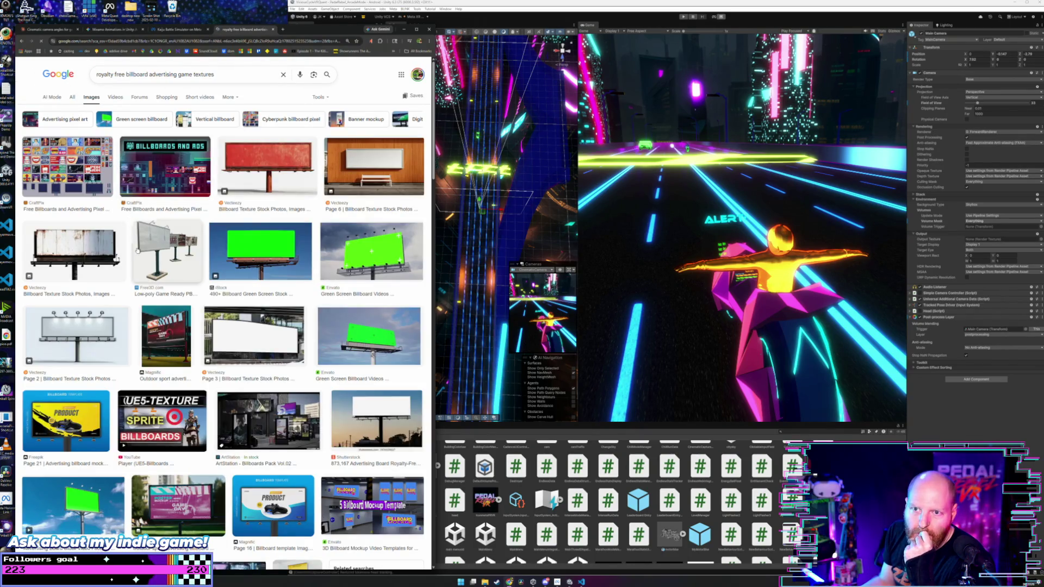
Open the CraftPix billboards pixel art image's page, look it over, then close it.
{"action": "left_click", "coordinate": [80, 191]}
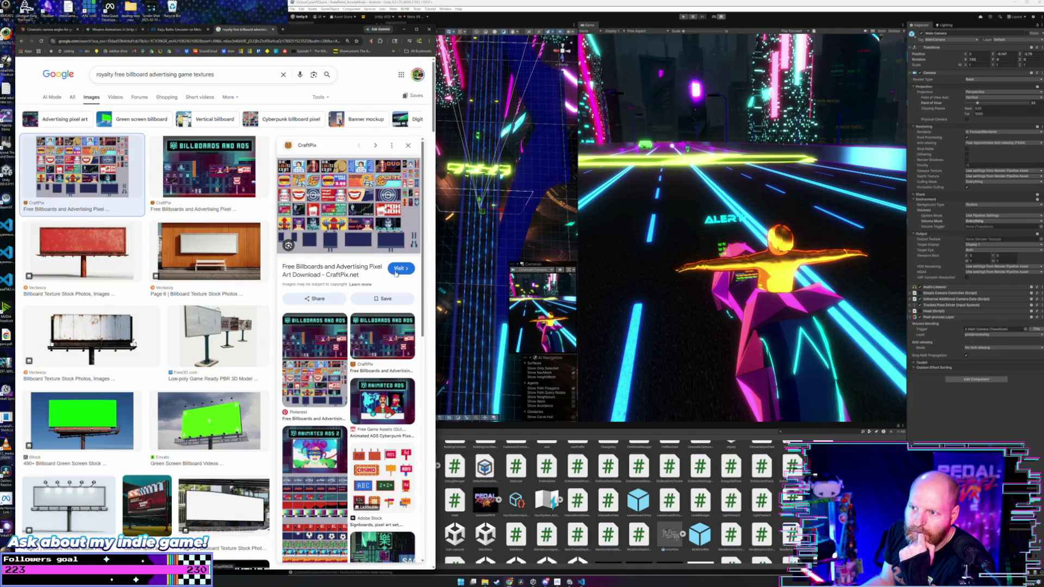
{"action": "left_click", "coordinate": [396, 273]}
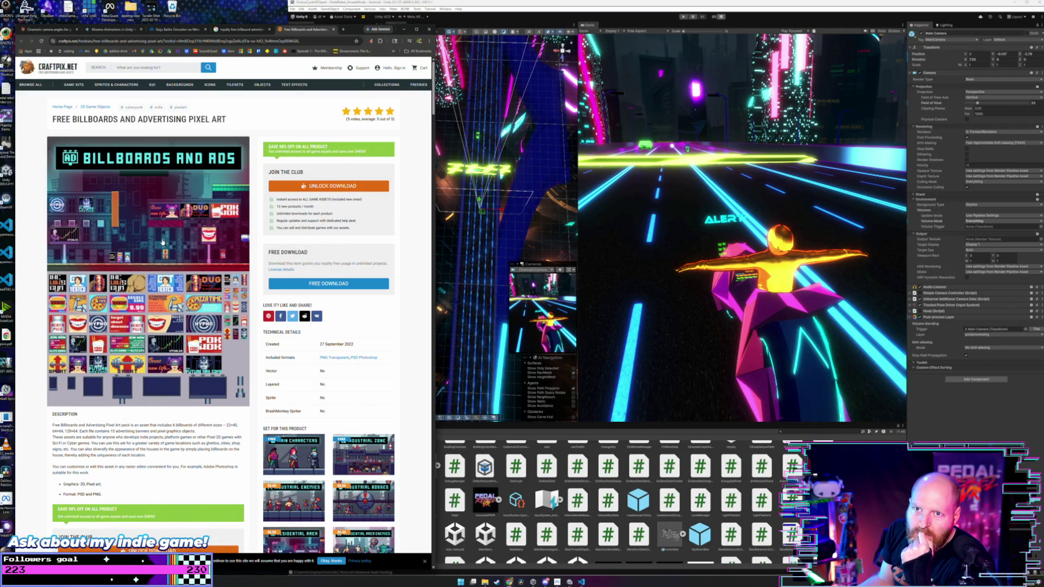
{"action": "scroll", "coordinate": [162, 242], "scroll_direction": "down", "scroll_amount": 3}
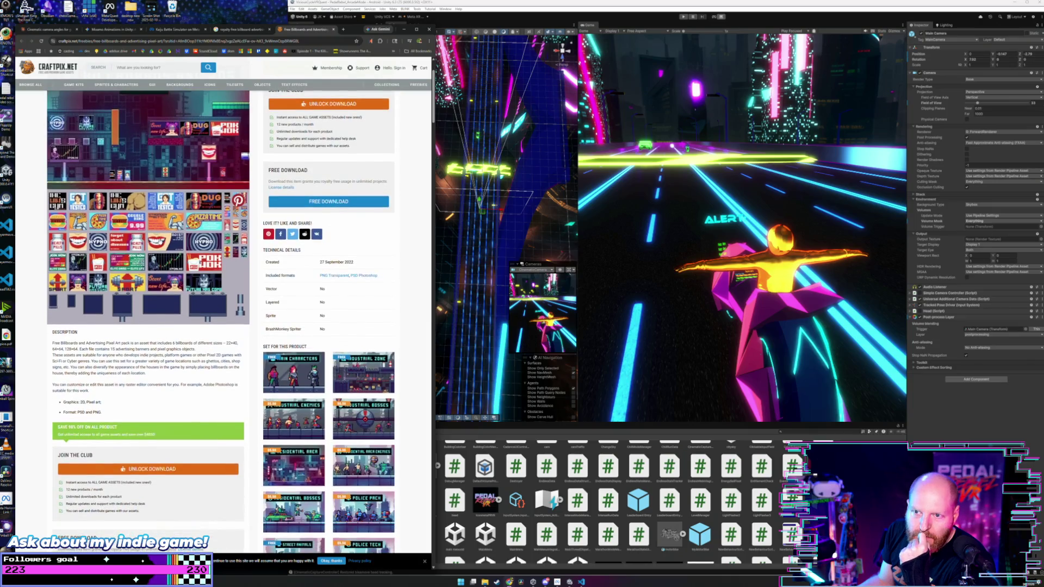
{"action": "scroll", "coordinate": [158, 241], "scroll_direction": "down", "scroll_amount": 9}
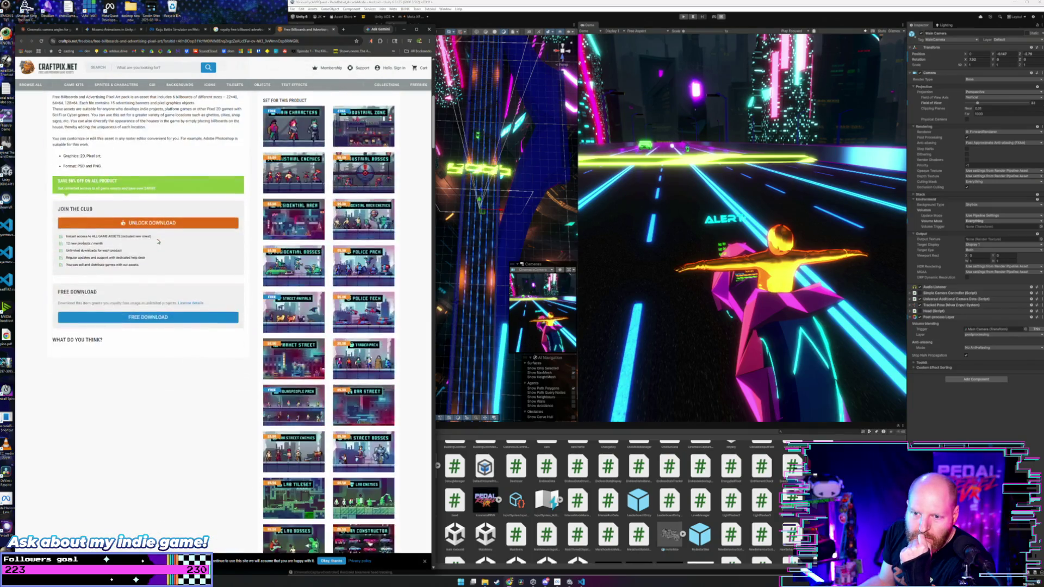
{"action": "scroll", "coordinate": [158, 242], "scroll_direction": "up", "scroll_amount": 10}
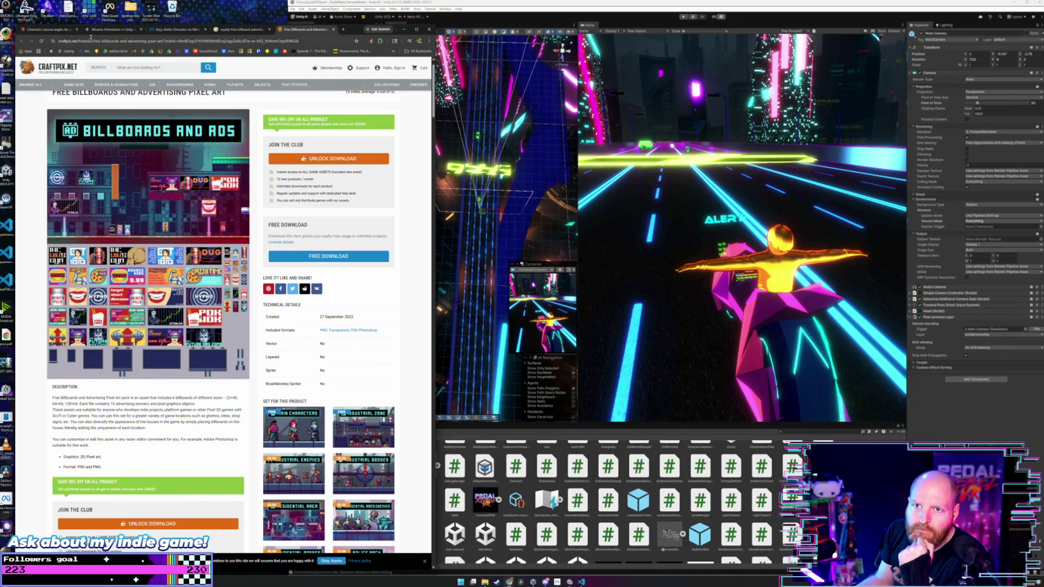
{"action": "left_click", "coordinate": [109, 41]}
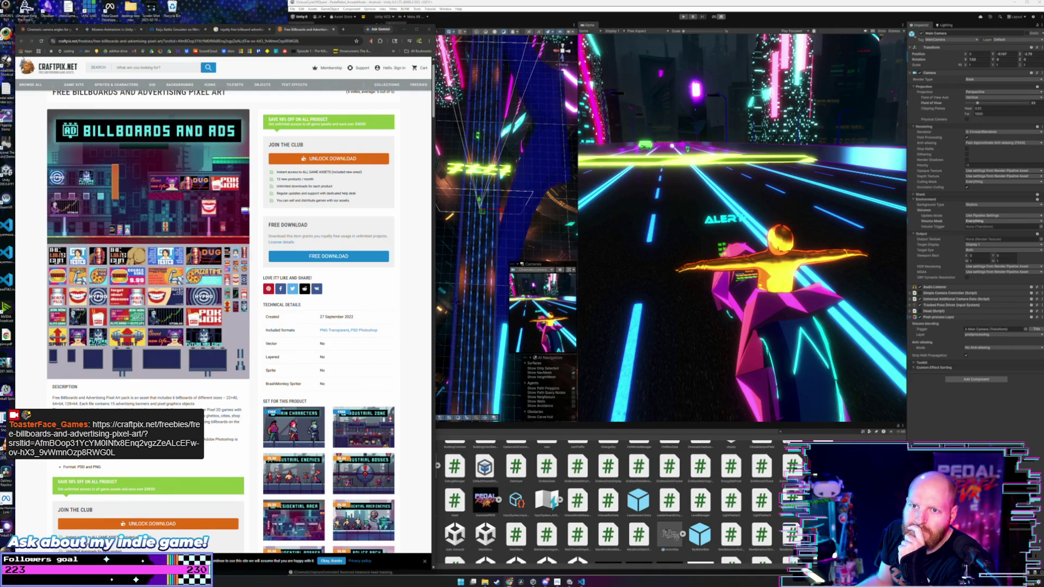
{"action": "left_click", "coordinate": [336, 30]}
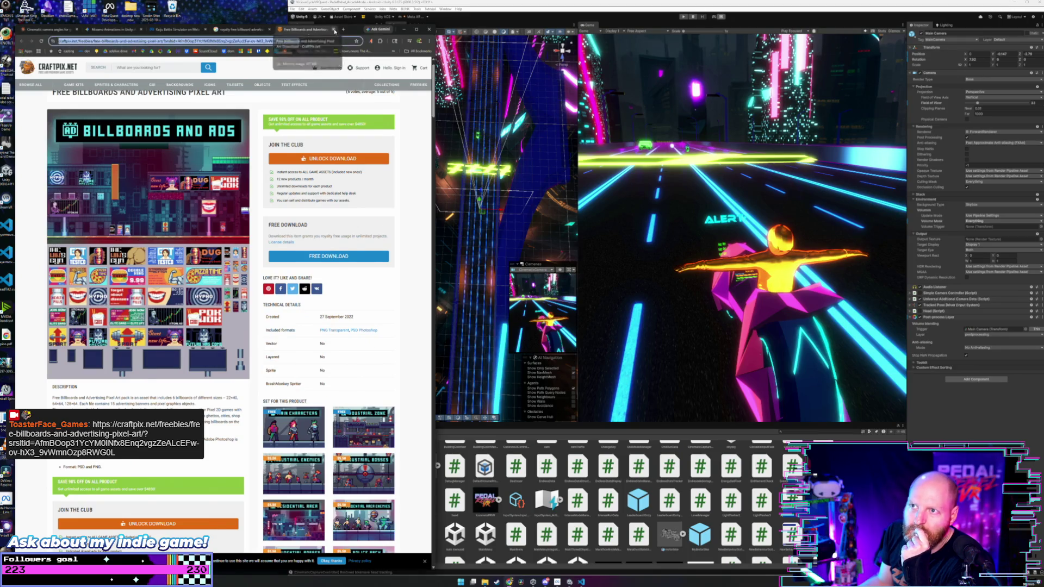
Preview the Pinterest Pixelate billboards image and the Stylized Cyberpunk Billboard video result.
{"action": "scroll", "coordinate": [254, 250], "scroll_direction": "down", "scroll_amount": 4}
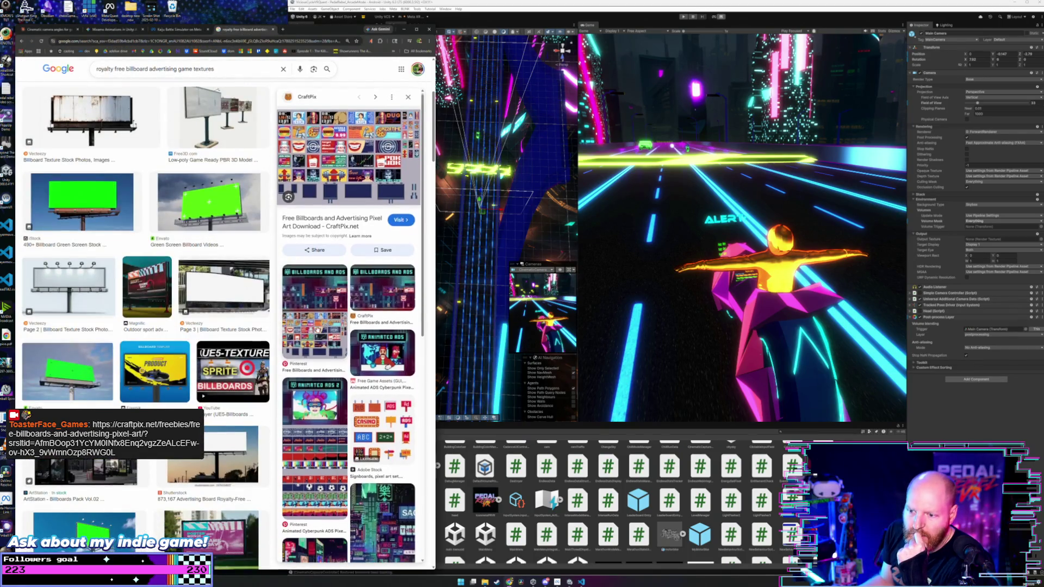
{"action": "scroll", "coordinate": [318, 330], "scroll_direction": "down", "scroll_amount": 4}
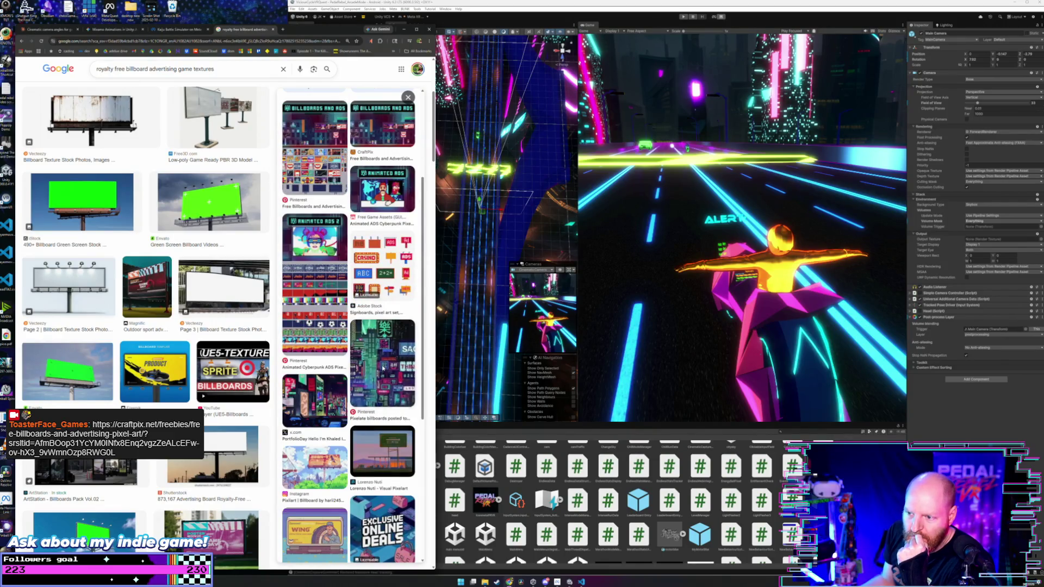
{"action": "left_click", "coordinate": [382, 370]}
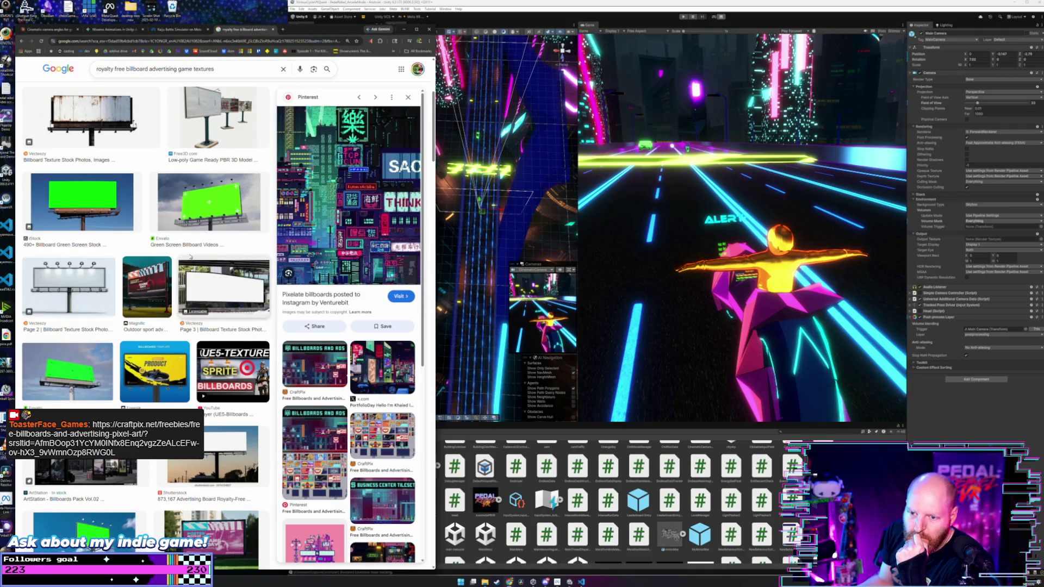
{"action": "scroll", "coordinate": [178, 252], "scroll_direction": "down", "scroll_amount": 5}
{"action": "scroll", "coordinate": [178, 252], "scroll_direction": "down", "scroll_amount": 3}
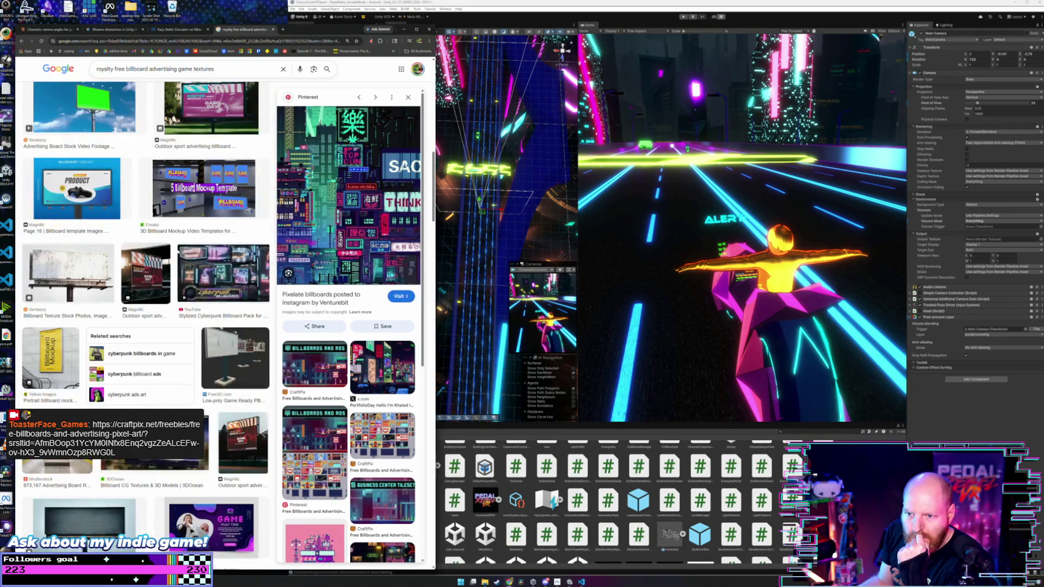
{"action": "left_click", "coordinate": [230, 266]}
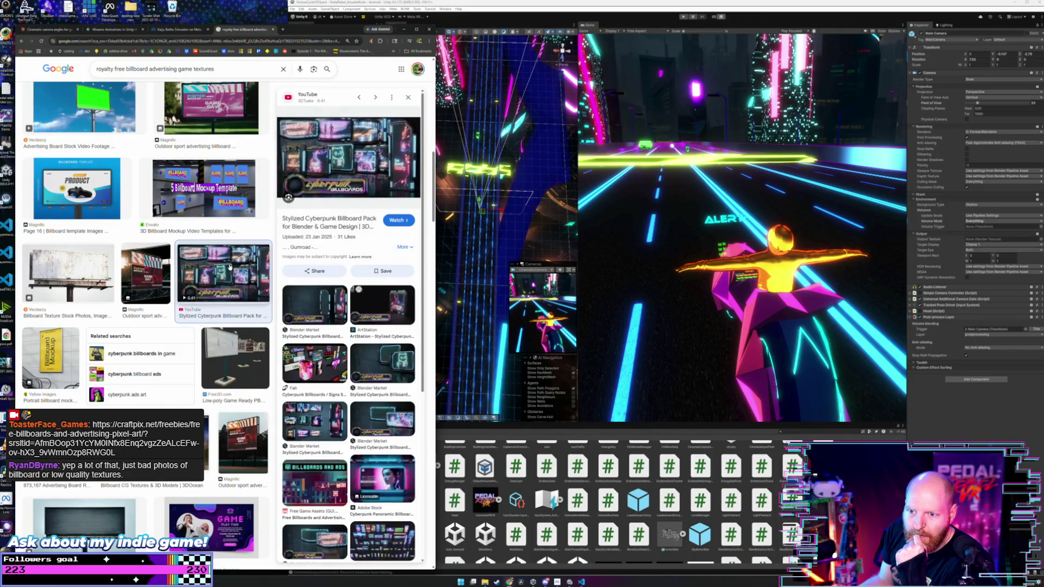
Watch the Stylized Cyberpunk Billboard Pack video on YouTube, read its full description, then close the tab.
{"action": "left_click", "coordinate": [397, 221]}
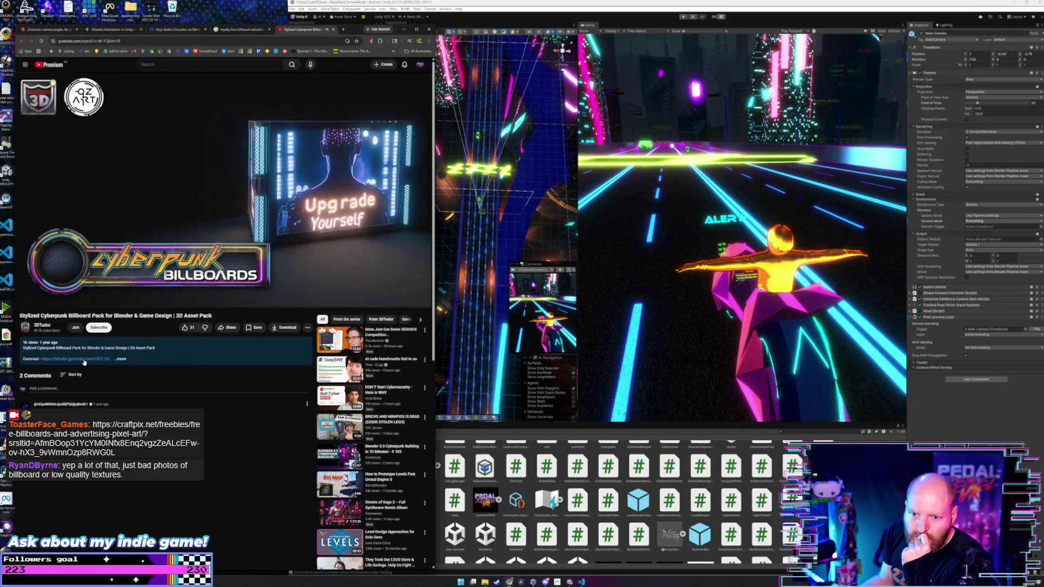
{"action": "left_click", "coordinate": [117, 359]}
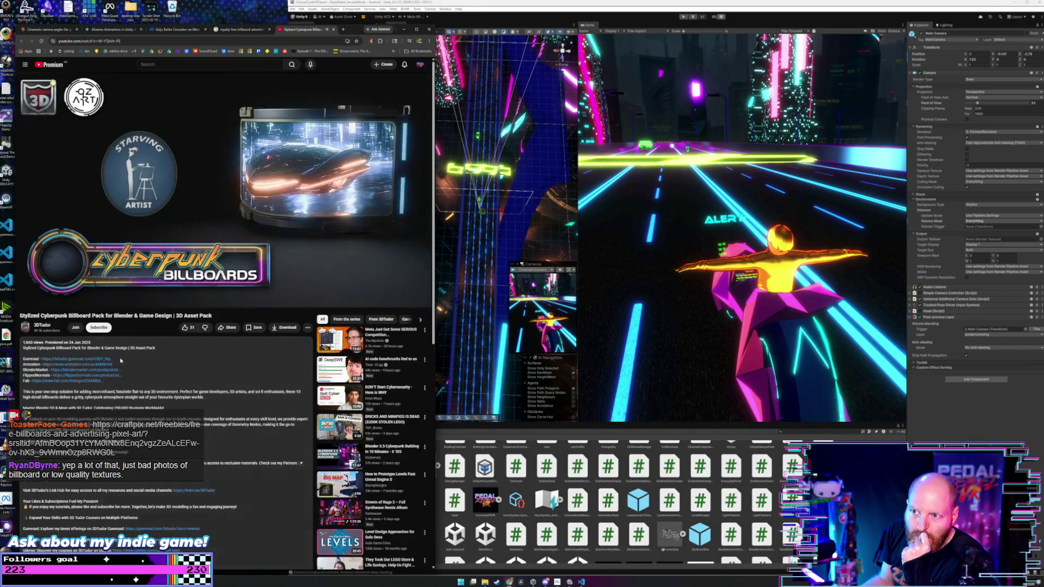
{"action": "scroll", "coordinate": [142, 359], "scroll_direction": "down", "scroll_amount": 1}
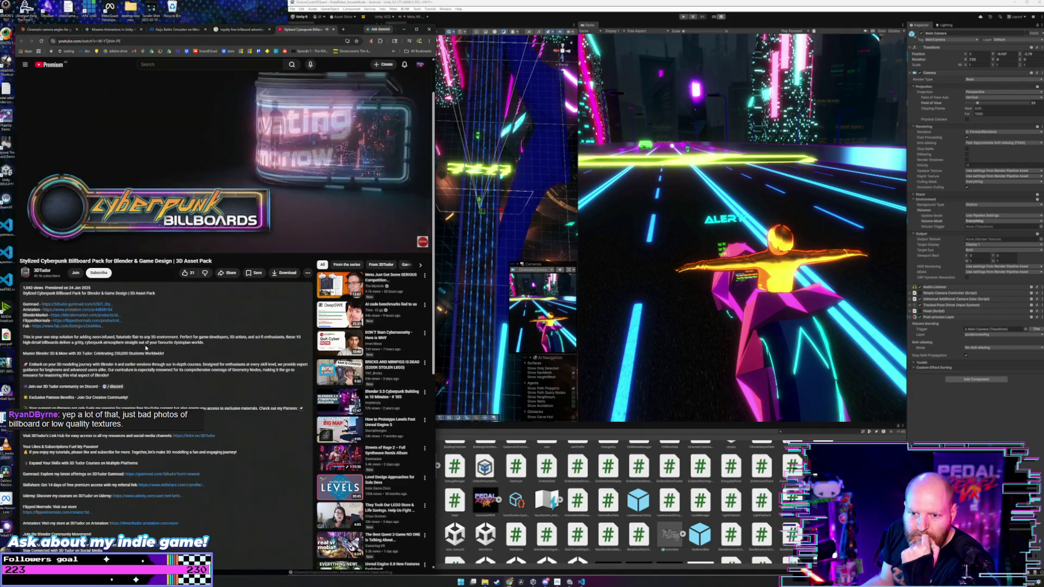
{"action": "scroll", "coordinate": [146, 348], "scroll_direction": "down", "scroll_amount": 2}
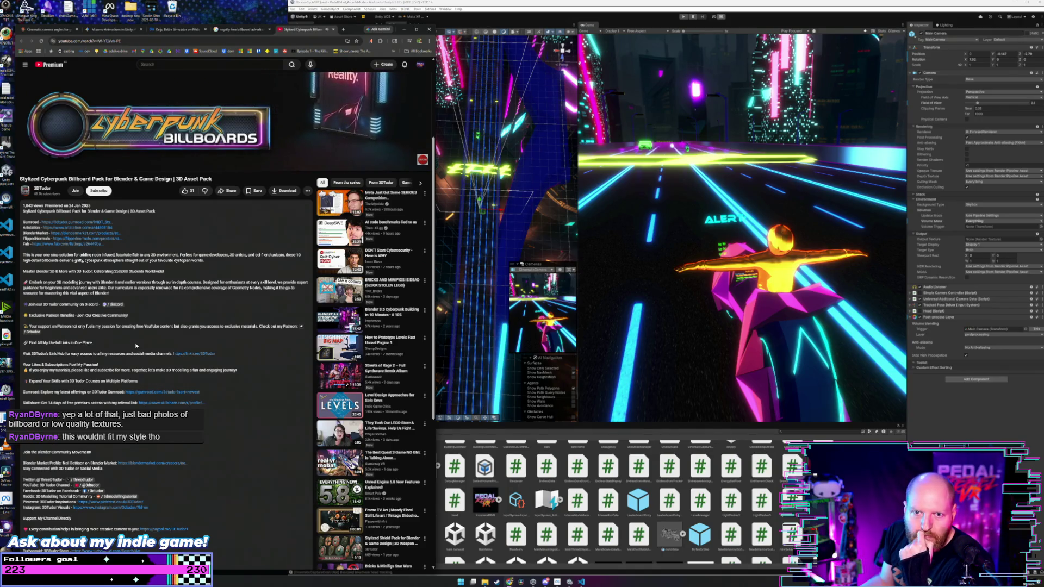
{"action": "scroll", "coordinate": [141, 341], "scroll_direction": "up", "scroll_amount": 3}
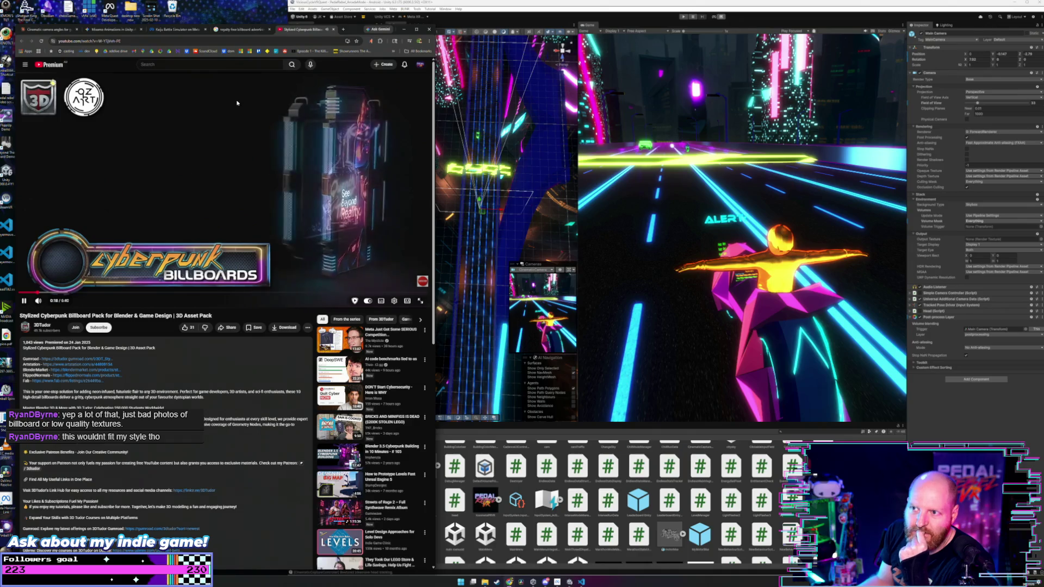
{"action": "left_click", "coordinate": [335, 31]}
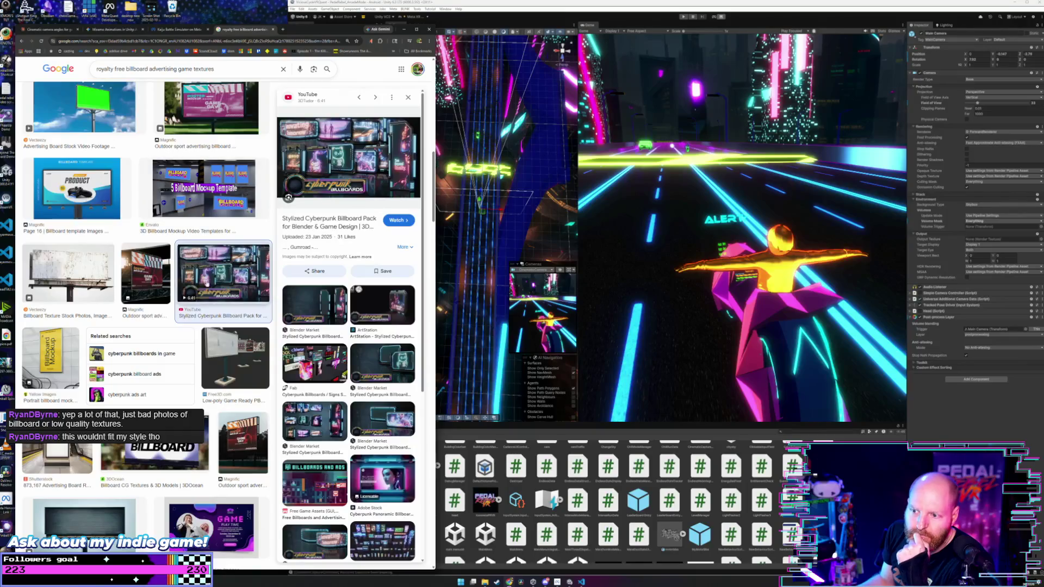
Preview the Voyager 3D billboards pack image in the results.
{"action": "scroll", "coordinate": [169, 281], "scroll_direction": "down", "scroll_amount": 5}
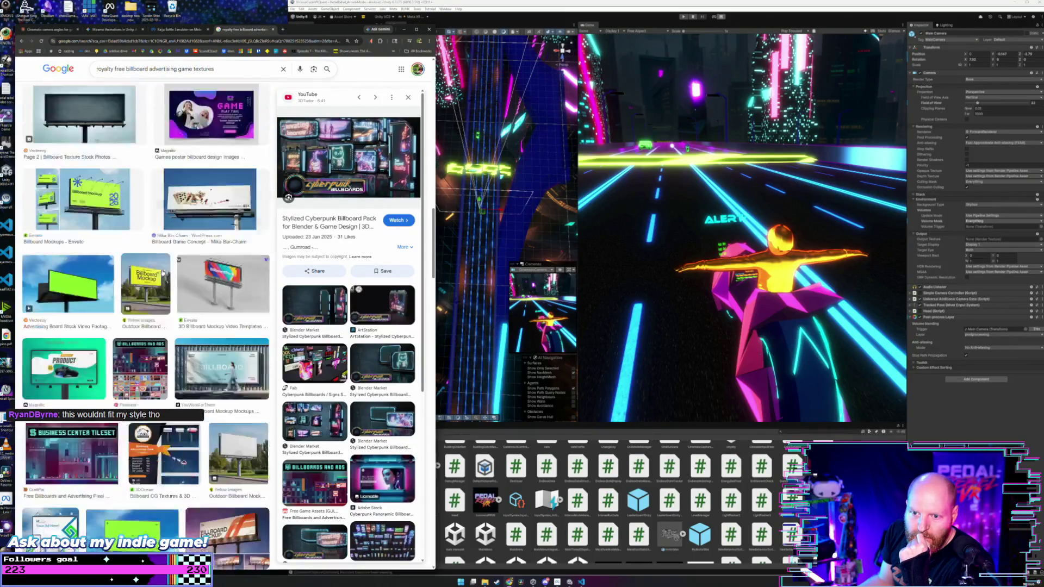
{"action": "scroll", "coordinate": [161, 272], "scroll_direction": "down", "scroll_amount": 4}
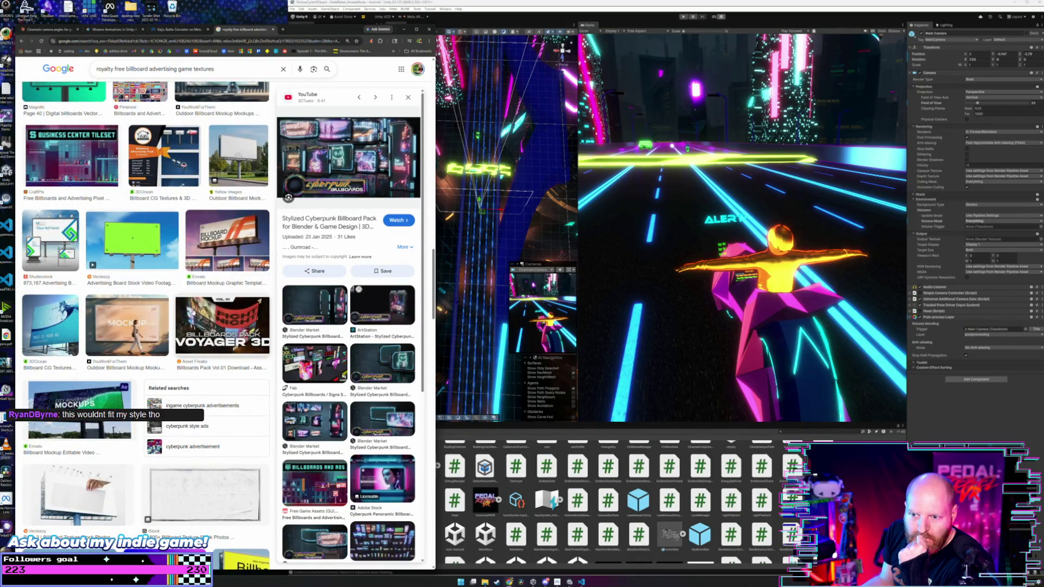
{"action": "left_click", "coordinate": [202, 325]}
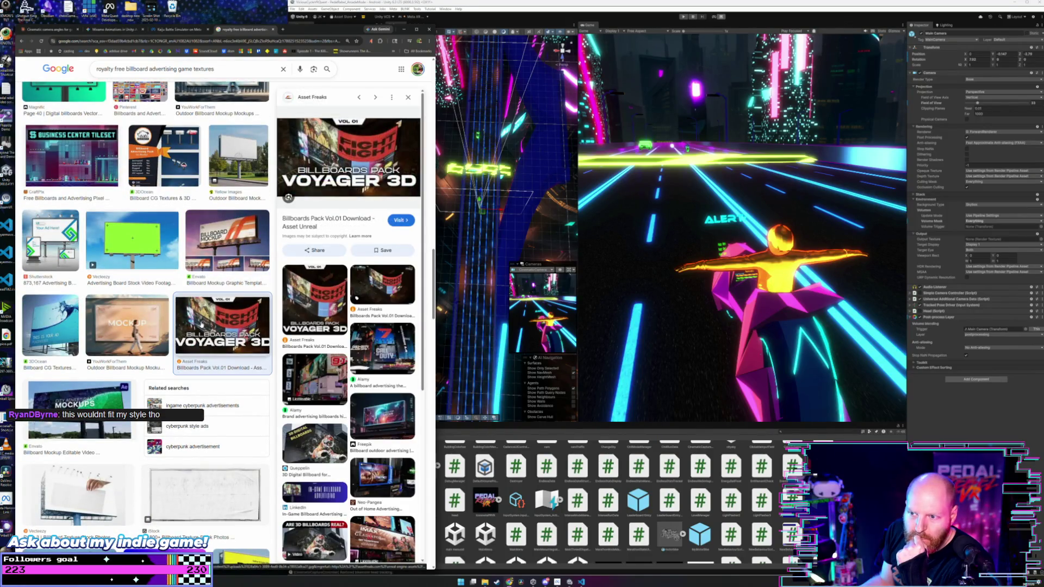
Scroll far down the image results and preview Asset Freaks' Billboards Pack Vol.01.
{"action": "scroll", "coordinate": [289, 313], "scroll_direction": "down", "scroll_amount": 2}
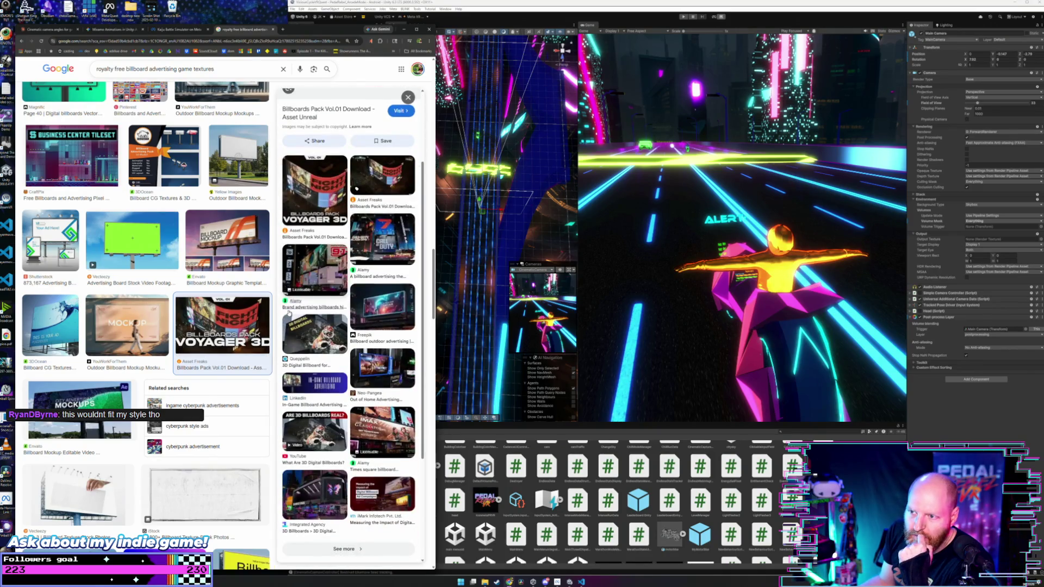
{"action": "scroll", "coordinate": [289, 312], "scroll_direction": "down", "scroll_amount": 3}
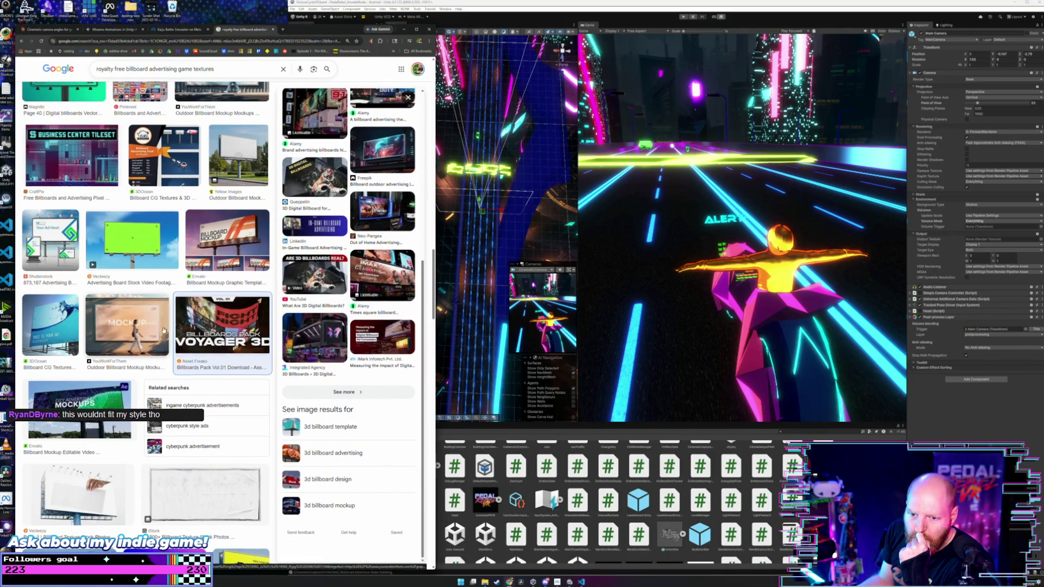
{"action": "scroll", "coordinate": [164, 330], "scroll_direction": "down", "scroll_amount": 3}
{"action": "scroll", "coordinate": [163, 330], "scroll_direction": "down", "scroll_amount": 5}
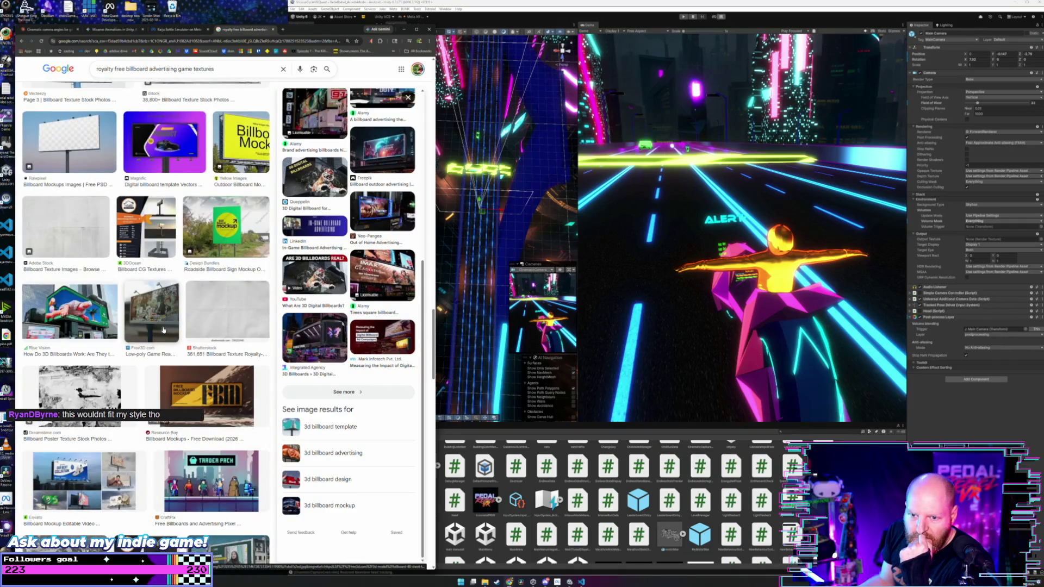
{"action": "scroll", "coordinate": [164, 330], "scroll_direction": "down", "scroll_amount": 3}
{"action": "scroll", "coordinate": [164, 330], "scroll_direction": "down", "scroll_amount": 5}
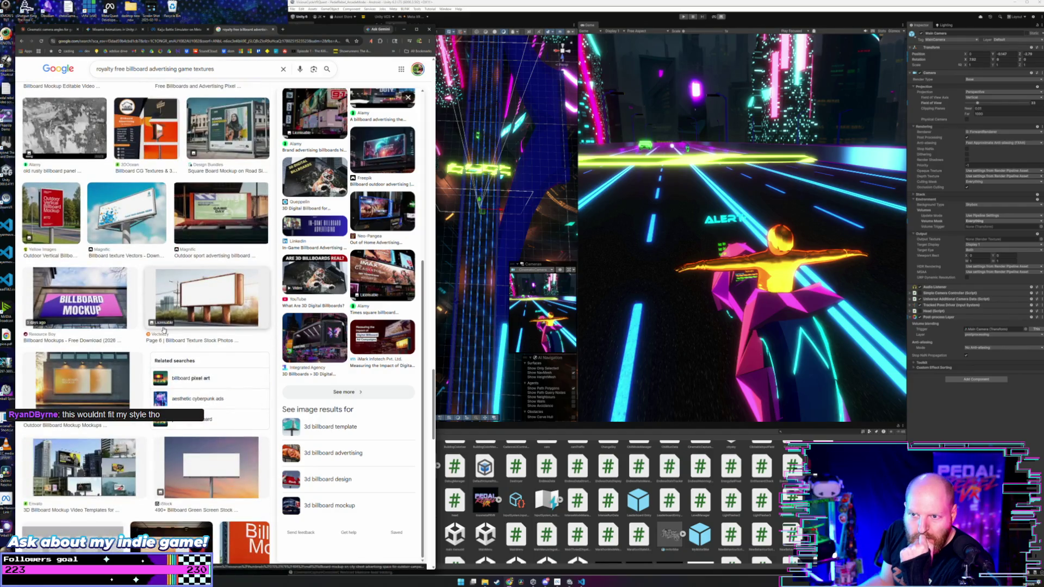
{"action": "scroll", "coordinate": [164, 330], "scroll_direction": "down", "scroll_amount": 4}
{"action": "scroll", "coordinate": [164, 330], "scroll_direction": "down", "scroll_amount": 3}
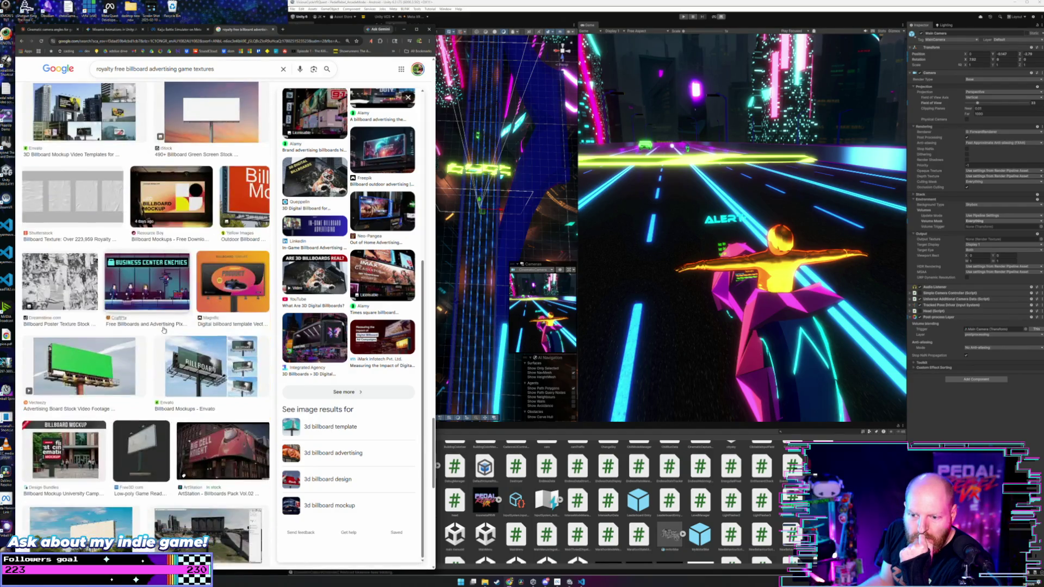
{"action": "scroll", "coordinate": [164, 330], "scroll_direction": "down", "scroll_amount": 5}
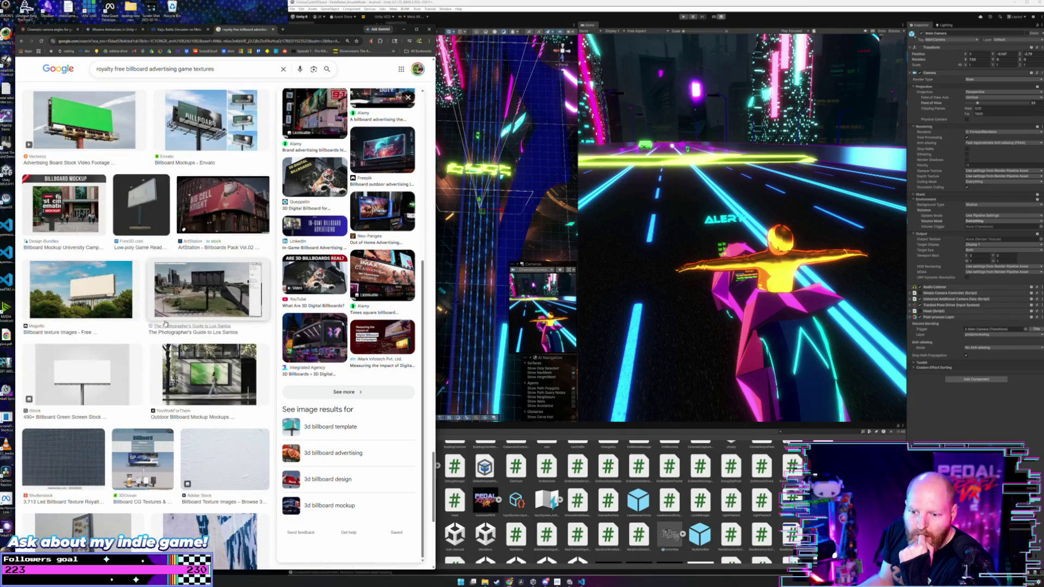
{"action": "scroll", "coordinate": [165, 324], "scroll_direction": "down", "scroll_amount": 6}
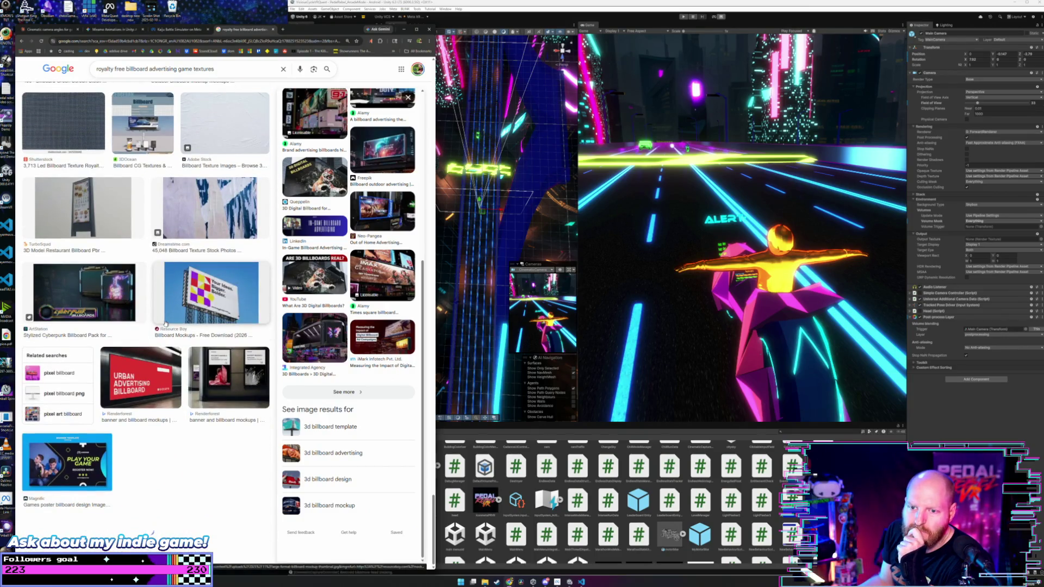
{"action": "scroll", "coordinate": [164, 323], "scroll_direction": "down", "scroll_amount": 5}
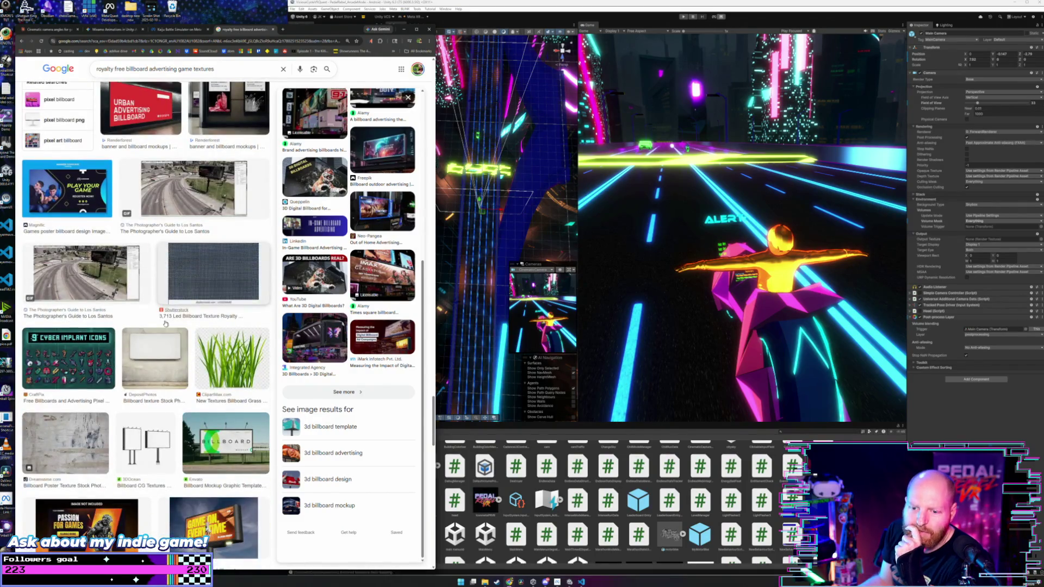
{"action": "scroll", "coordinate": [165, 324], "scroll_direction": "down", "scroll_amount": 5}
{"action": "scroll", "coordinate": [165, 323], "scroll_direction": "down", "scroll_amount": 2}
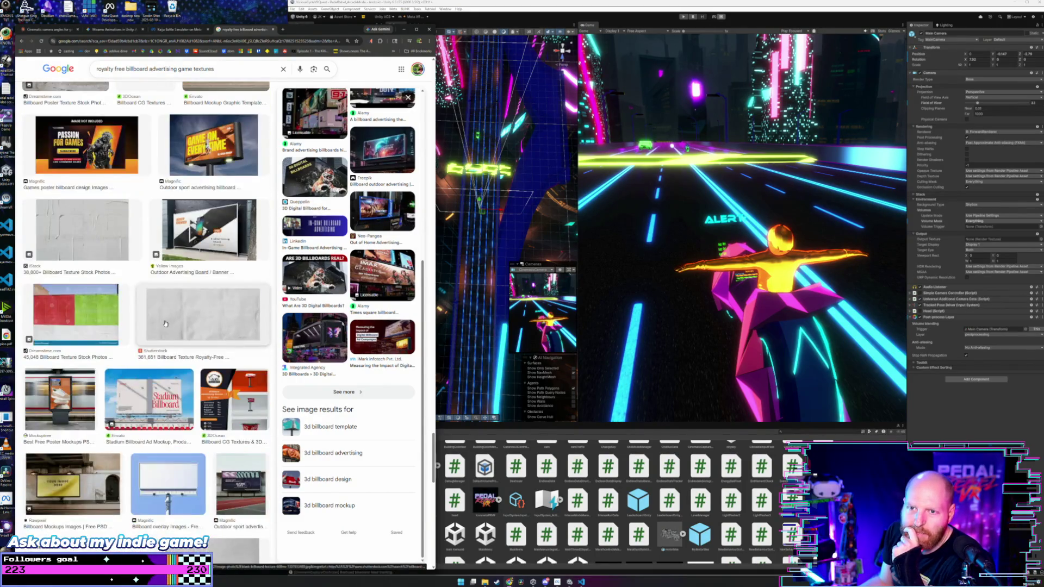
{"action": "scroll", "coordinate": [166, 323], "scroll_direction": "down", "scroll_amount": 8}
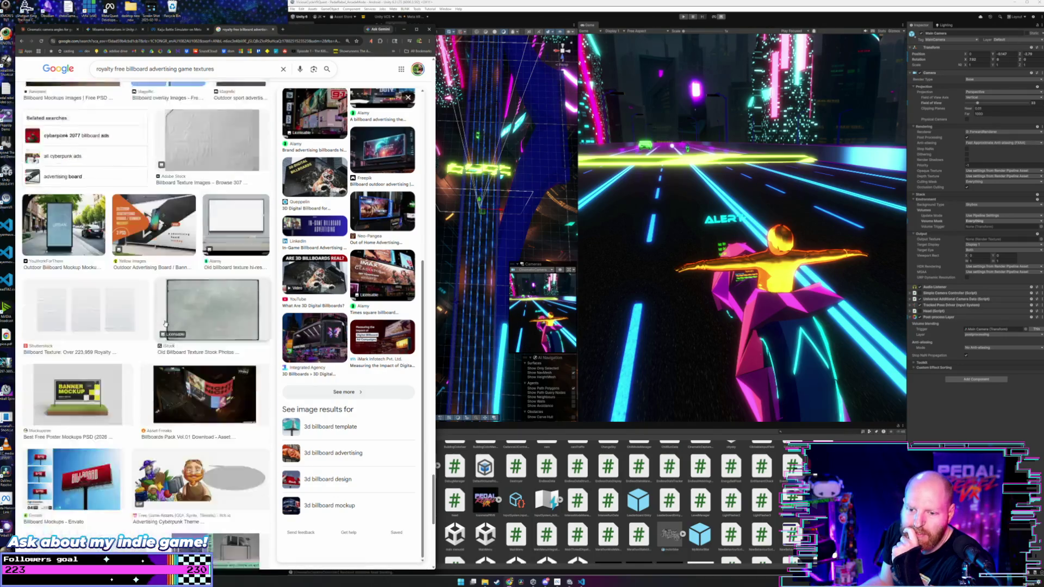
{"action": "scroll", "coordinate": [165, 324], "scroll_direction": "down", "scroll_amount": 3}
{"action": "scroll", "coordinate": [164, 322], "scroll_direction": "down", "scroll_amount": 3}
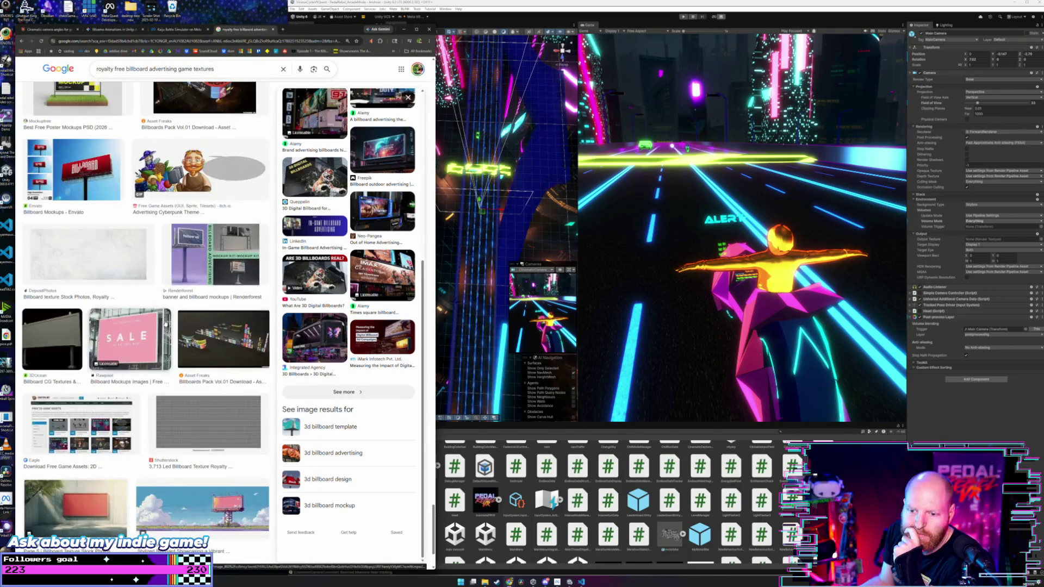
{"action": "scroll", "coordinate": [165, 323], "scroll_direction": "down", "scroll_amount": 2}
{"action": "left_click", "coordinate": [220, 245]}
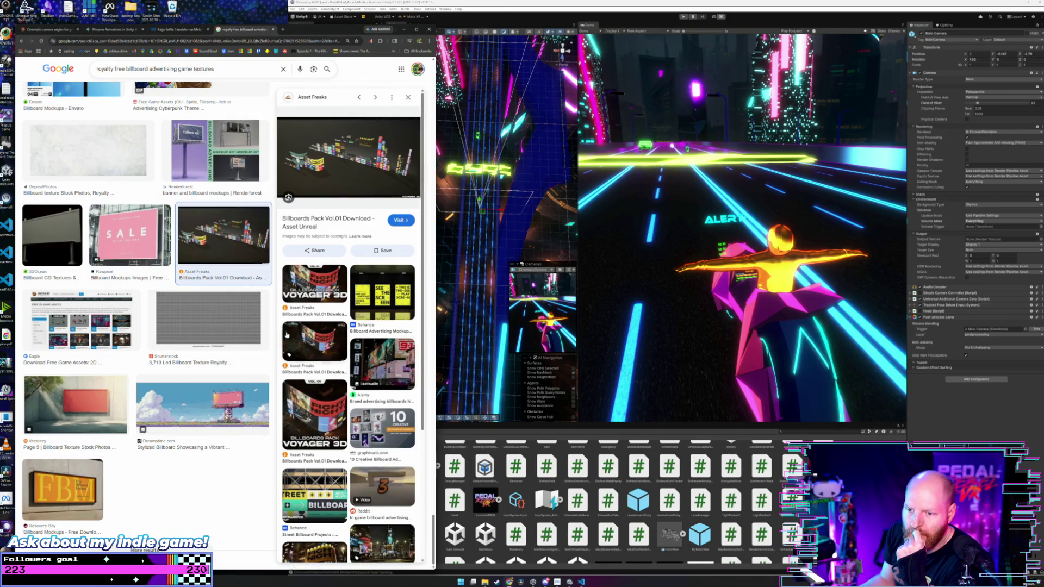
Open a browser window for another profile from the profile list.
{"action": "scroll", "coordinate": [212, 188], "scroll_direction": "down", "scroll_amount": 10}
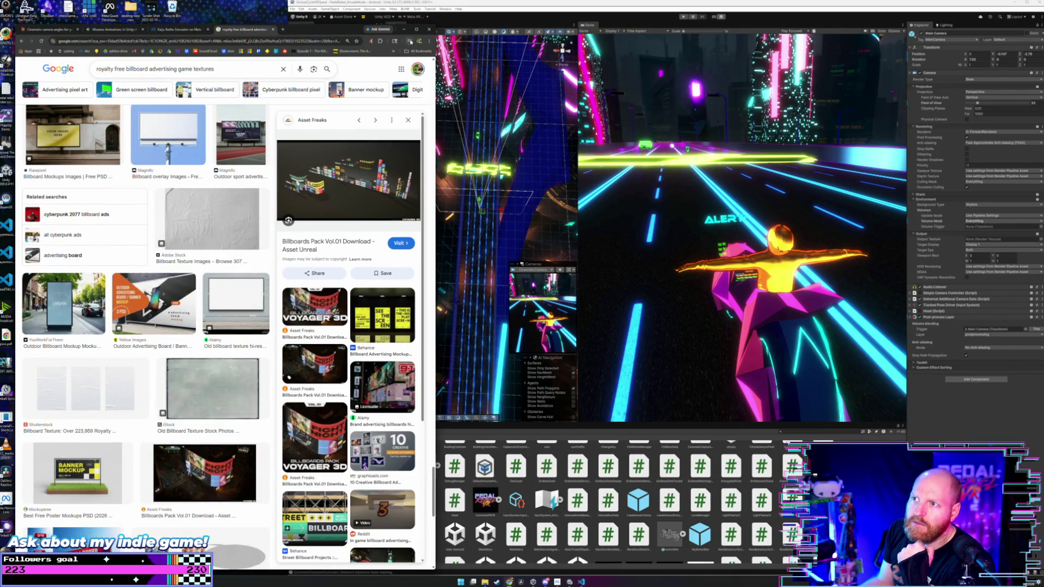
{"action": "left_click", "coordinate": [418, 42]}
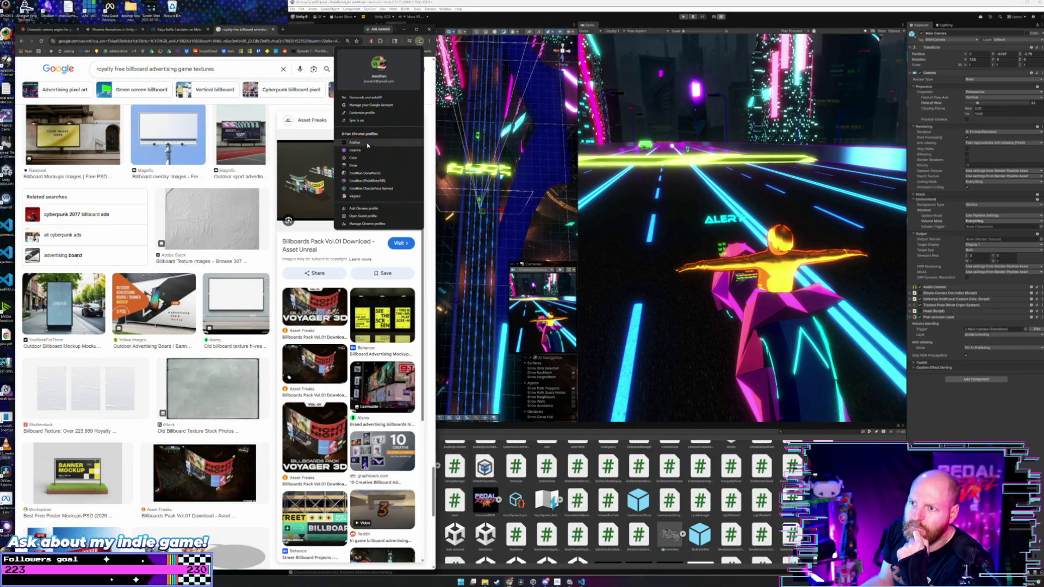
{"action": "left_click", "coordinate": [370, 143]}
Close the other profile's window and go to the Canva website in a new tab.
{"action": "left_click", "coordinate": [429, 30]}
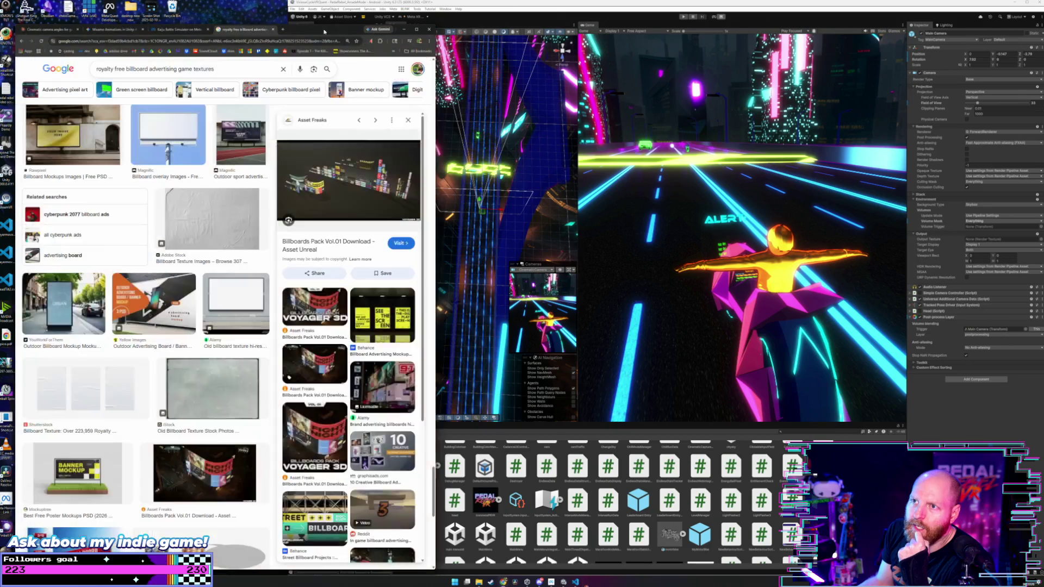
{"action": "left_click", "coordinate": [282, 30]}
{"action": "type", "text": "canva.com"}
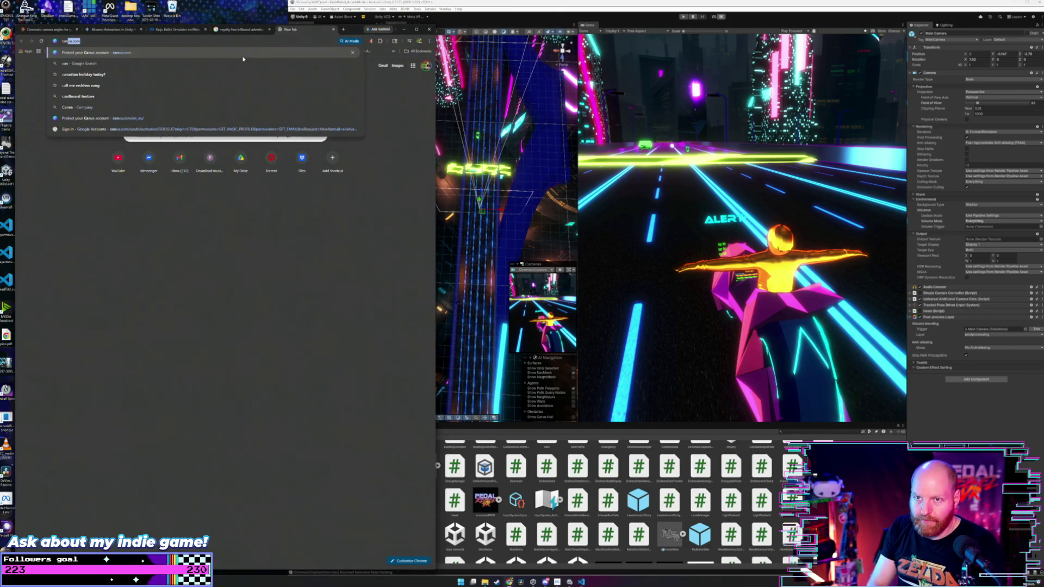
{"action": "key", "text": "Return"}
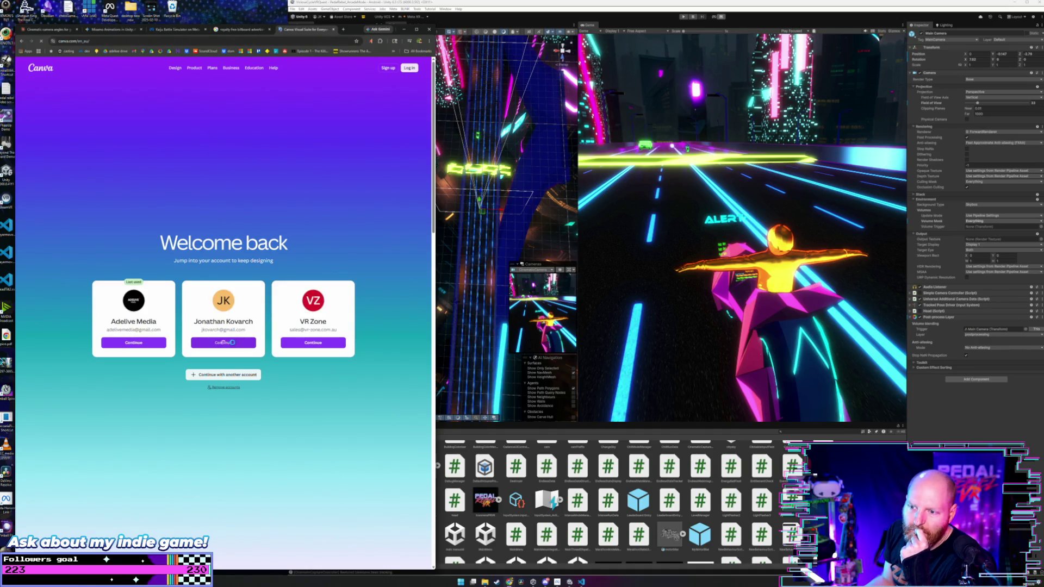
Sign in to Canva with the Google account, skipping passkey setup and the Pro trial offer.
{"action": "left_click", "coordinate": [223, 343]}
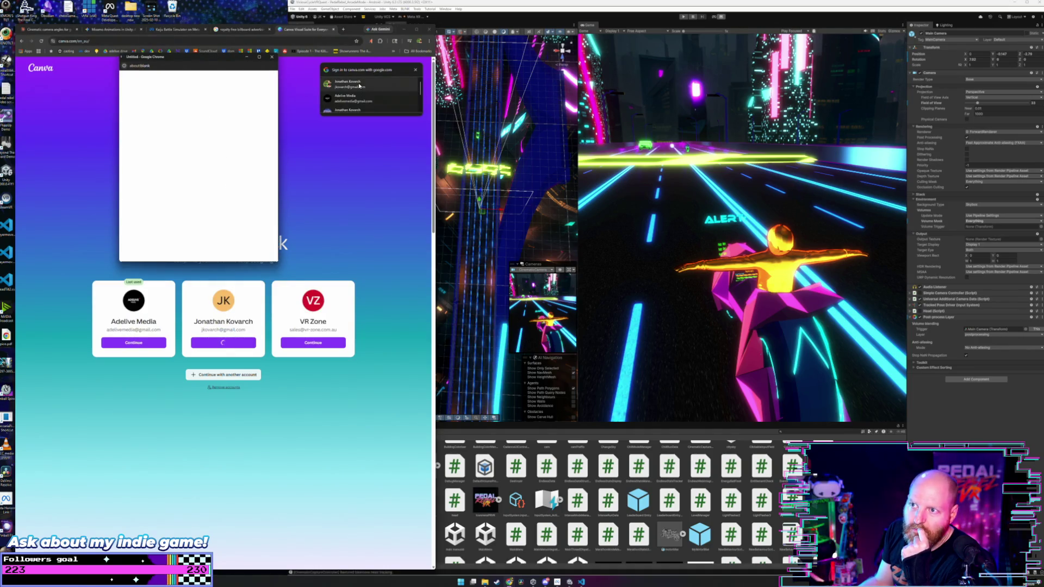
{"action": "left_click", "coordinate": [359, 85]}
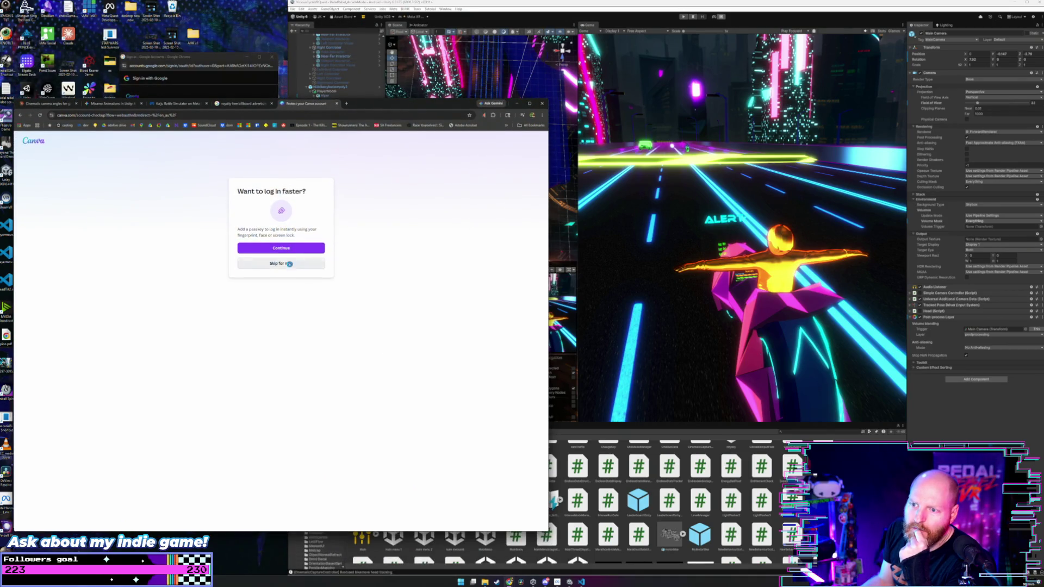
{"action": "left_click", "coordinate": [281, 264]}
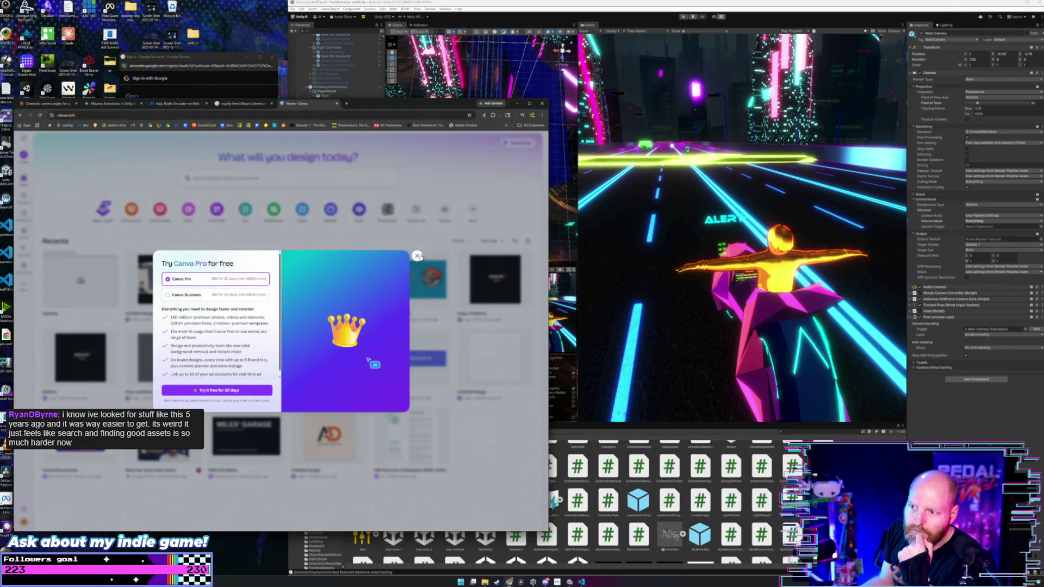
{"action": "key", "text": "Escape"}
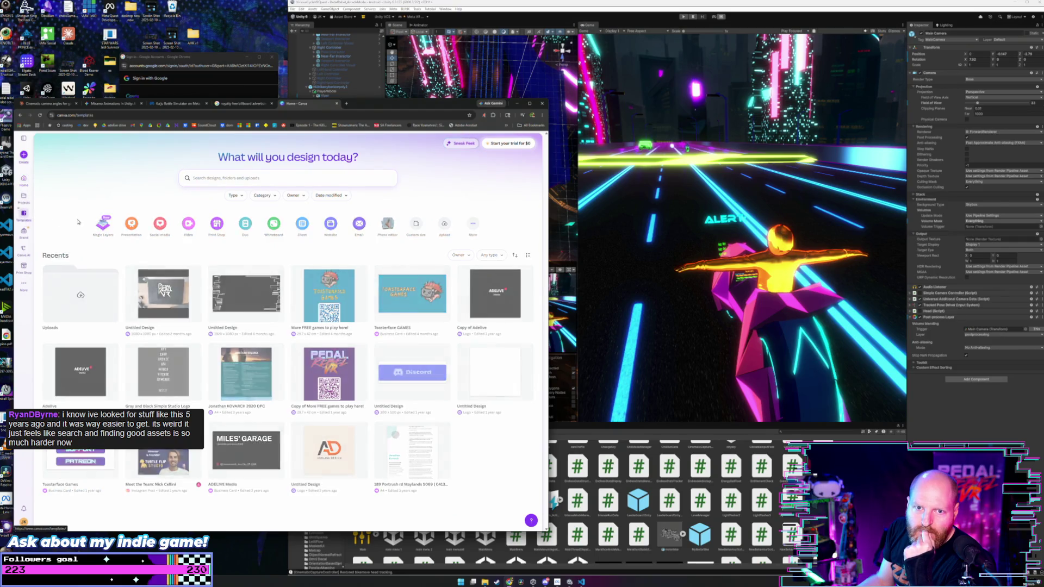
{"action": "left_click", "coordinate": [23, 218]}
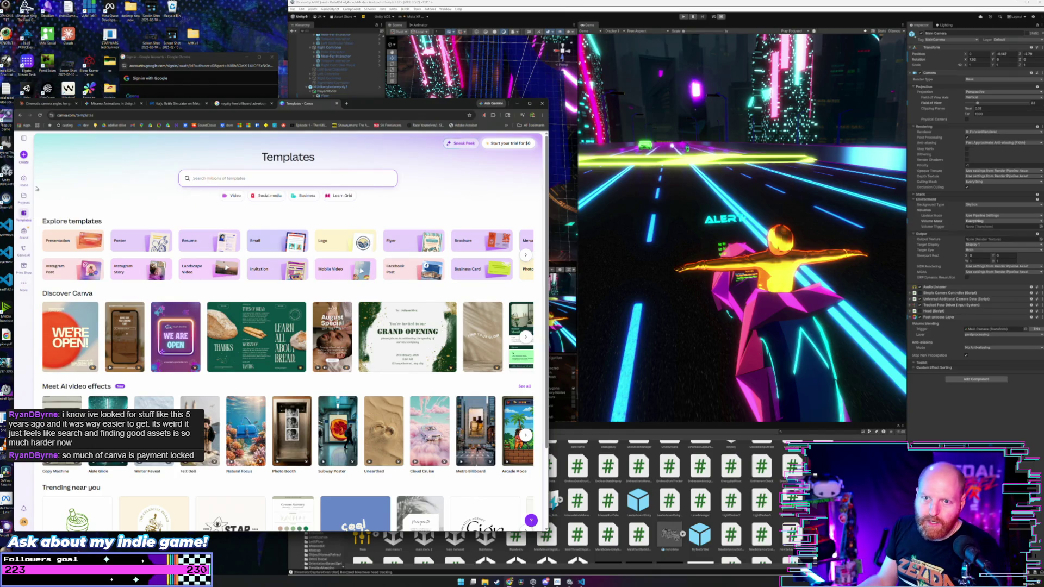
{"action": "left_click", "coordinate": [209, 182]}
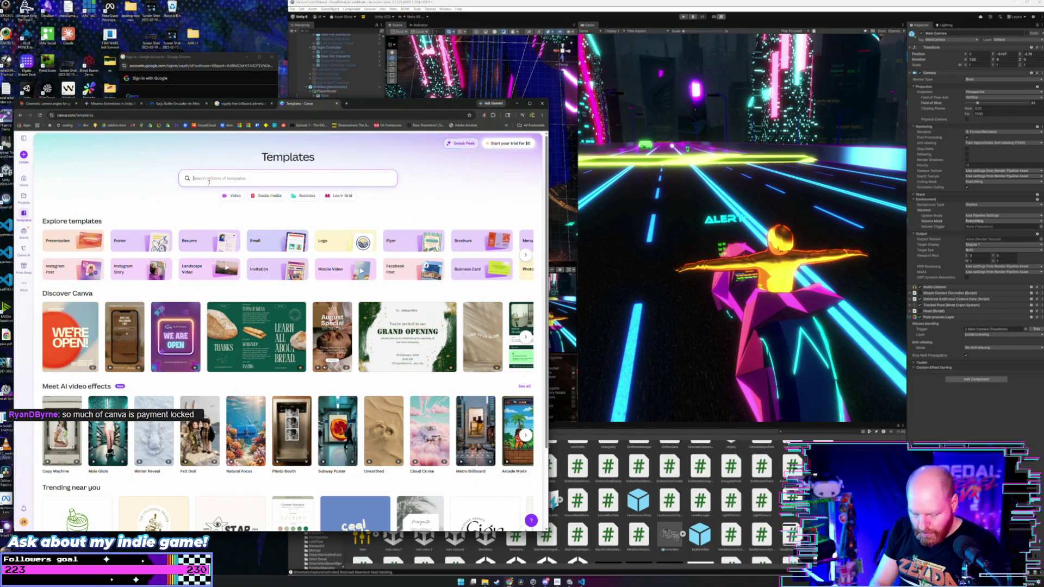
{"action": "type", "text": "bi ad"}
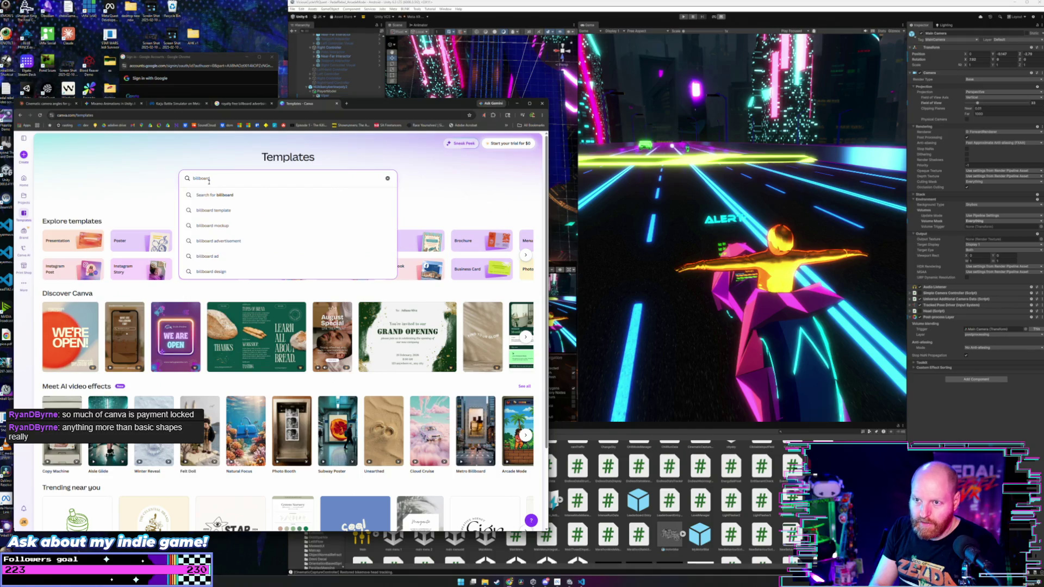
{"action": "key", "text": "Return"}
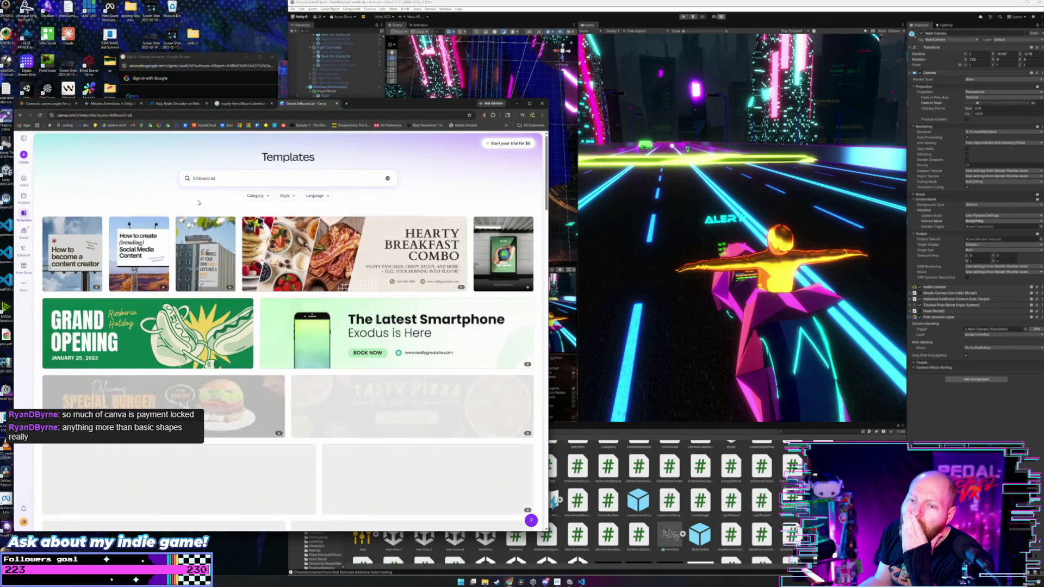
{"action": "scroll", "coordinate": [192, 221], "scroll_direction": "down", "scroll_amount": 5}
{"action": "scroll", "coordinate": [192, 220], "scroll_direction": "down", "scroll_amount": 4}
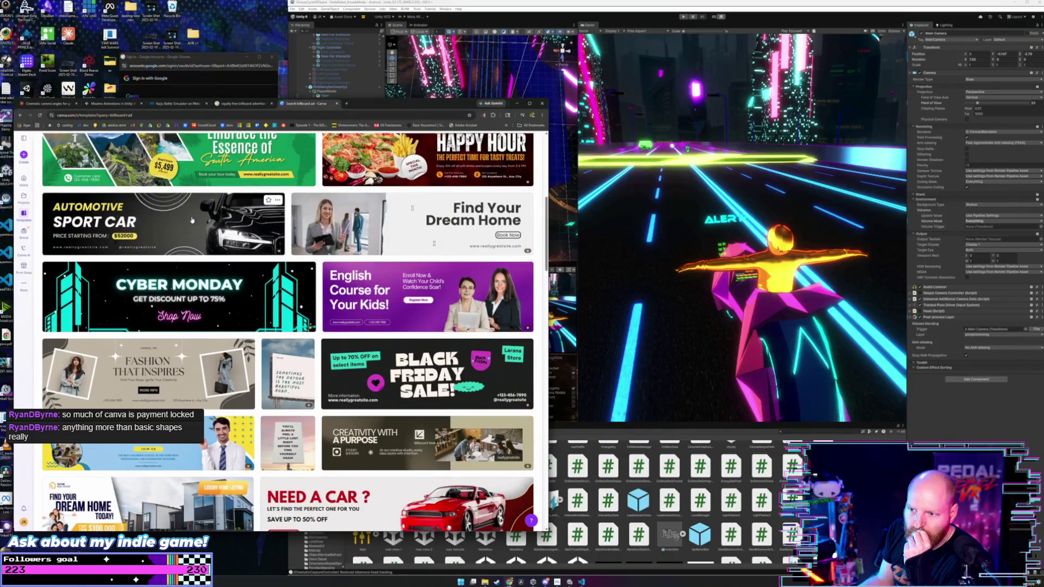
{"action": "scroll", "coordinate": [192, 220], "scroll_direction": "down", "scroll_amount": 2}
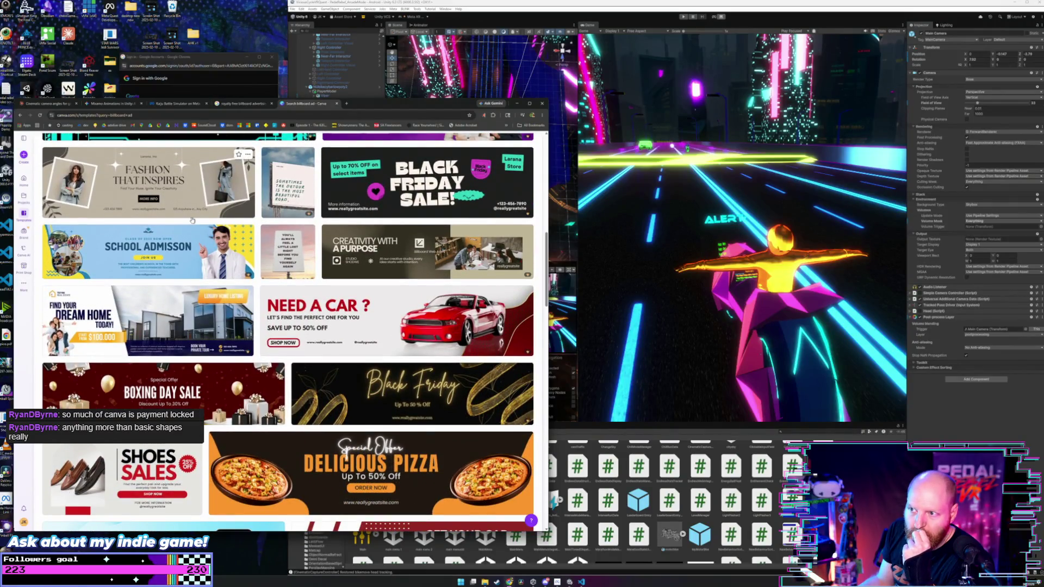
{"action": "scroll", "coordinate": [192, 220], "scroll_direction": "down", "scroll_amount": 5}
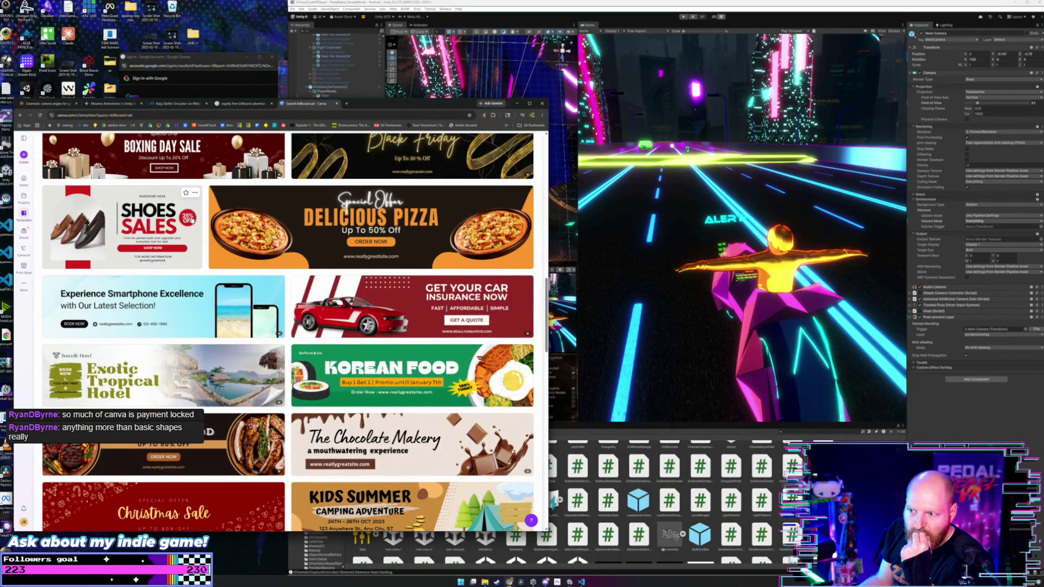
{"action": "scroll", "coordinate": [192, 220], "scroll_direction": "down", "scroll_amount": 2}
{"action": "scroll", "coordinate": [192, 220], "scroll_direction": "down", "scroll_amount": 2}
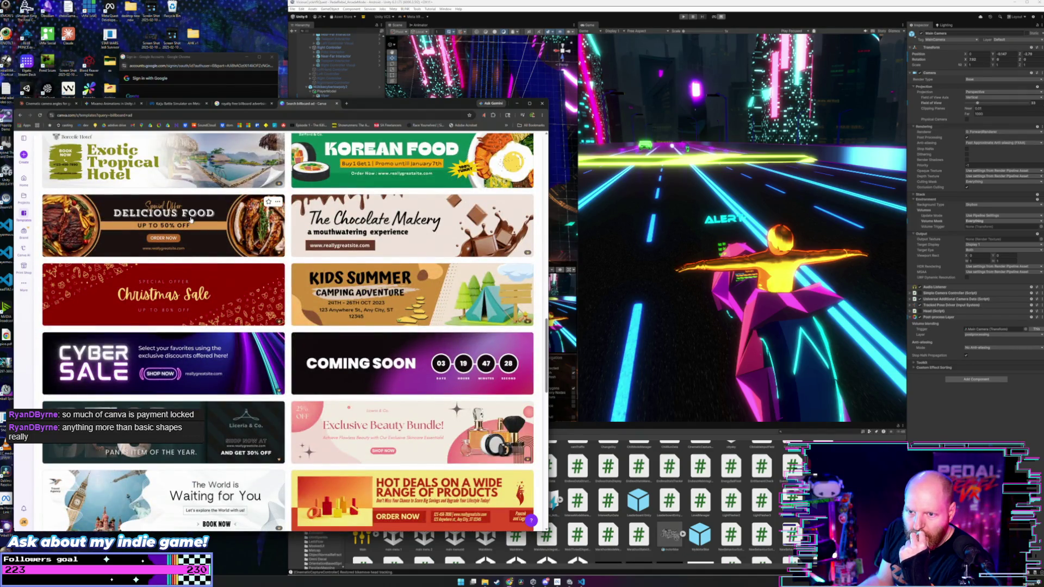
{"action": "scroll", "coordinate": [191, 220], "scroll_direction": "down", "scroll_amount": 3}
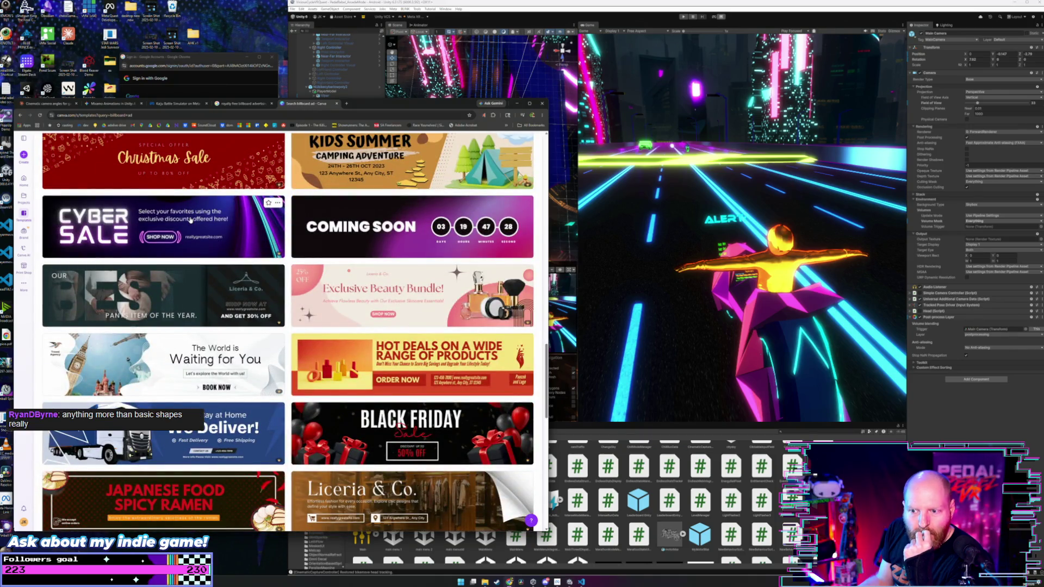
{"action": "scroll", "coordinate": [191, 220], "scroll_direction": "down", "scroll_amount": 3}
{"action": "scroll", "coordinate": [191, 220], "scroll_direction": "down", "scroll_amount": 3}
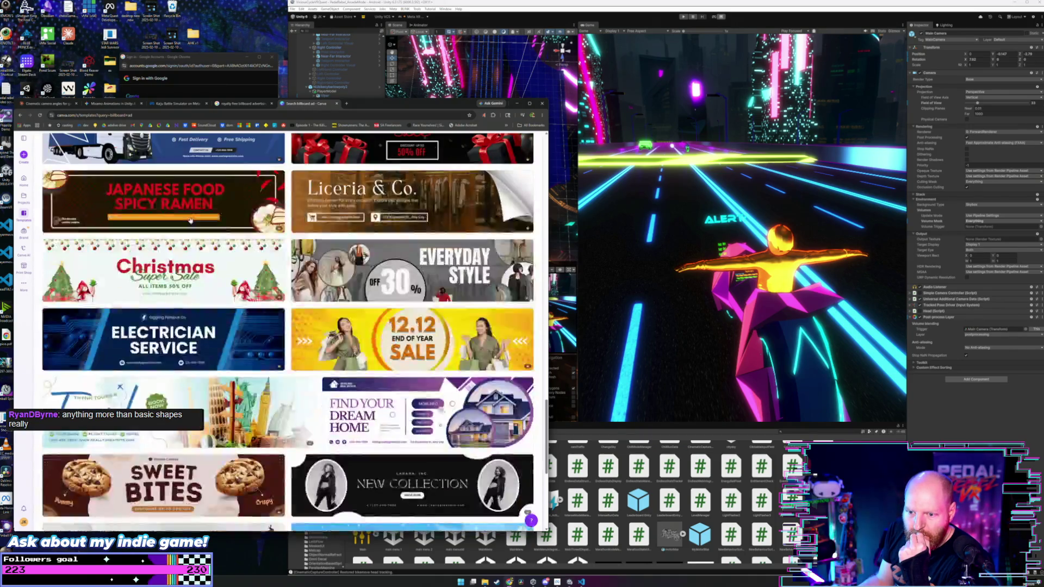
{"action": "scroll", "coordinate": [230, 238], "scroll_direction": "up", "scroll_amount": 2}
{"action": "left_click", "coordinate": [231, 238]}
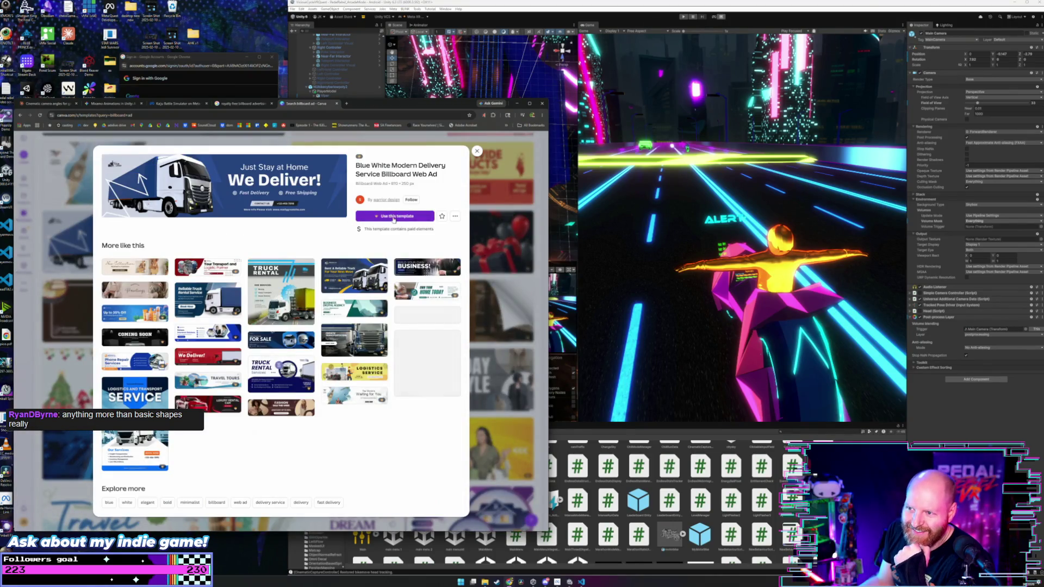
{"action": "left_click", "coordinate": [392, 217]}
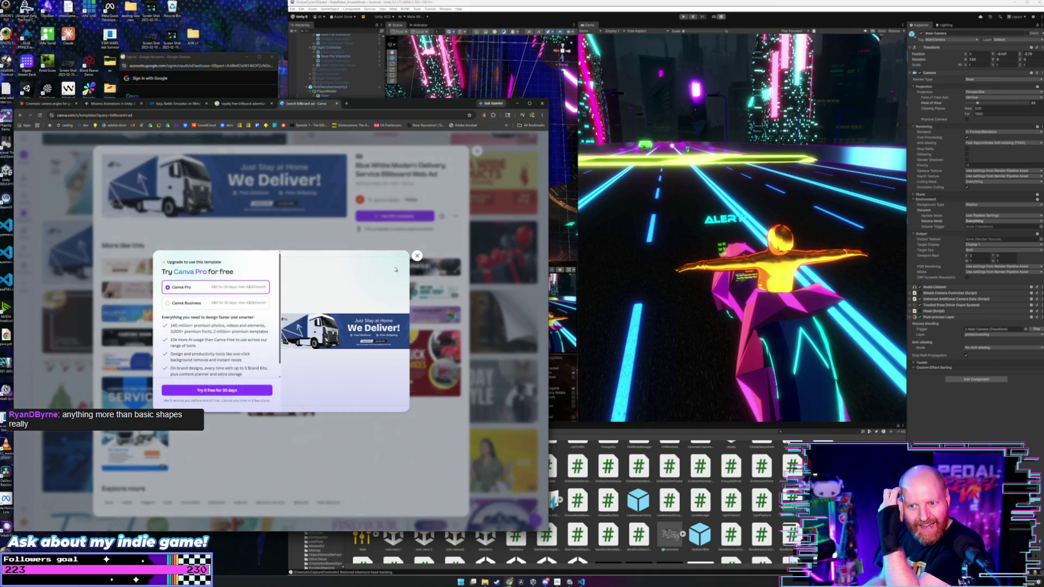
{"action": "left_click", "coordinate": [417, 256]}
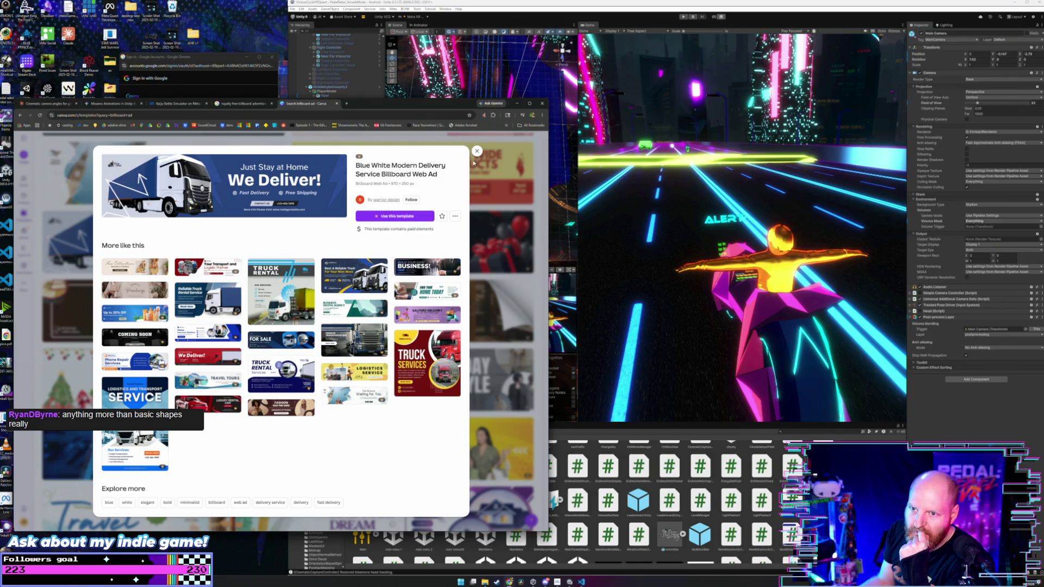
{"action": "left_click", "coordinate": [477, 151]}
{"action": "scroll", "coordinate": [210, 214], "scroll_direction": "up", "scroll_amount": 10}
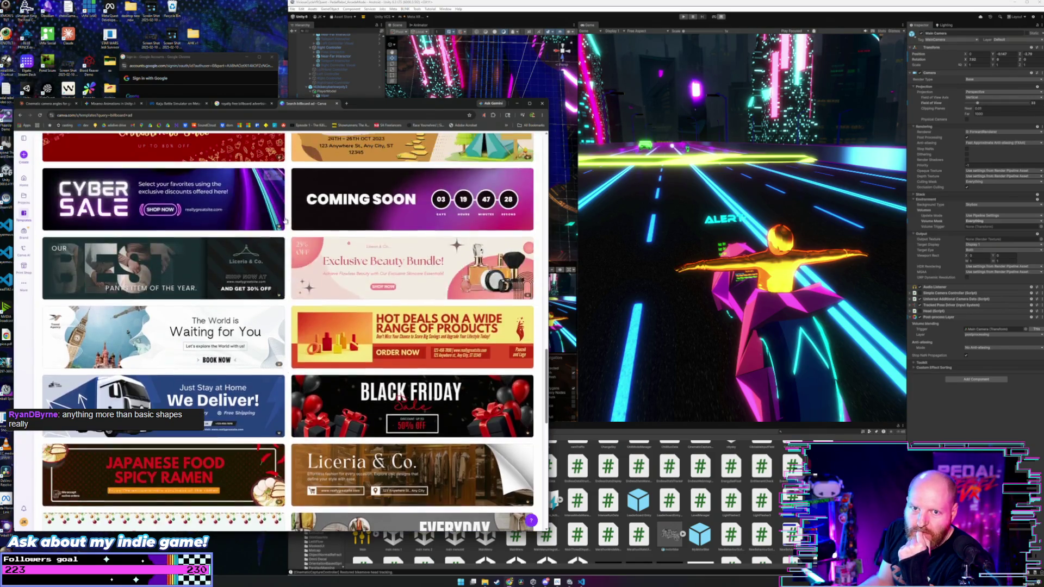
{"action": "scroll", "coordinate": [209, 213], "scroll_direction": "up", "scroll_amount": 10}
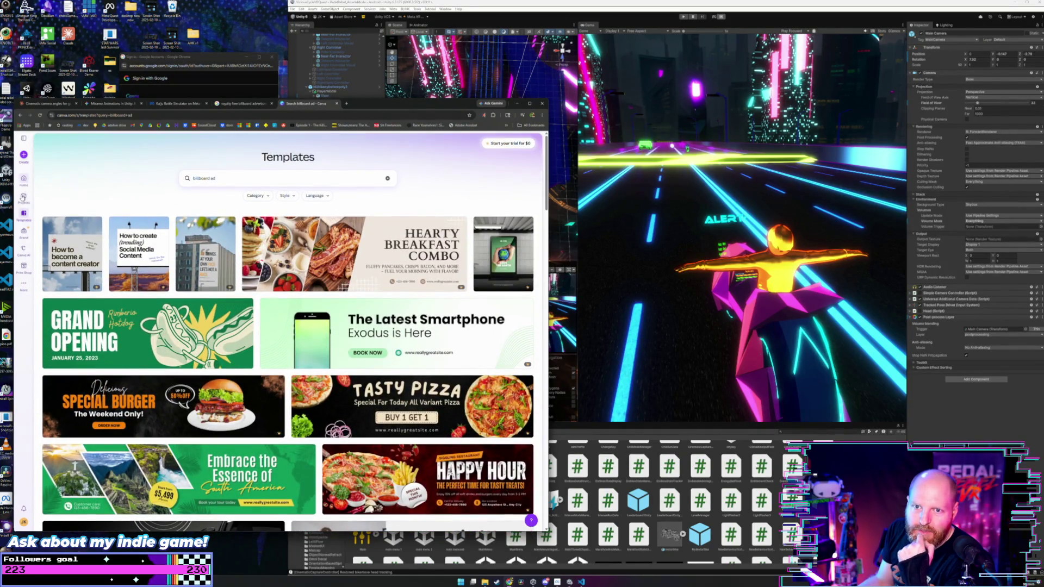
{"action": "left_click", "coordinate": [24, 158]}
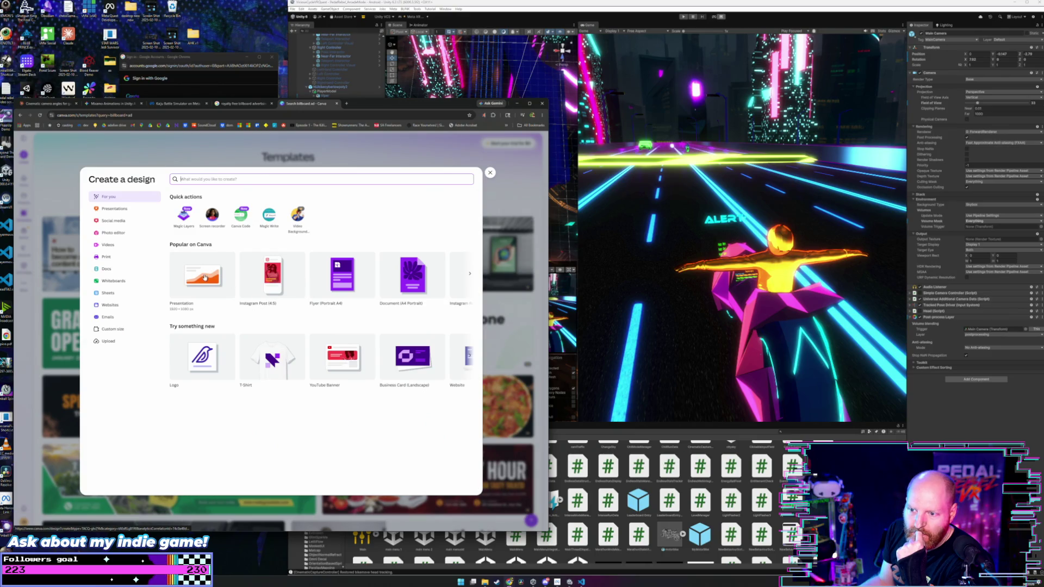
Create a blank presentation, preview the Project Proposal template, then close the presentation tab.
{"action": "left_click", "coordinate": [204, 277]}
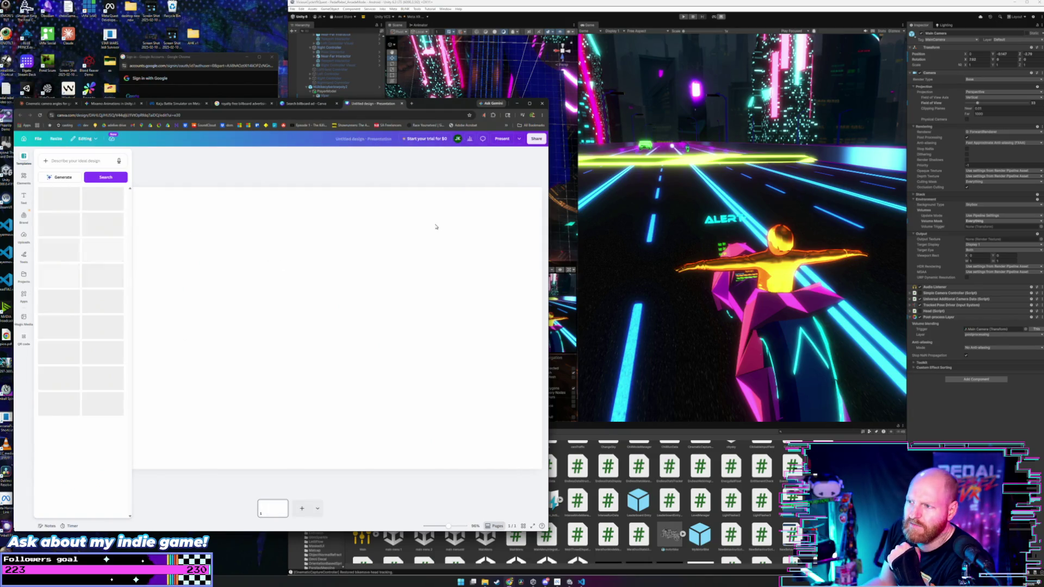
{"action": "left_click_drag", "start_coordinate": [552, 221], "coordinate": [634, 223]}
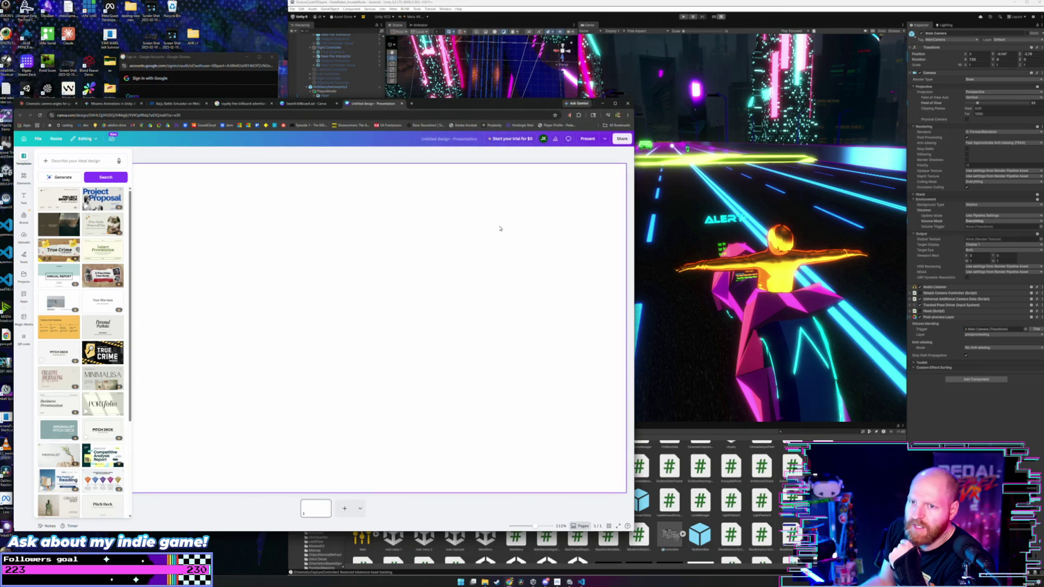
{"action": "left_click", "coordinate": [103, 200]}
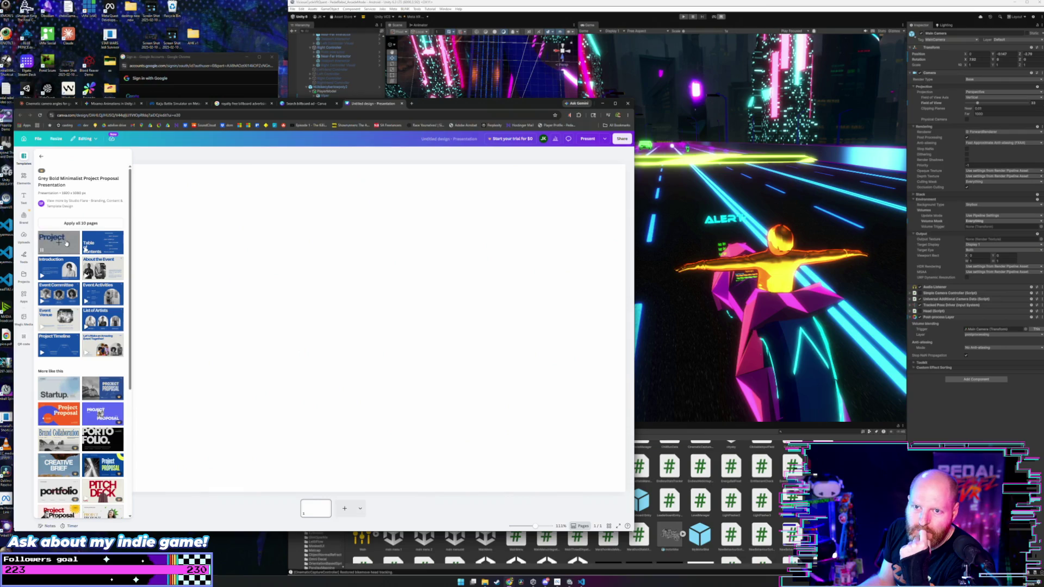
{"action": "left_click", "coordinate": [43, 156]}
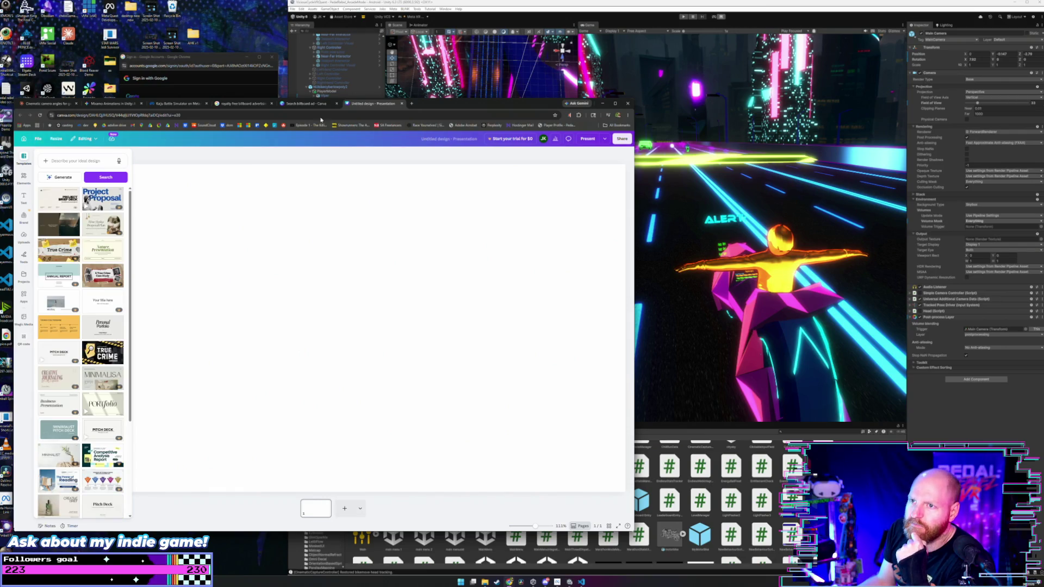
{"action": "left_click", "coordinate": [401, 105]}
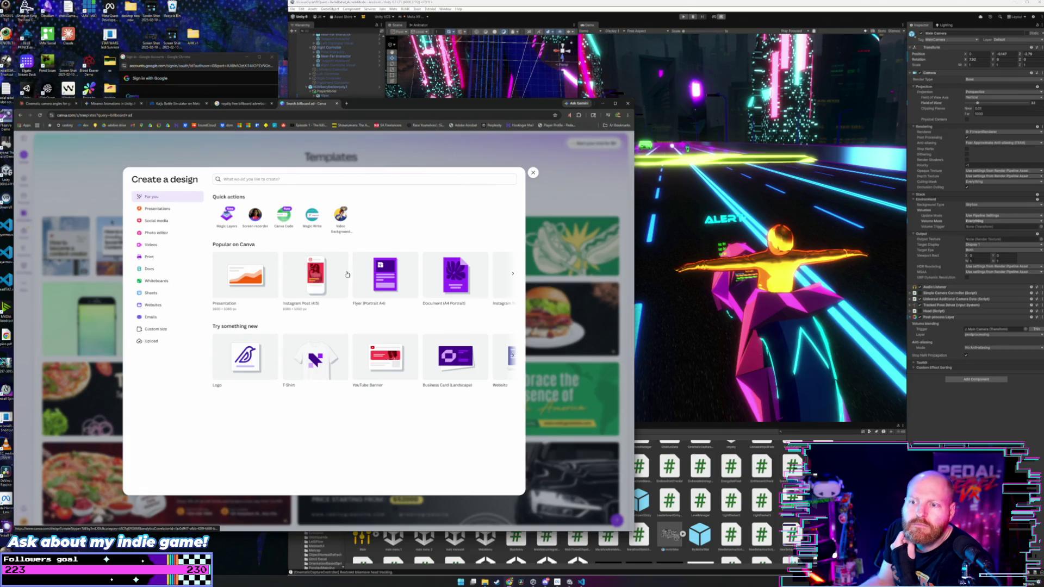
Create a new Banner (Landscape) design from the Try something new options.
{"action": "left_click", "coordinate": [512, 358]}
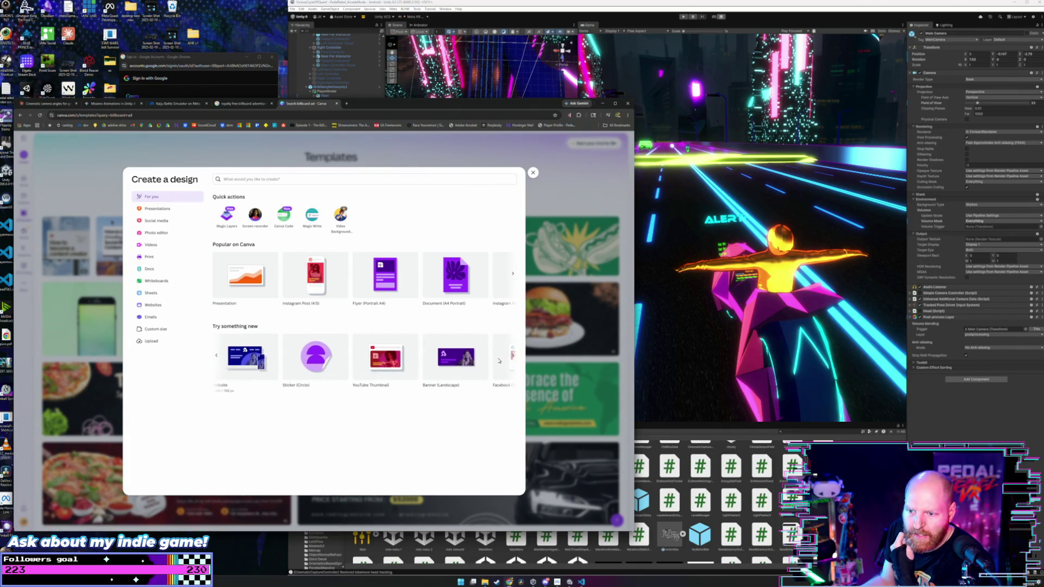
{"action": "left_click", "coordinate": [467, 363]}
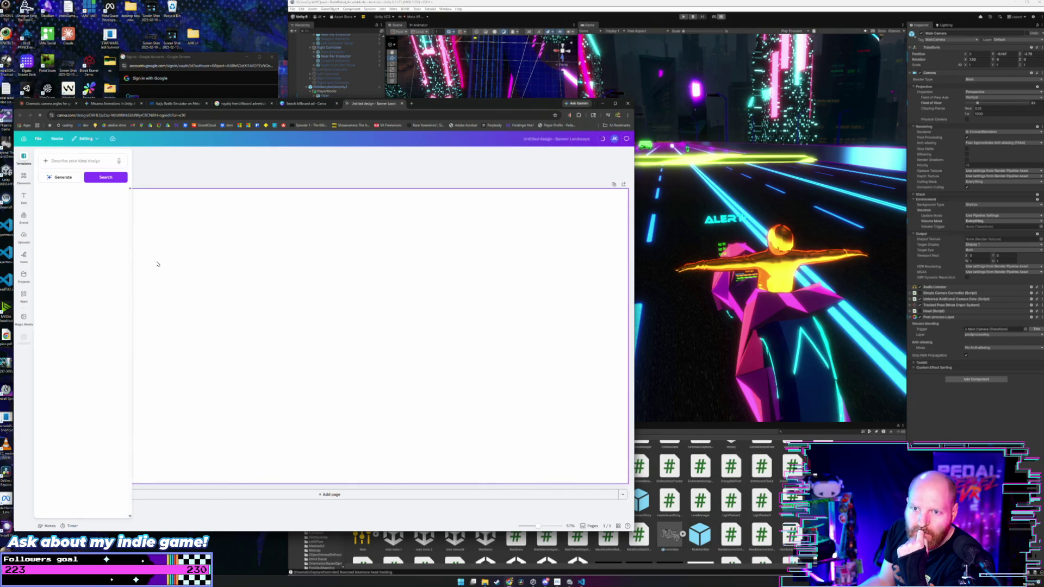
{"action": "scroll", "coordinate": [107, 259], "scroll_direction": "down", "scroll_amount": 2}
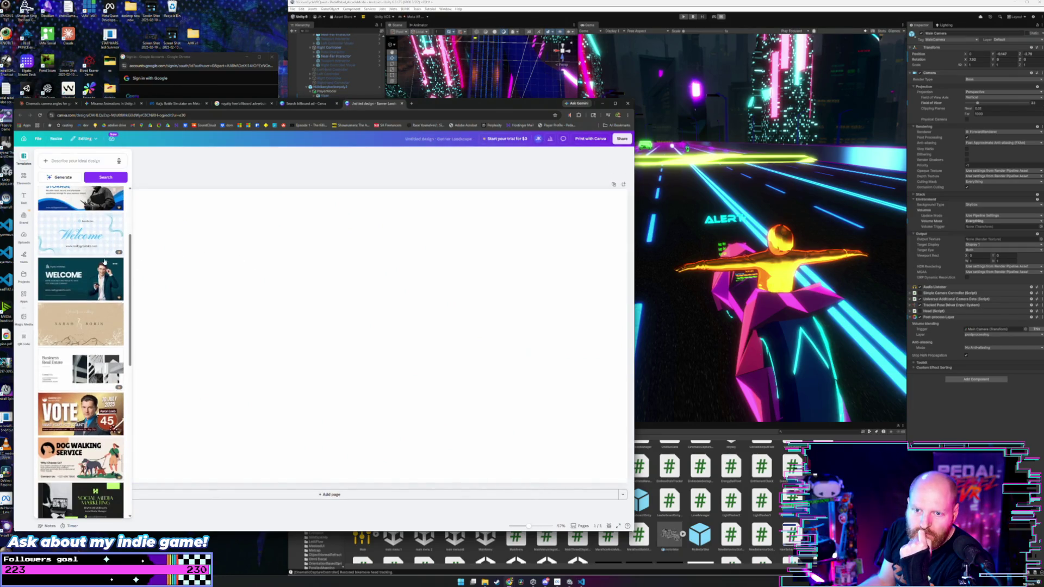
{"action": "scroll", "coordinate": [96, 279], "scroll_direction": "down", "scroll_amount": 2}
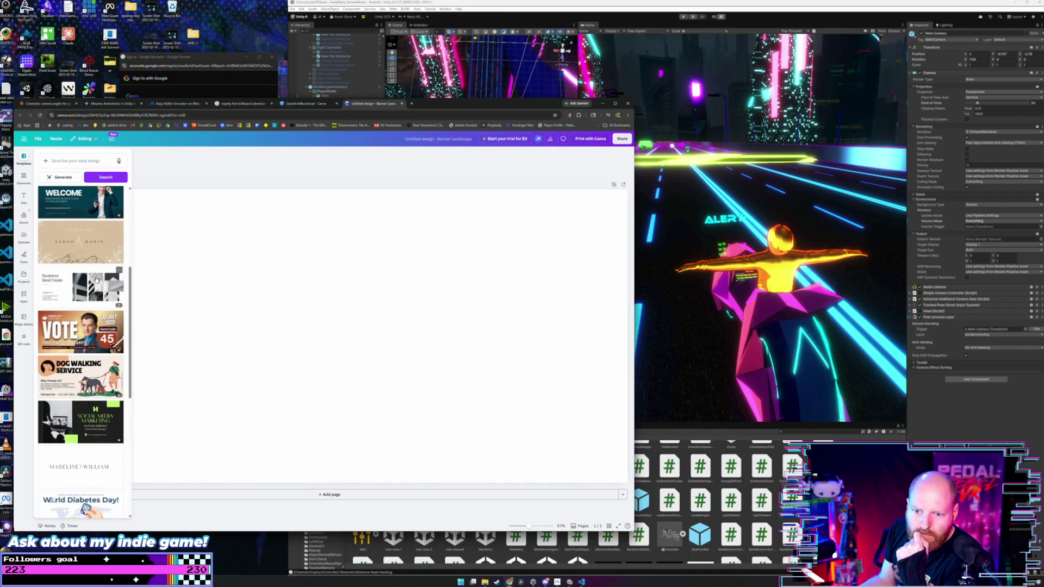
{"action": "scroll", "coordinate": [96, 279], "scroll_direction": "down", "scroll_amount": 1}
Look at two banner templates, including President's Day, dismissing their upgrade offers, then show Elements.
{"action": "left_click", "coordinate": [93, 281]}
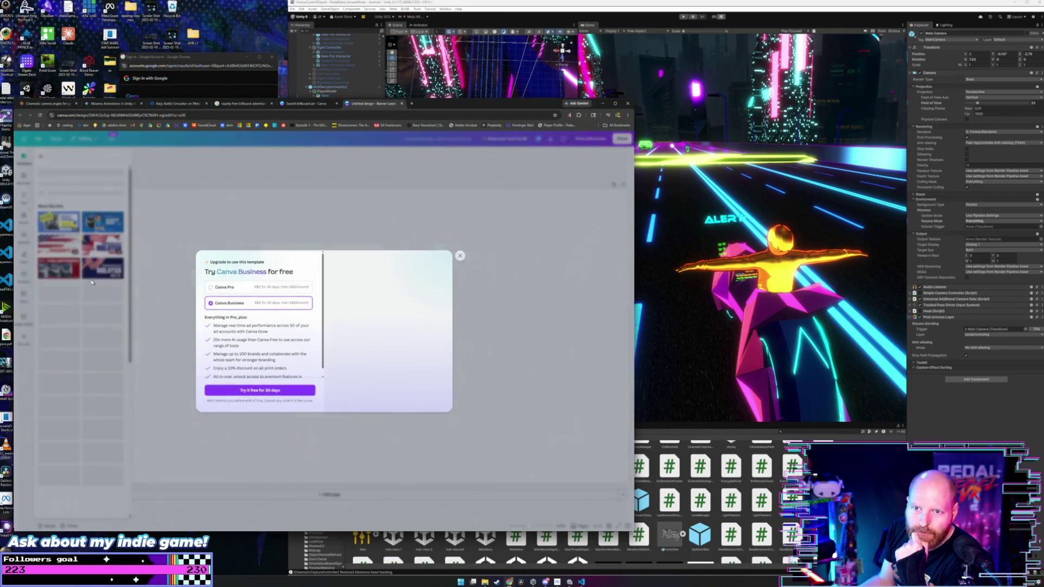
{"action": "left_click", "coordinate": [109, 289]}
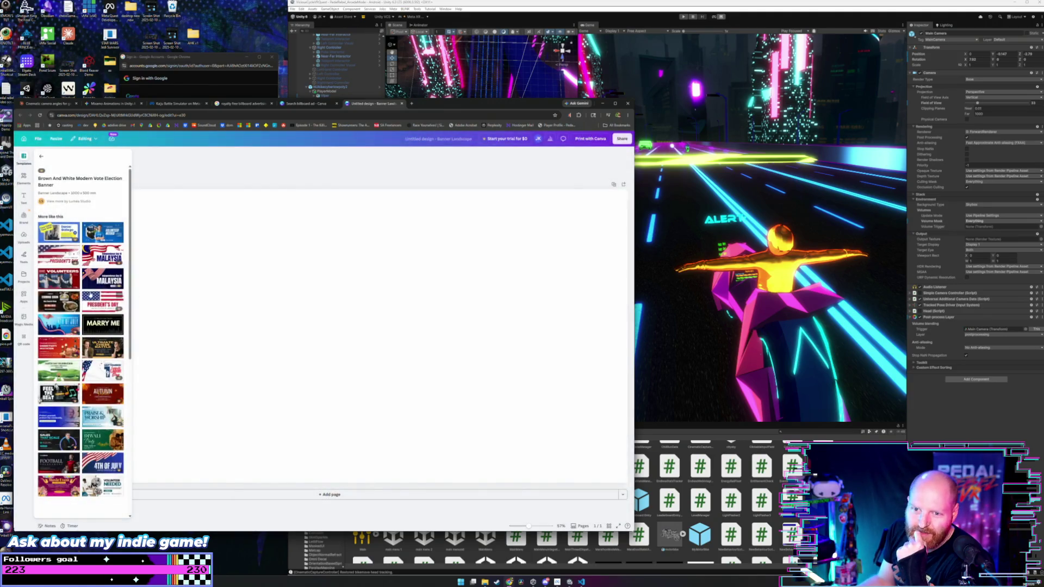
{"action": "left_click", "coordinate": [57, 256]}
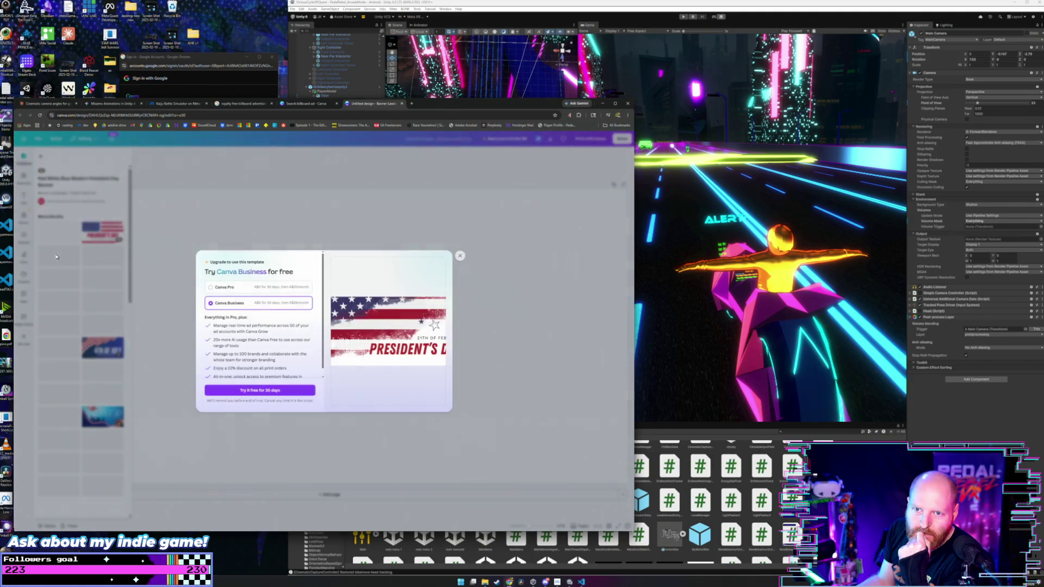
{"action": "left_click", "coordinate": [461, 256]}
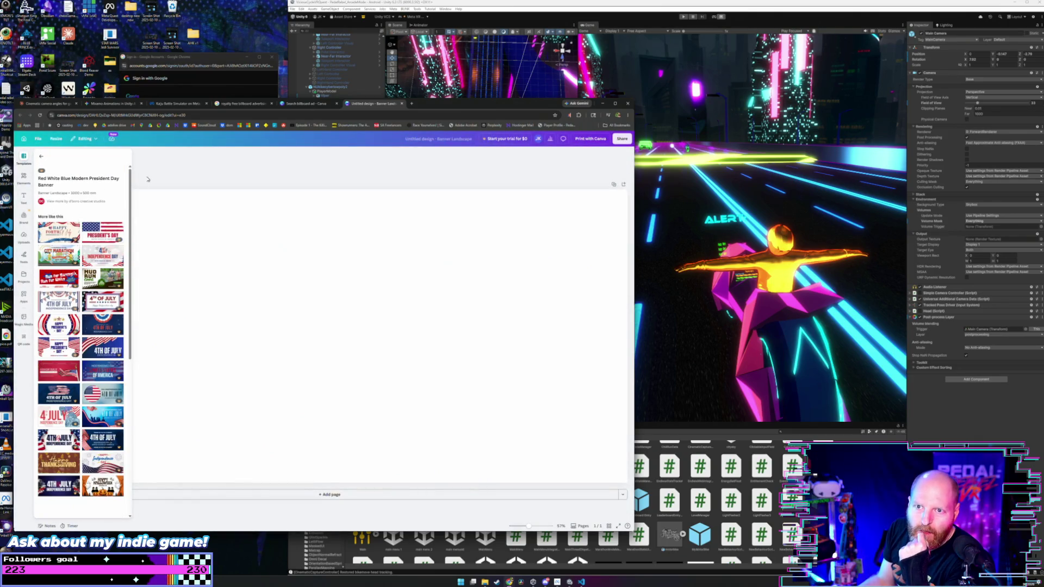
{"action": "left_click", "coordinate": [24, 177]}
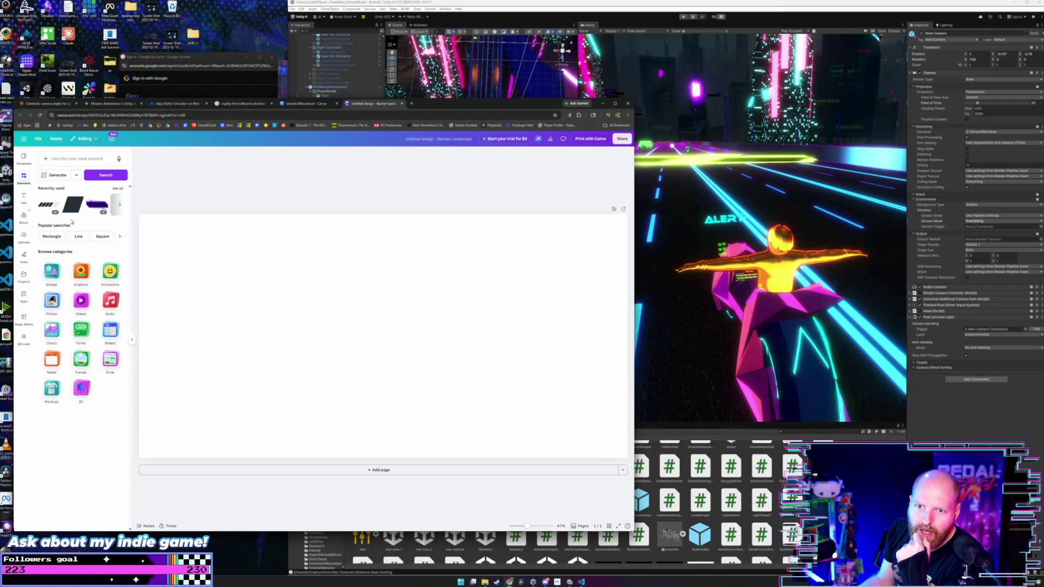
Search elements for 'gradient', try a pink gradient photo at the page corner, then delete it.
{"action": "left_click", "coordinate": [71, 158]}
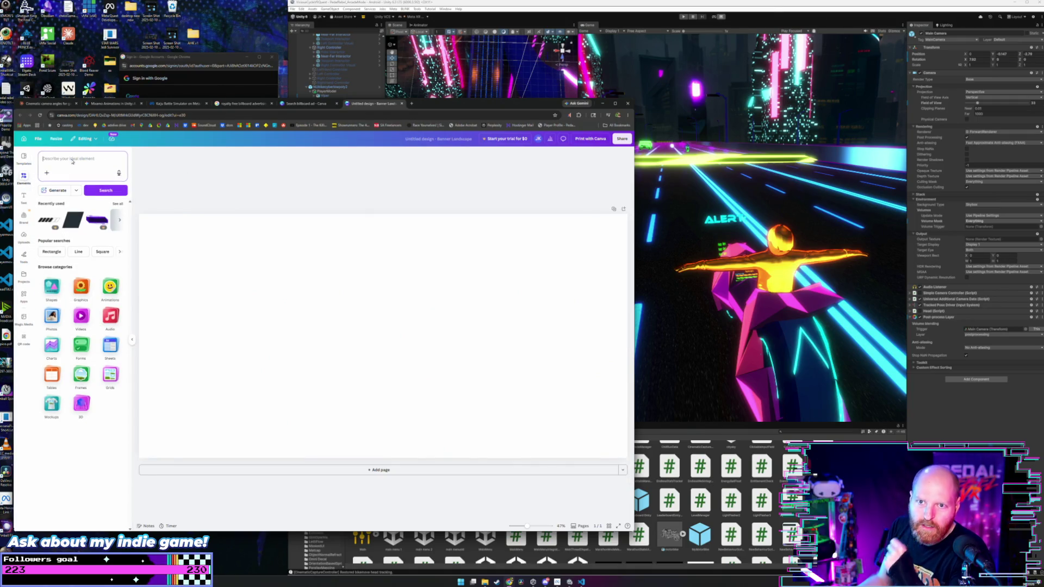
{"action": "type", "text": "gradient"}
{"action": "key", "text": "Return"}
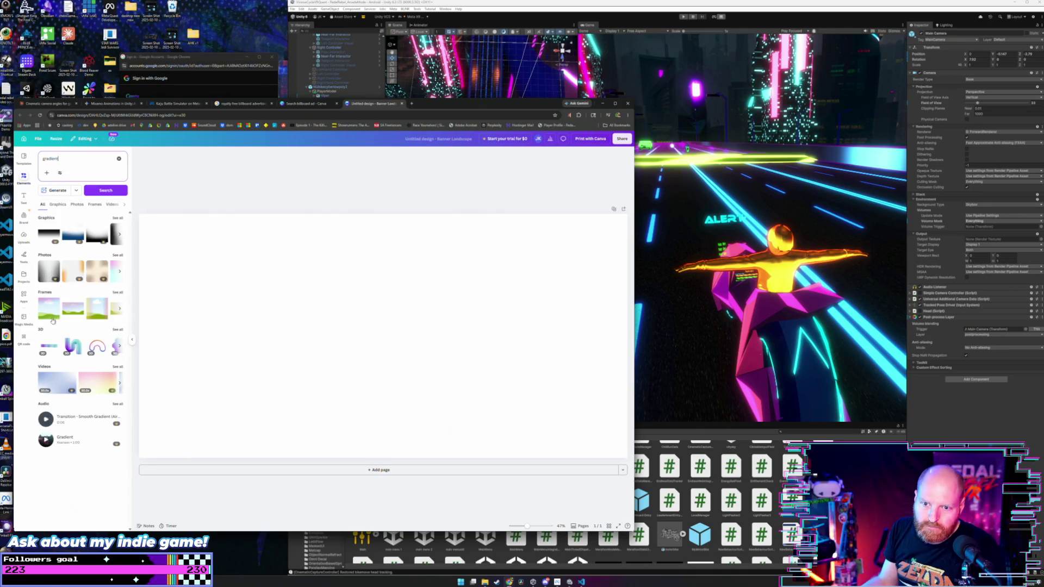
{"action": "left_click", "coordinate": [121, 272]}
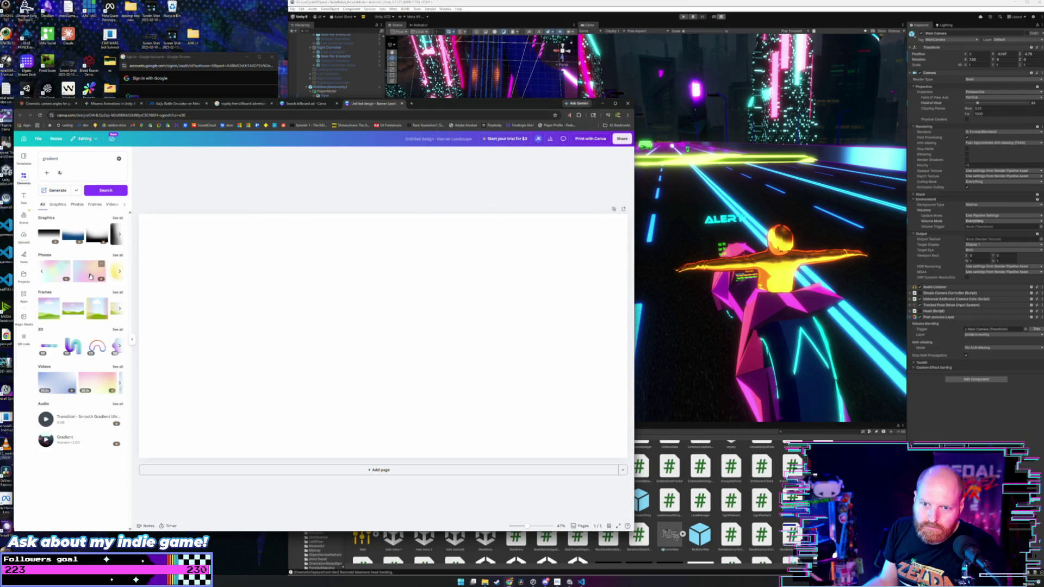
{"action": "left_click", "coordinate": [79, 276]}
{"action": "left_click_drag", "start_coordinate": [296, 294], "coordinate": [198, 270]}
{"action": "left_click_drag", "start_coordinate": [325, 306], "coordinate": [329, 308]}
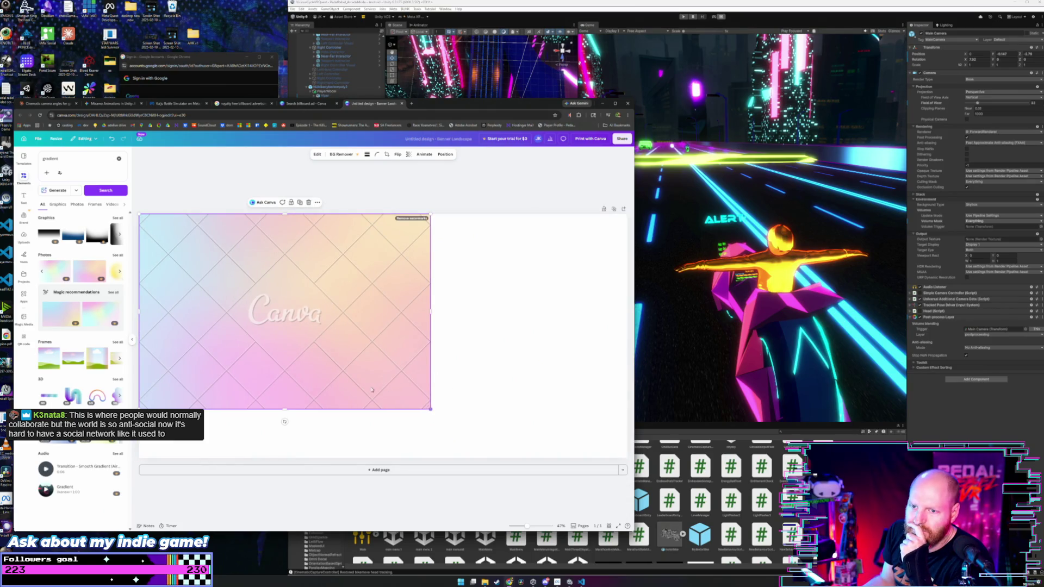
{"action": "key", "text": "Delete"}
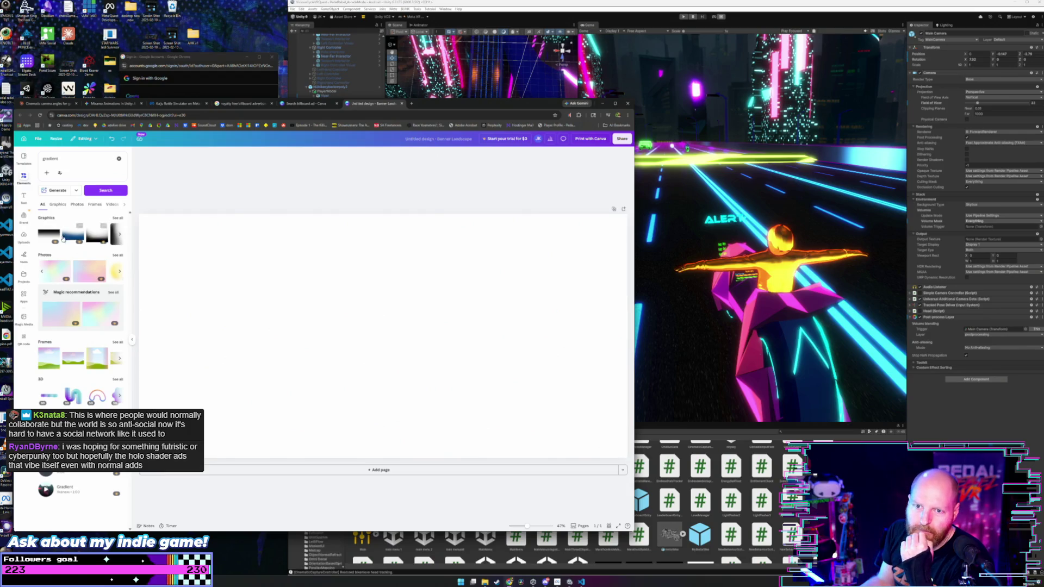
Try the blue gradient graphic at the top-left corner, delete it, and show all gradient graphics.
{"action": "left_click", "coordinate": [67, 236]}
{"action": "left_click_drag", "start_coordinate": [358, 300], "coordinate": [291, 276]}
{"action": "key", "text": "Delete"}
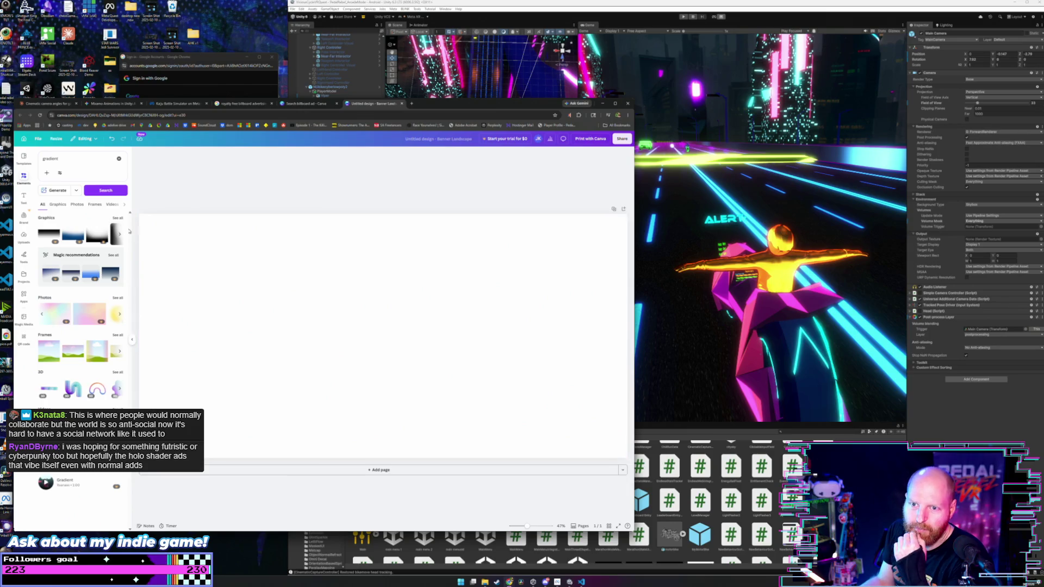
{"action": "left_click", "coordinate": [118, 236]}
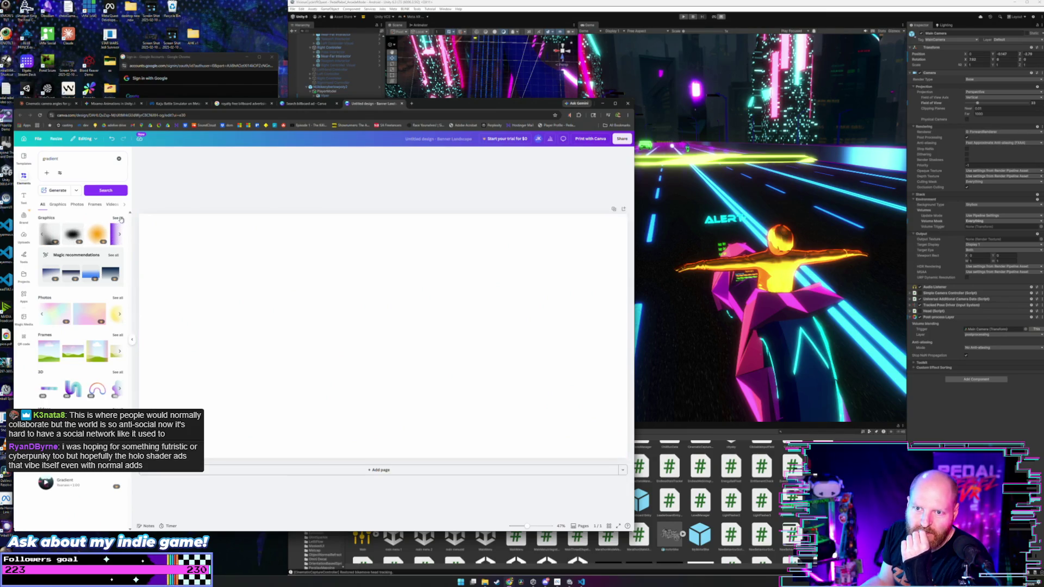
{"action": "left_click", "coordinate": [117, 218]}
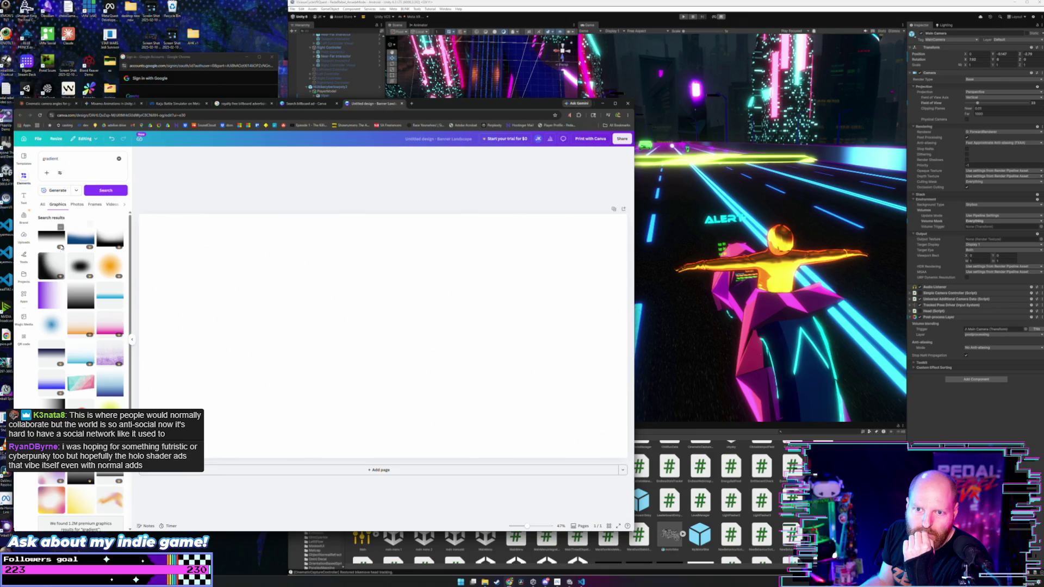
Add the purple gradient graphic and size it to fill the left half of the page.
{"action": "left_click", "coordinate": [52, 295]}
{"action": "mouse_move", "coordinate": [393, 318]}
{"action": "left_mouse_down"}
{"action": "mouse_move", "coordinate": [269, 290]}
{"action": "mouse_move", "coordinate": [197, 244]}
{"action": "left_mouse_up"}
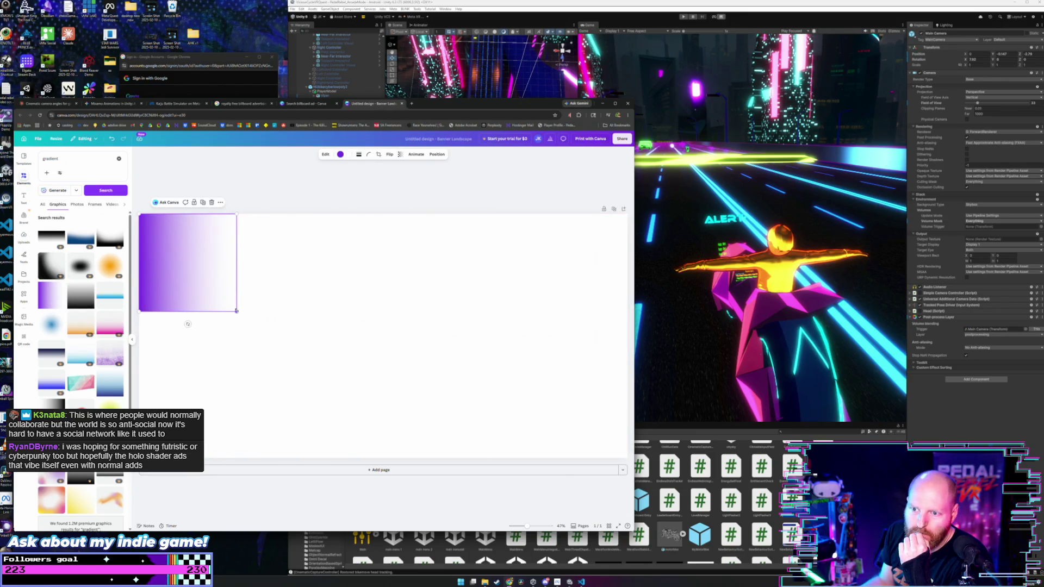
{"action": "mouse_move", "coordinate": [237, 311]}
{"action": "left_mouse_down"}
{"action": "mouse_move", "coordinate": [562, 368]}
{"action": "mouse_move", "coordinate": [488, 326]}
{"action": "mouse_move", "coordinate": [499, 345]}
{"action": "mouse_move", "coordinate": [386, 323]}
{"action": "left_mouse_up"}
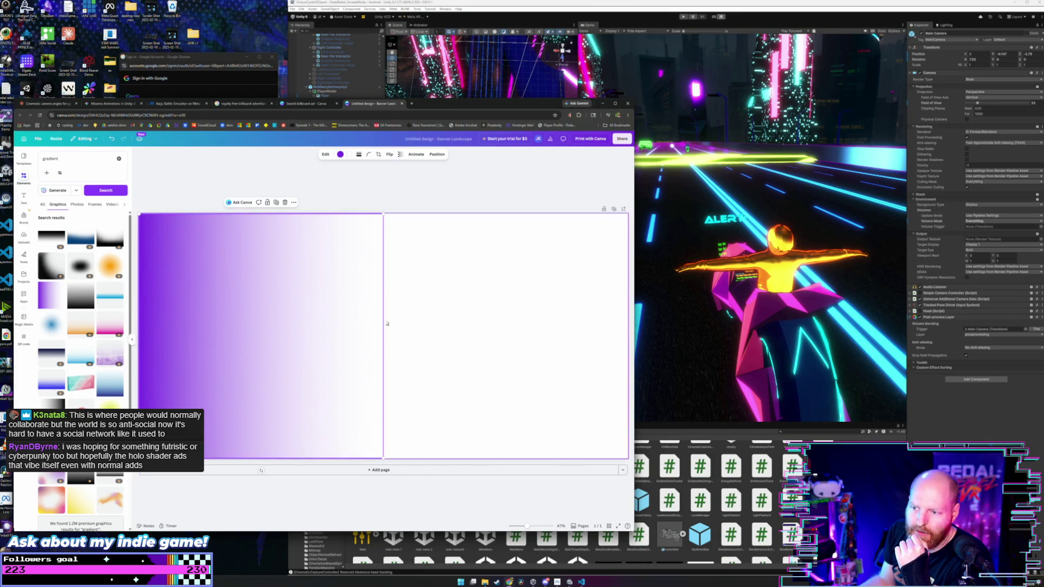
Duplicate the gradient into the right half, rotate it 180°, and clear the gradient search.
{"action": "key", "text": "ctrl+d"}
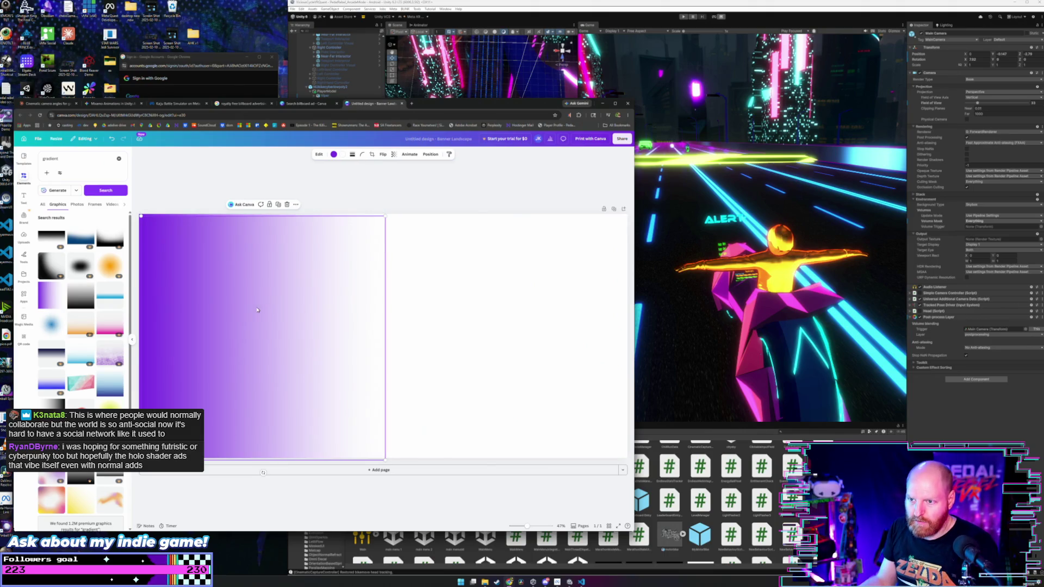
{"action": "left_click_drag", "start_coordinate": [325, 311], "coordinate": [491, 305]}
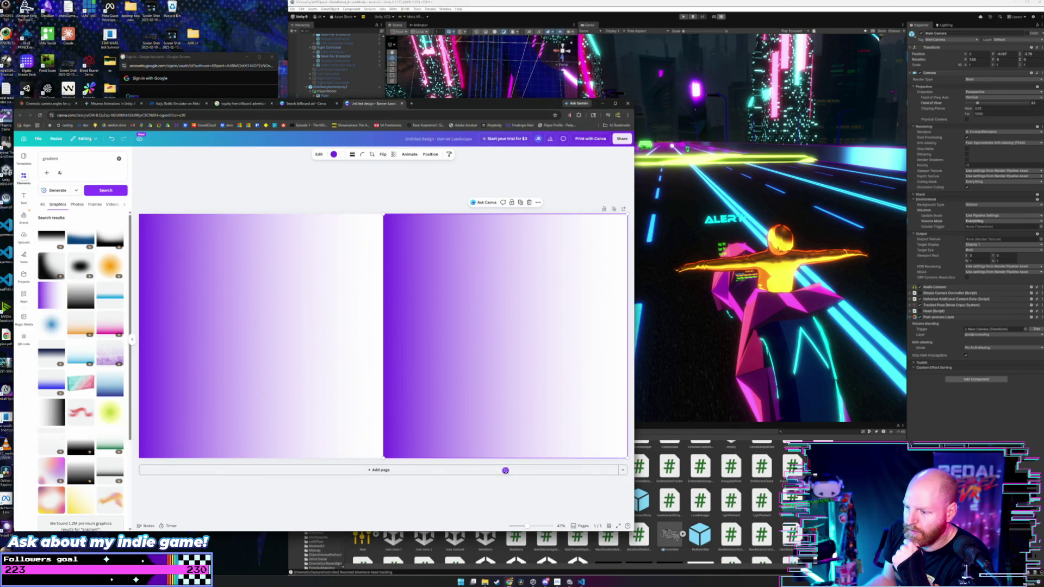
{"action": "mouse_move", "coordinate": [505, 470]}
{"action": "left_mouse_down"}
{"action": "mouse_move", "coordinate": [401, 332]}
{"action": "mouse_move", "coordinate": [425, 217]}
{"action": "mouse_move", "coordinate": [454, 201]}
{"action": "mouse_move", "coordinate": [514, 204]}
{"action": "mouse_move", "coordinate": [503, 205]}
{"action": "left_mouse_up"}
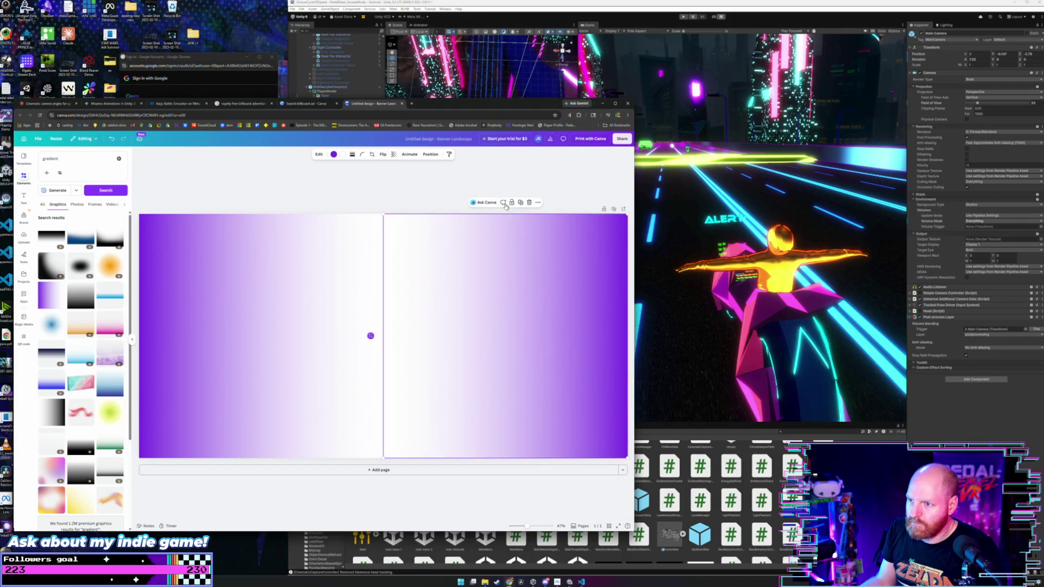
{"action": "left_click", "coordinate": [385, 196]}
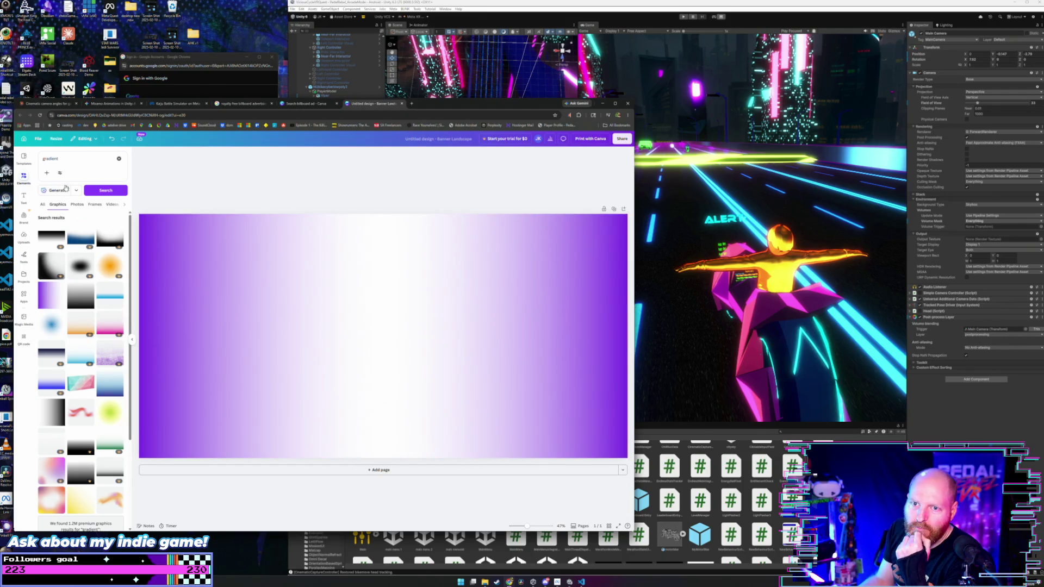
{"action": "left_click", "coordinate": [120, 160]}
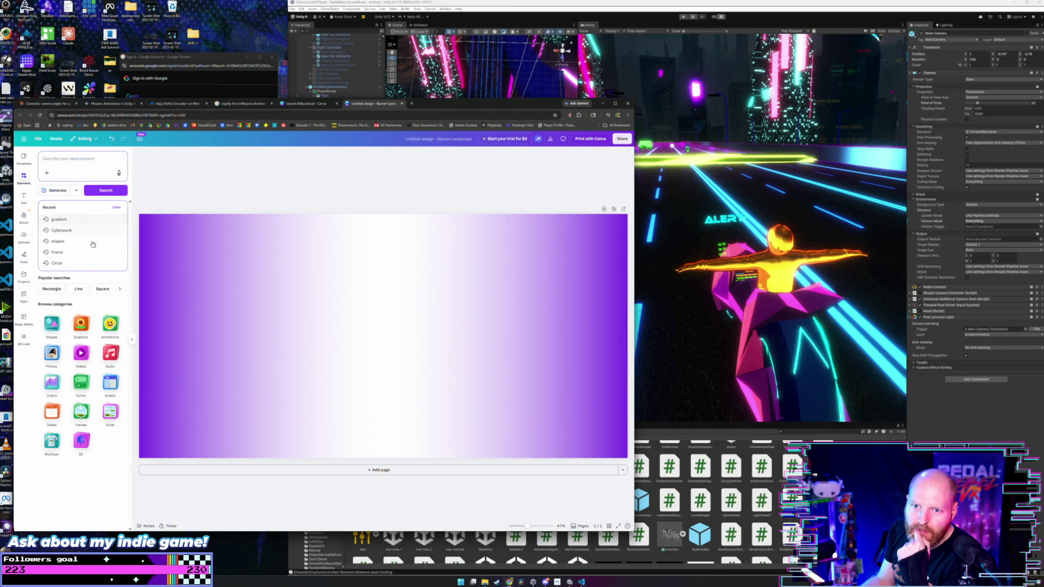
{"action": "left_click", "coordinate": [58, 241]}
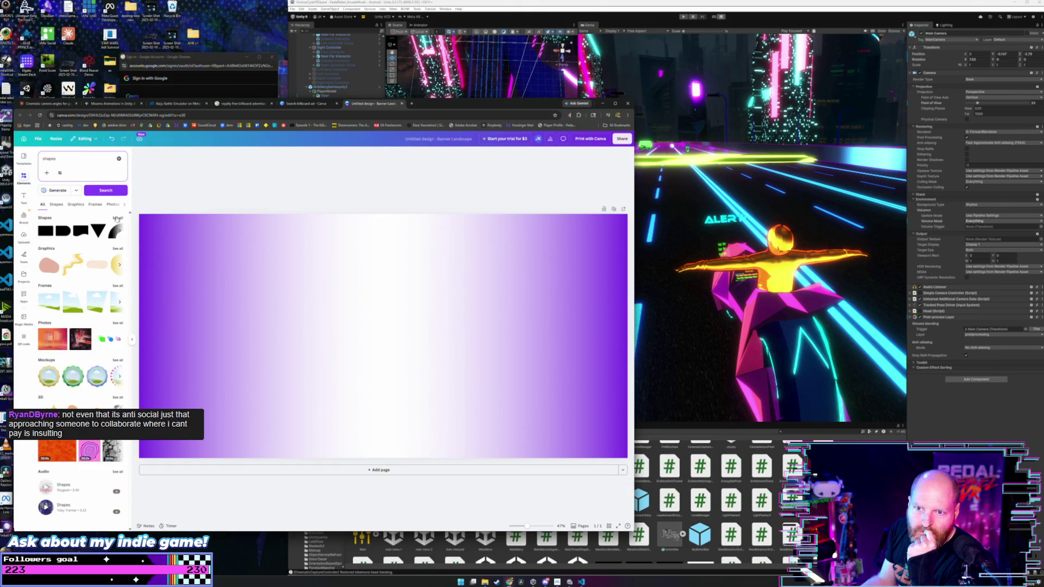
Add a circle from the shape results, enlarge it and place it right of centre.
{"action": "left_click", "coordinate": [120, 220]}
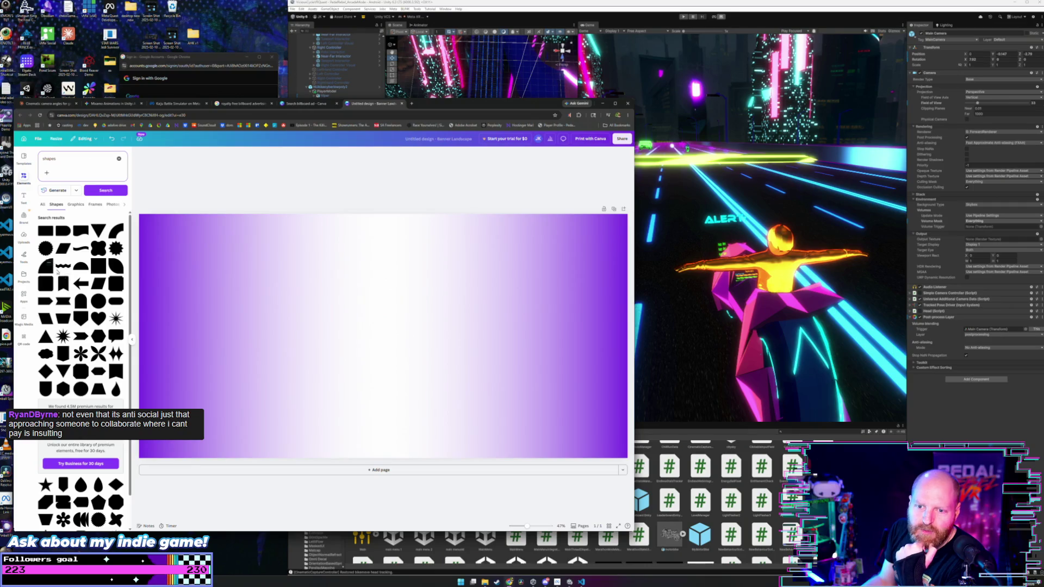
{"action": "left_click", "coordinate": [99, 305]}
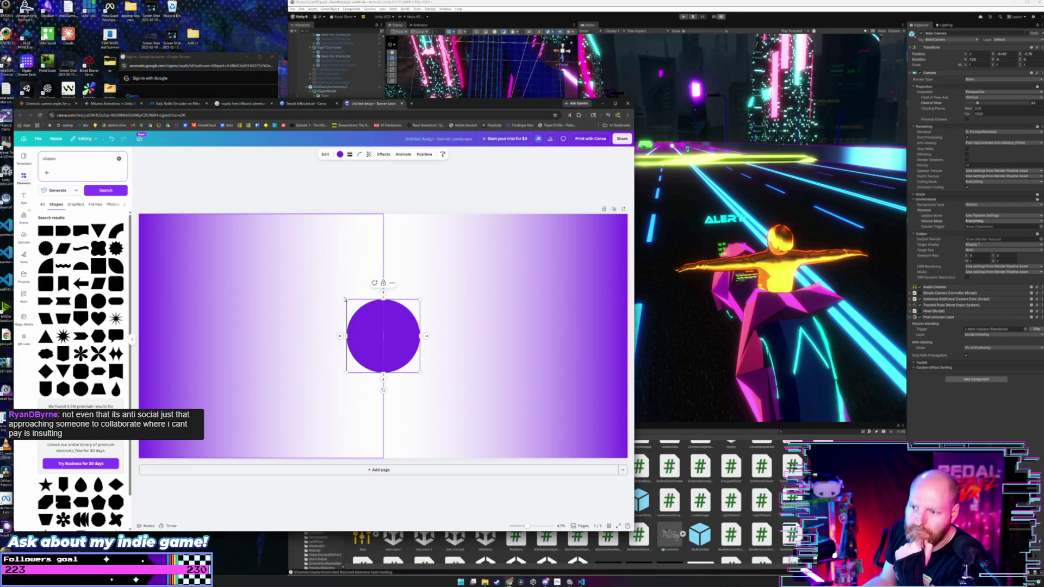
{"action": "left_click_drag", "start_coordinate": [329, 283], "coordinate": [280, 228]}
{"action": "mouse_move", "coordinate": [366, 296]}
{"action": "left_mouse_down"}
{"action": "mouse_move", "coordinate": [573, 378]}
{"action": "mouse_move", "coordinate": [477, 354]}
{"action": "left_mouse_up"}
{"action": "left_click_drag", "start_coordinate": [397, 297], "coordinate": [317, 217]}
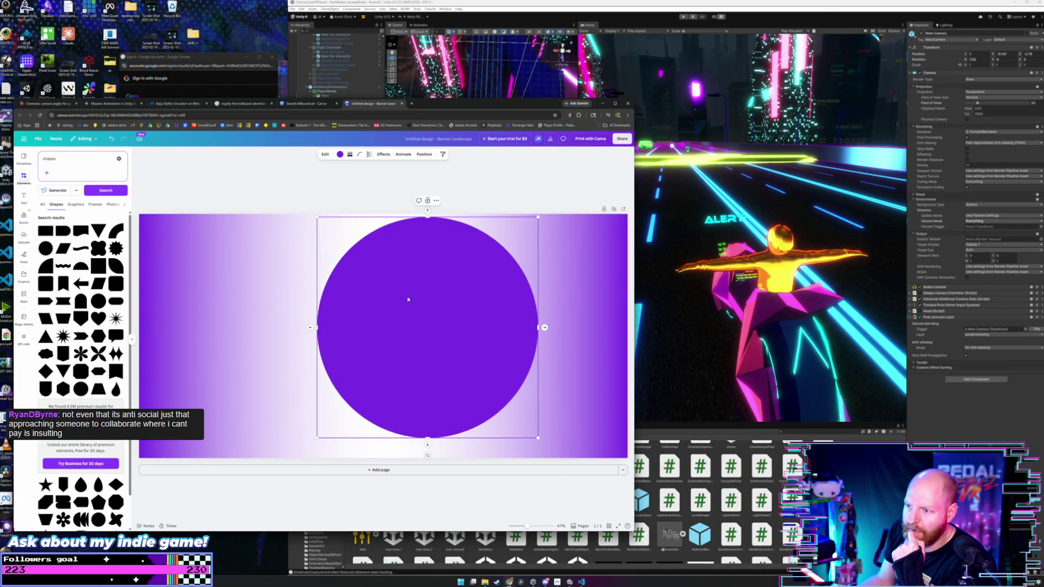
{"action": "mouse_move", "coordinate": [453, 324]}
{"action": "left_mouse_down"}
{"action": "mouse_move", "coordinate": [468, 326]}
{"action": "mouse_move", "coordinate": [459, 315]}
{"action": "mouse_move", "coordinate": [467, 323]}
{"action": "left_mouse_up"}
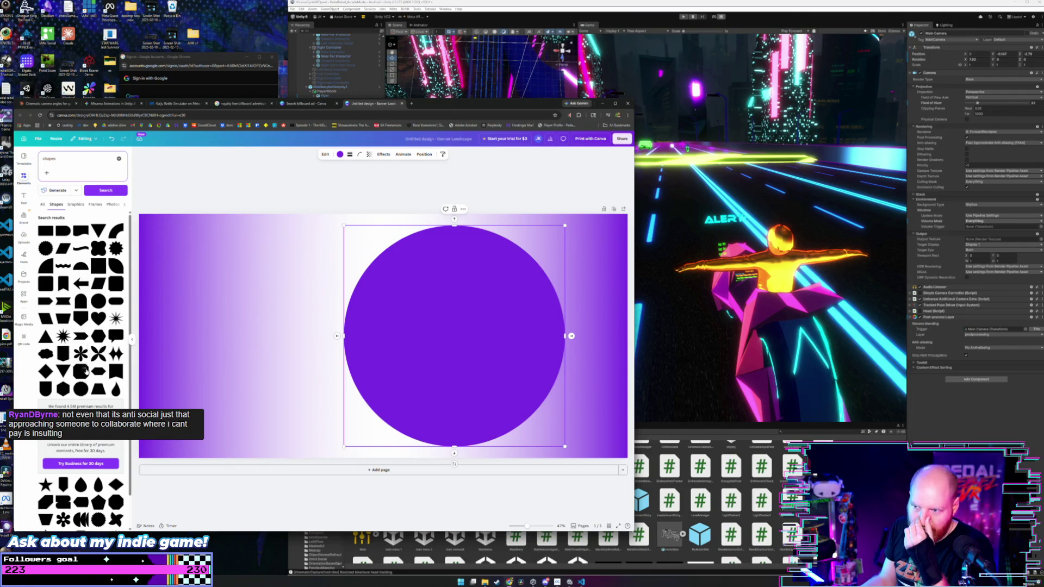
Give the circle the pink glossy Malibu effect.
{"action": "scroll", "coordinate": [84, 370], "scroll_direction": "down", "scroll_amount": 1}
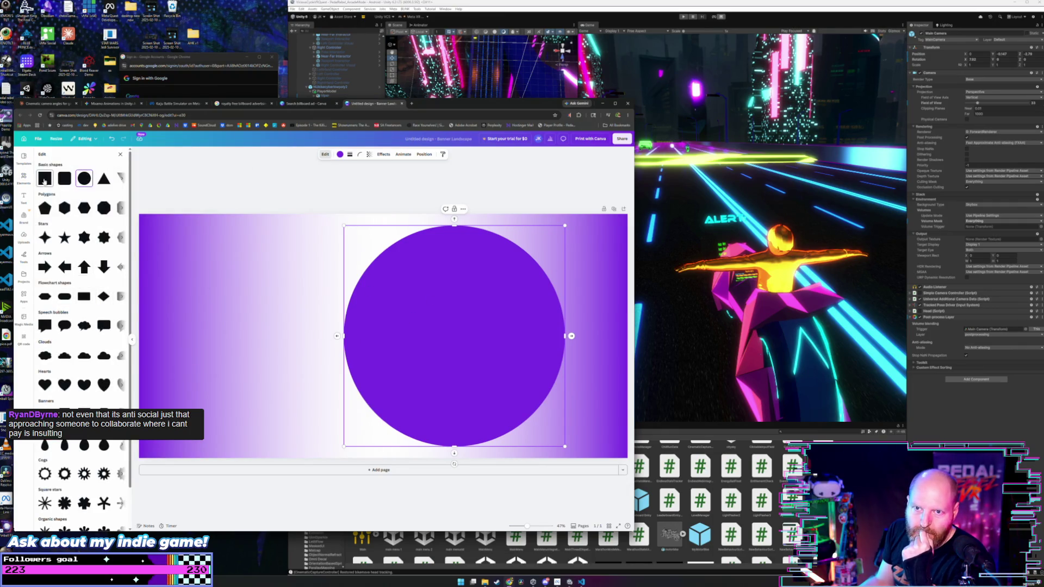
{"action": "left_click", "coordinate": [383, 155]}
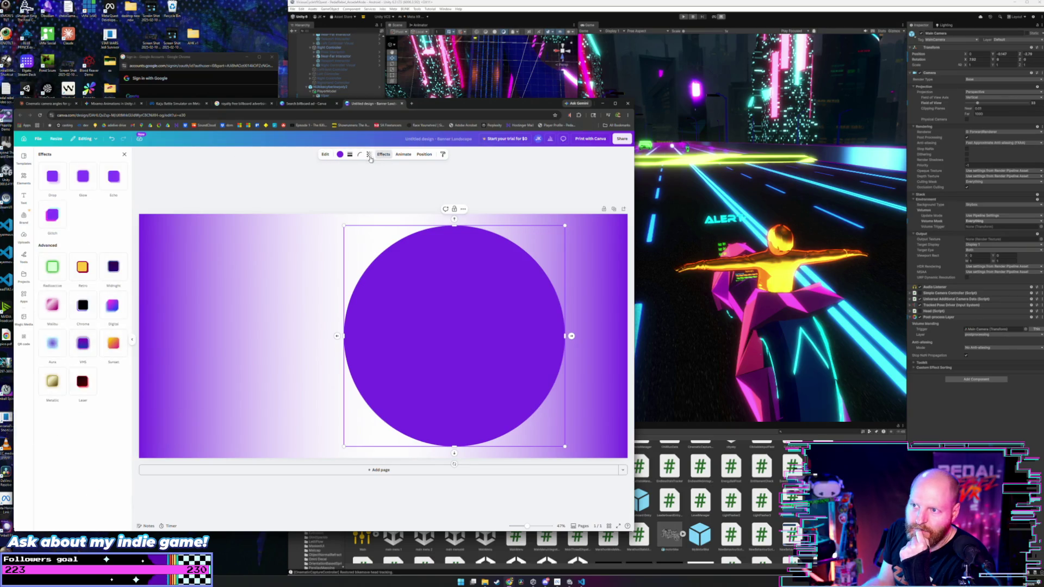
{"action": "left_click", "coordinate": [52, 306]}
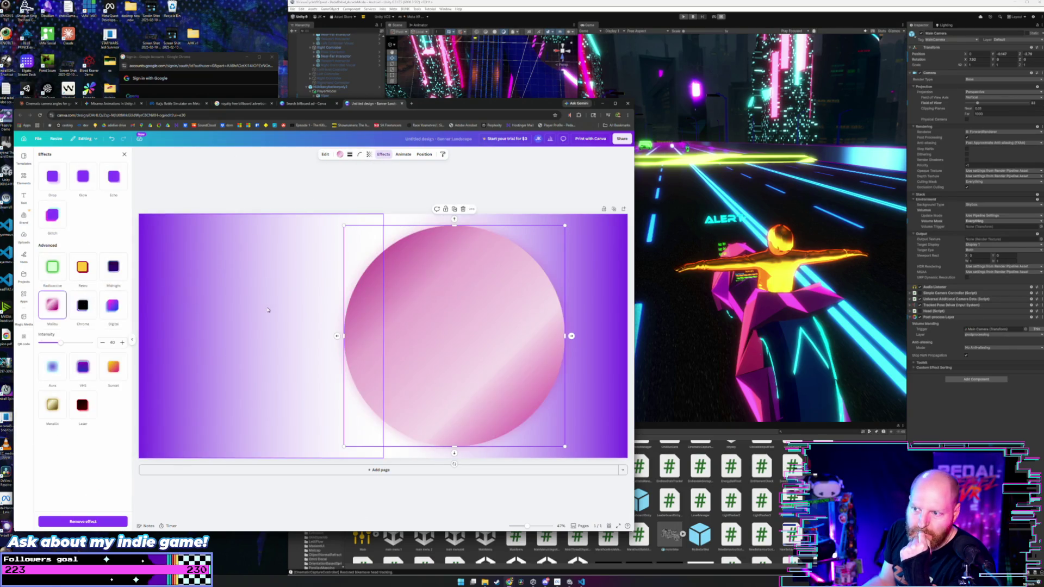
{"action": "left_click", "coordinate": [431, 265]}
{"action": "left_click", "coordinate": [263, 239]}
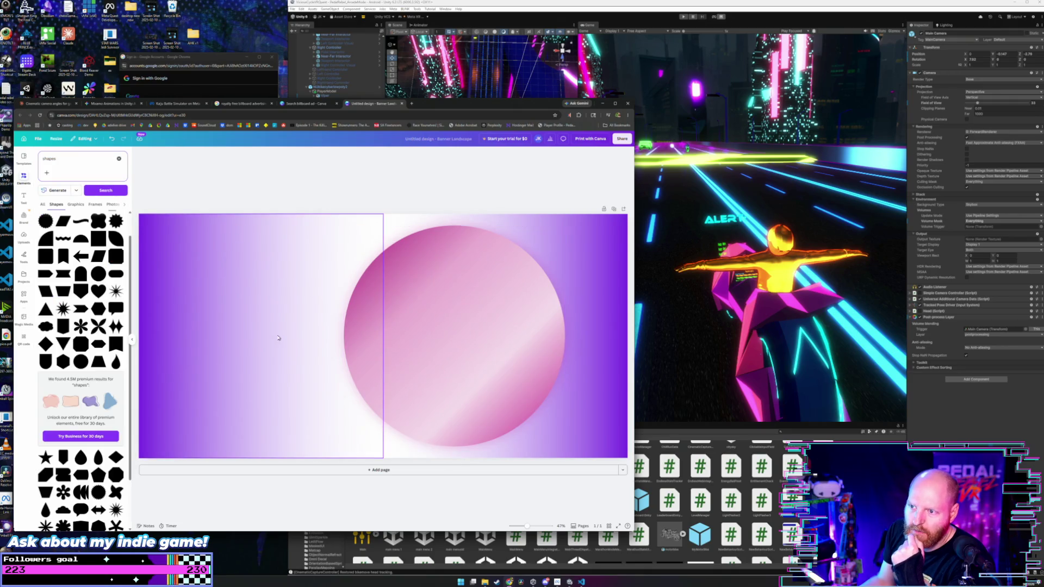
Place a wave shape on the page and give it a yellow-pink gradient.
{"action": "scroll", "coordinate": [65, 290], "scroll_direction": "down", "scroll_amount": 3}
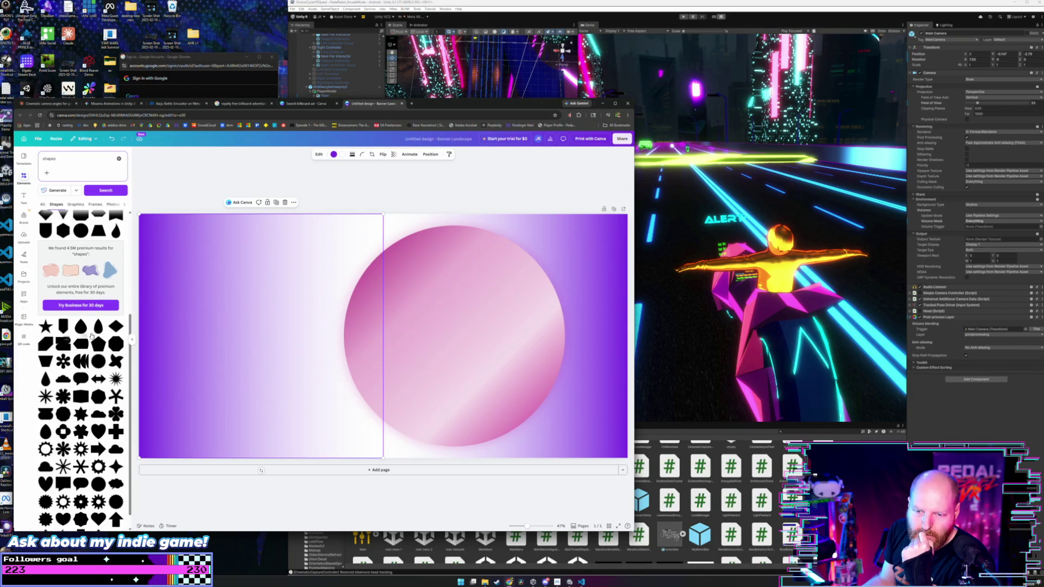
{"action": "scroll", "coordinate": [63, 352], "scroll_direction": "down", "scroll_amount": 1}
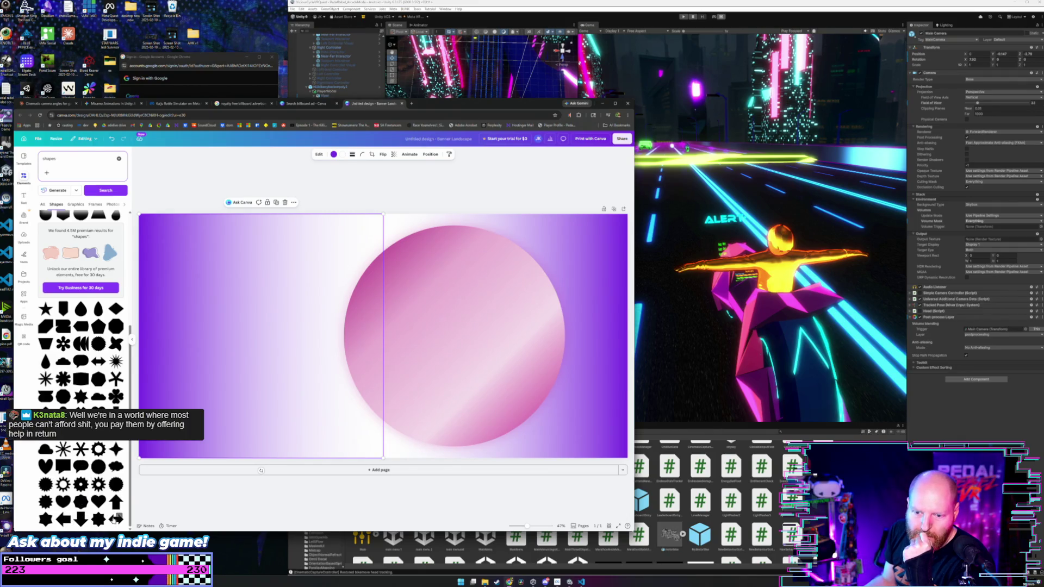
{"action": "scroll", "coordinate": [65, 370], "scroll_direction": "up", "scroll_amount": 5}
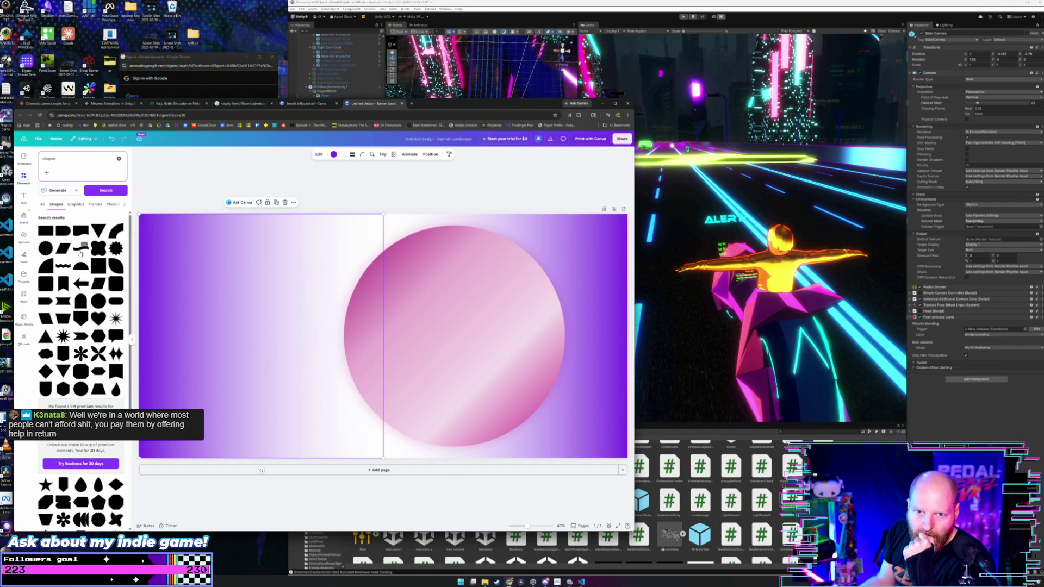
{"action": "mouse_move", "coordinate": [80, 250]}
{"action": "left_mouse_down"}
{"action": "mouse_move", "coordinate": [384, 337]}
{"action": "mouse_move", "coordinate": [213, 250]}
{"action": "mouse_move", "coordinate": [347, 253]}
{"action": "left_mouse_up"}
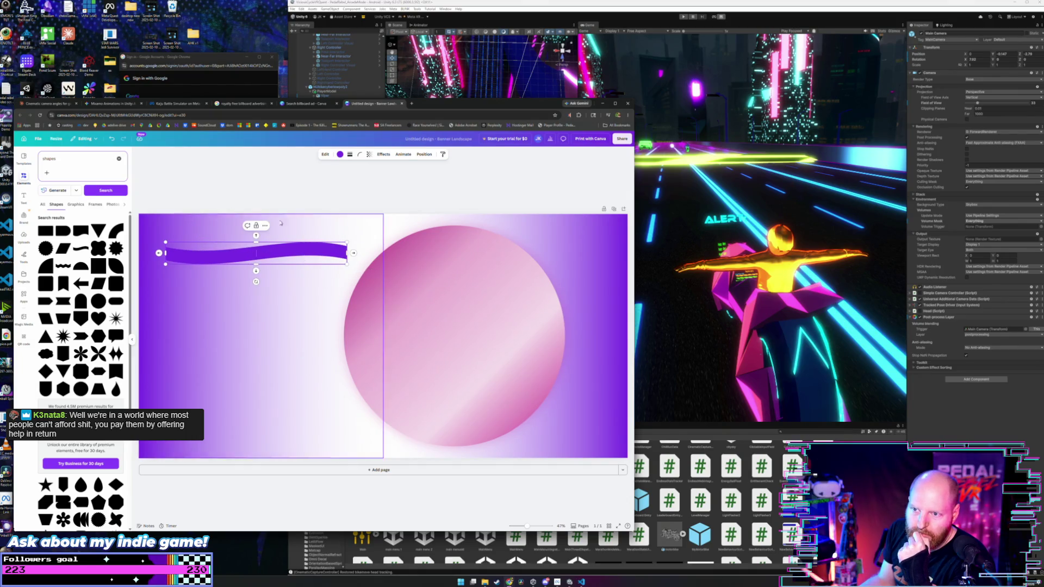
{"action": "left_click", "coordinate": [340, 155]}
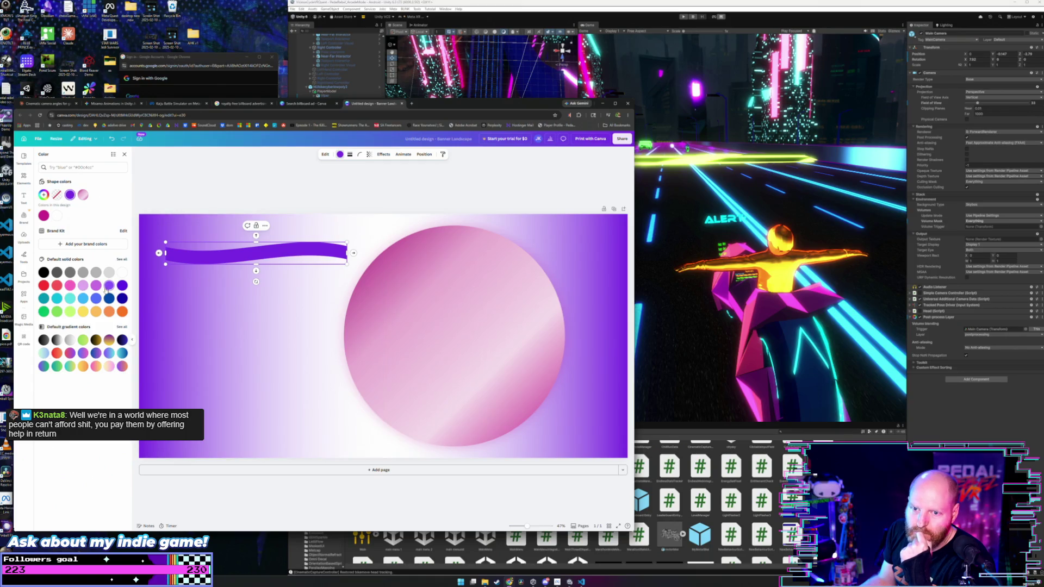
{"action": "left_click", "coordinate": [109, 340]}
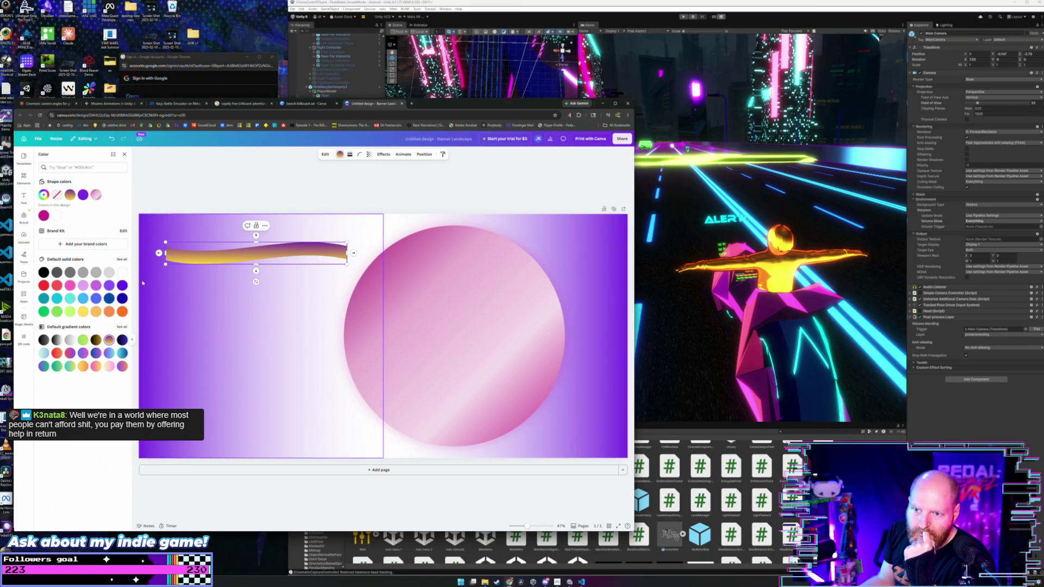
{"action": "left_click", "coordinate": [95, 354]}
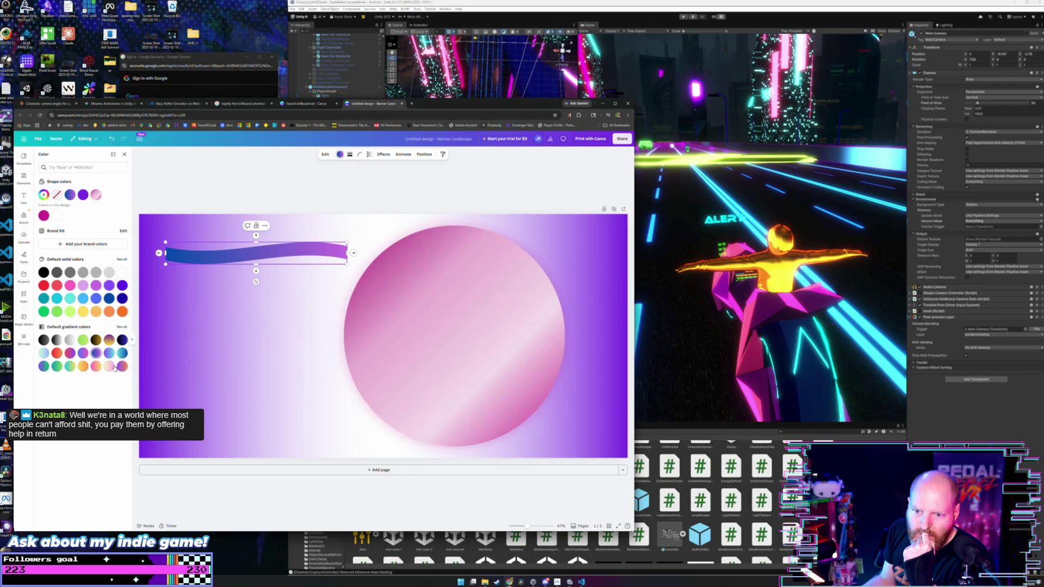
{"action": "left_click", "coordinate": [109, 367]}
Duplicate the wave and position the copies near the top and bottom.
{"action": "left_click", "coordinate": [201, 183]}
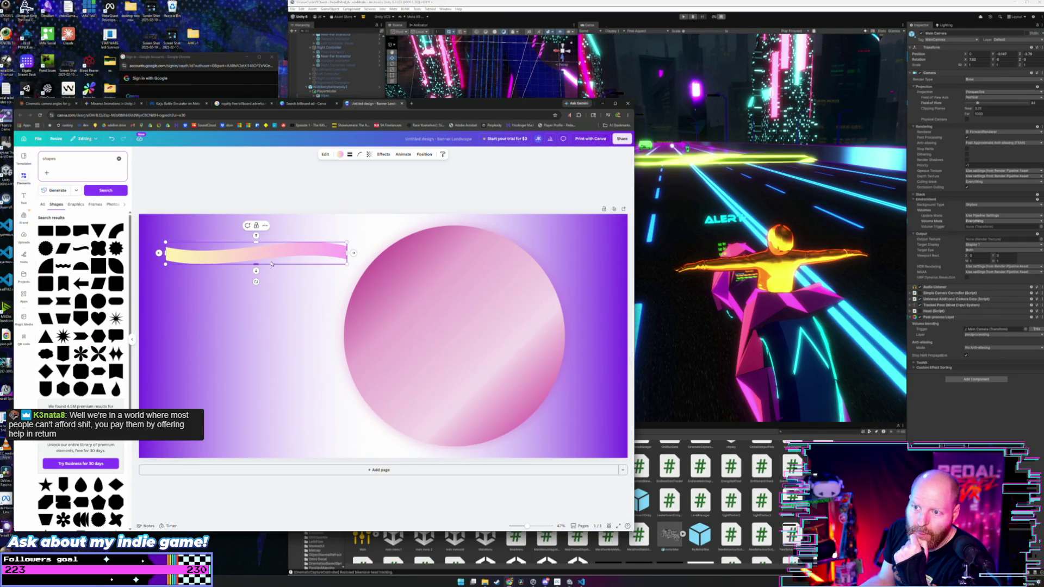
{"action": "left_click", "coordinate": [299, 253]}
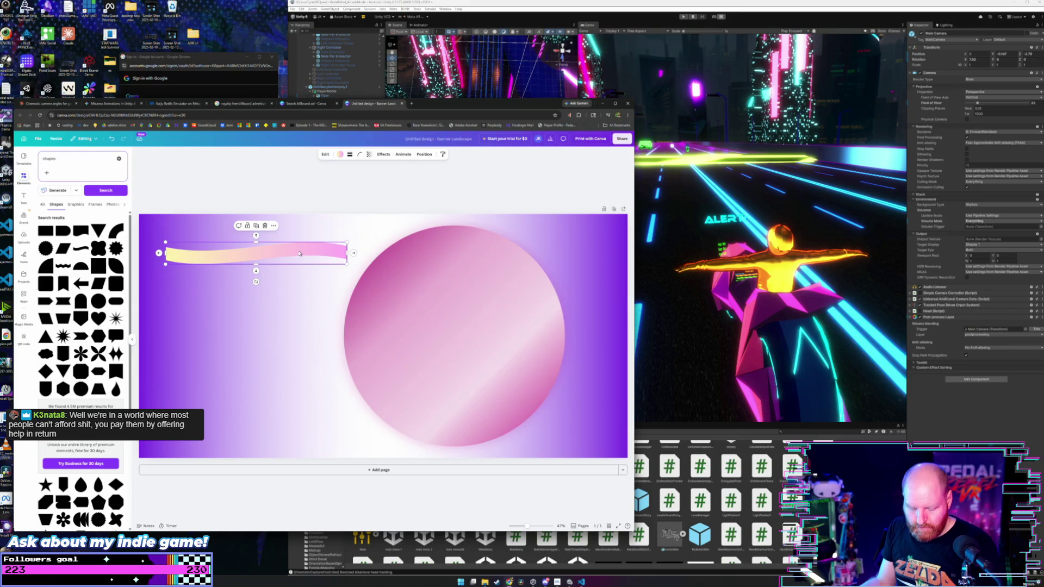
{"action": "mouse_move", "coordinate": [299, 253]}
{"action": "left_mouse_down"}
{"action": "mouse_move", "coordinate": [261, 387]}
{"action": "mouse_move", "coordinate": [279, 423]}
{"action": "left_mouse_up"}
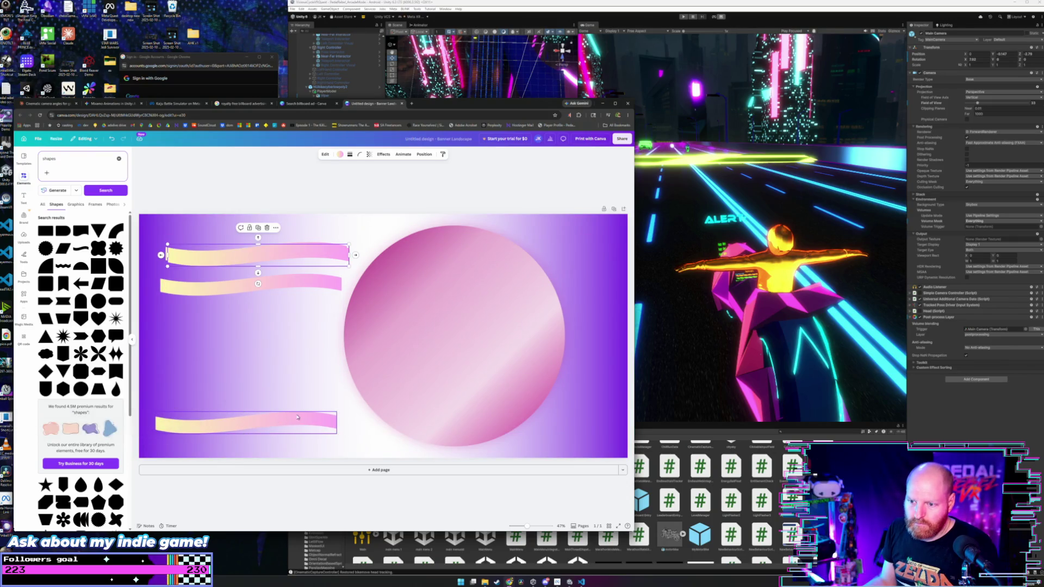
{"action": "left_click_drag", "start_coordinate": [299, 252], "coordinate": [289, 377]}
{"action": "key", "text": "Escape"}
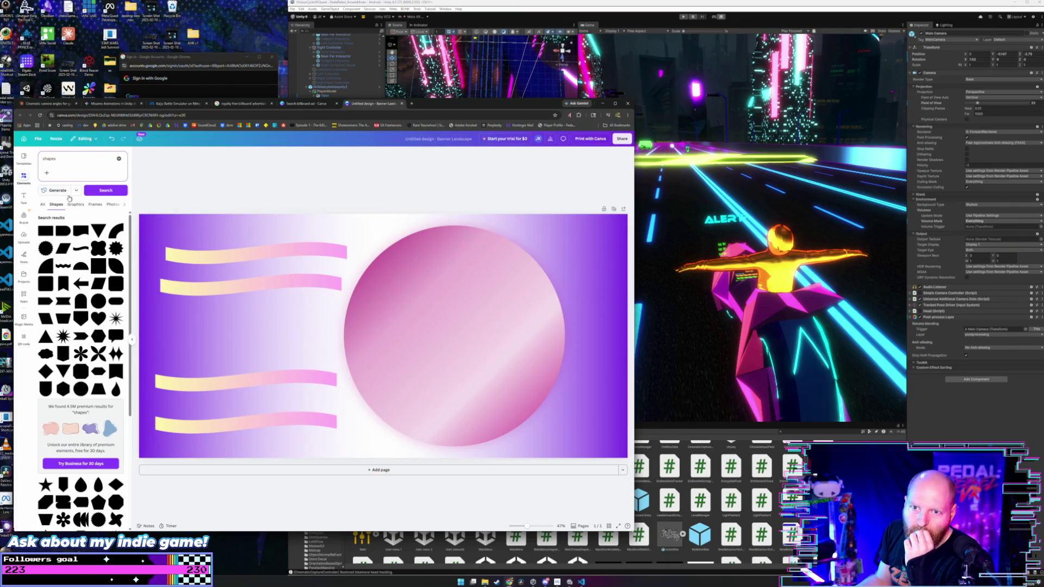
{"action": "left_click", "coordinate": [43, 206]}
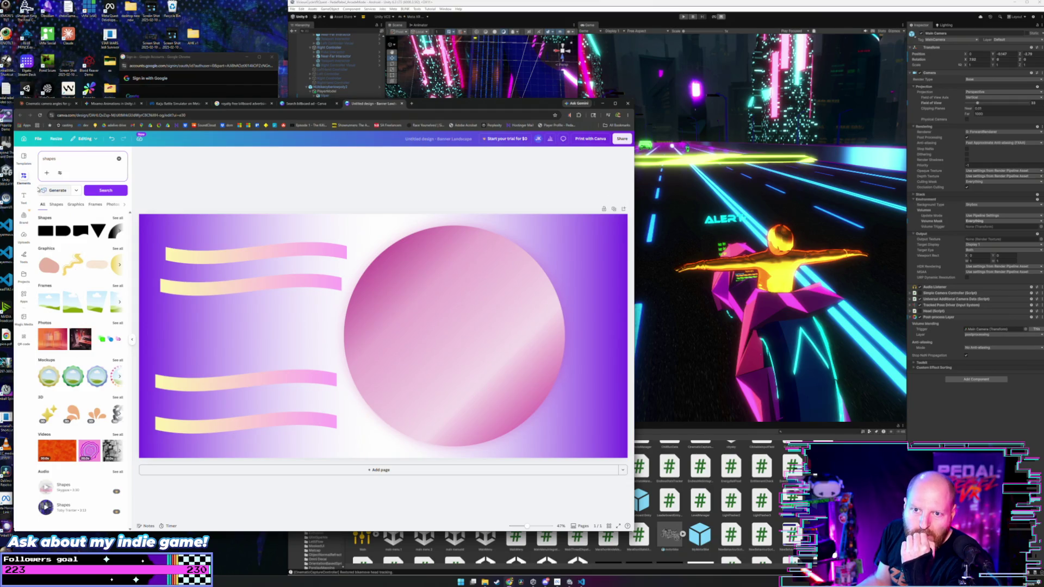
Add the gear outline icon from Elements > Graphics > Icons.
{"action": "scroll", "coordinate": [42, 172], "scroll_direction": "up", "scroll_amount": 2}
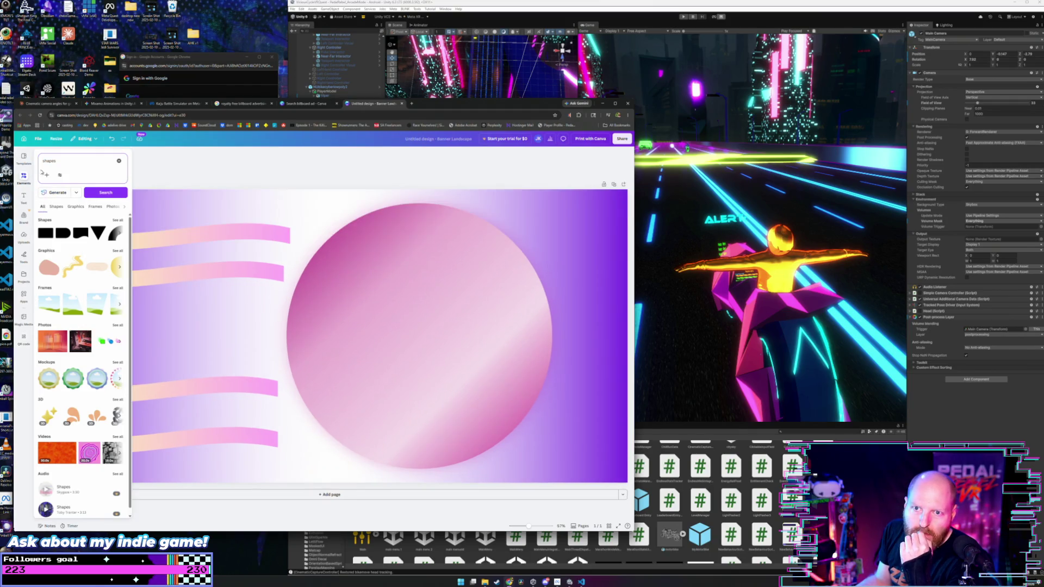
{"action": "left_click", "coordinate": [121, 162]}
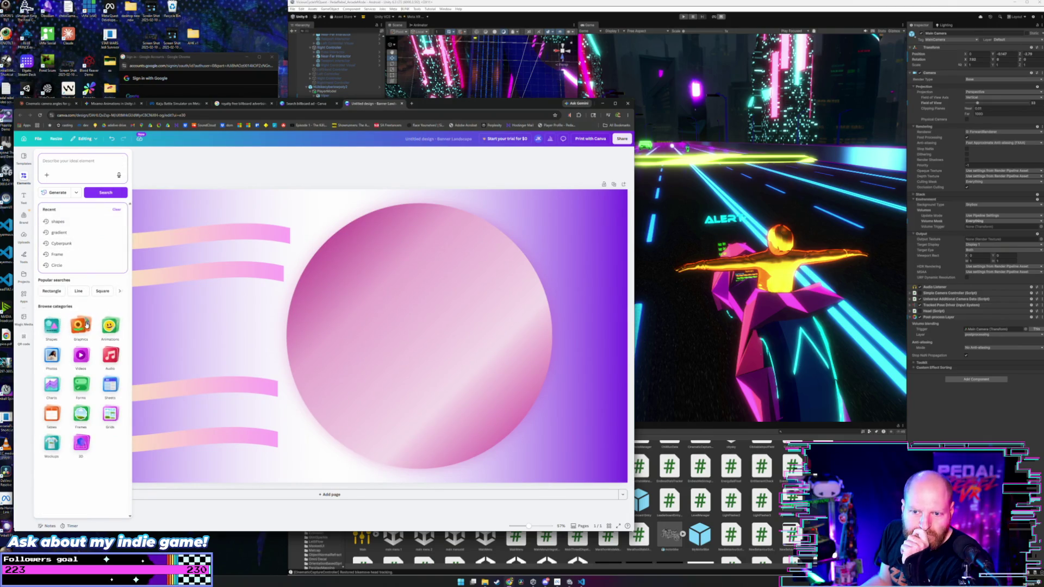
{"action": "left_click", "coordinate": [86, 324]}
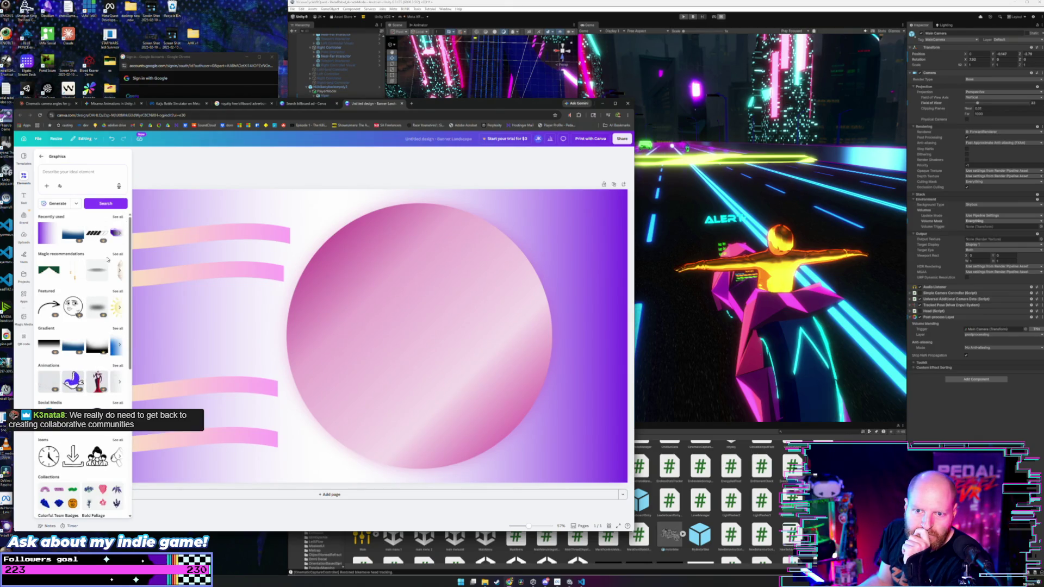
{"action": "scroll", "coordinate": [112, 260], "scroll_direction": "down", "scroll_amount": 3}
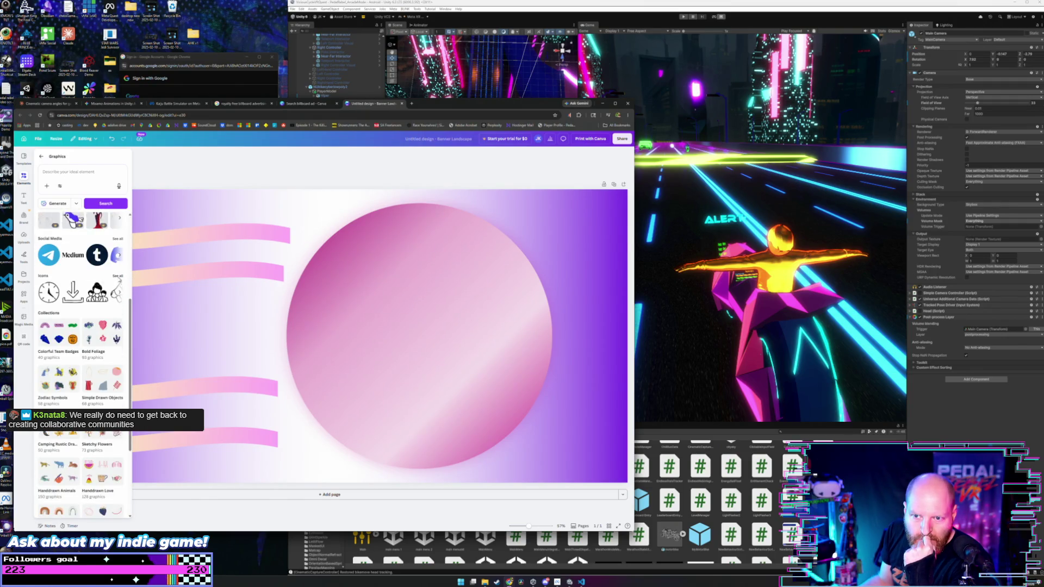
{"action": "left_click", "coordinate": [118, 277]}
{"action": "scroll", "coordinate": [98, 280], "scroll_direction": "down", "scroll_amount": 3}
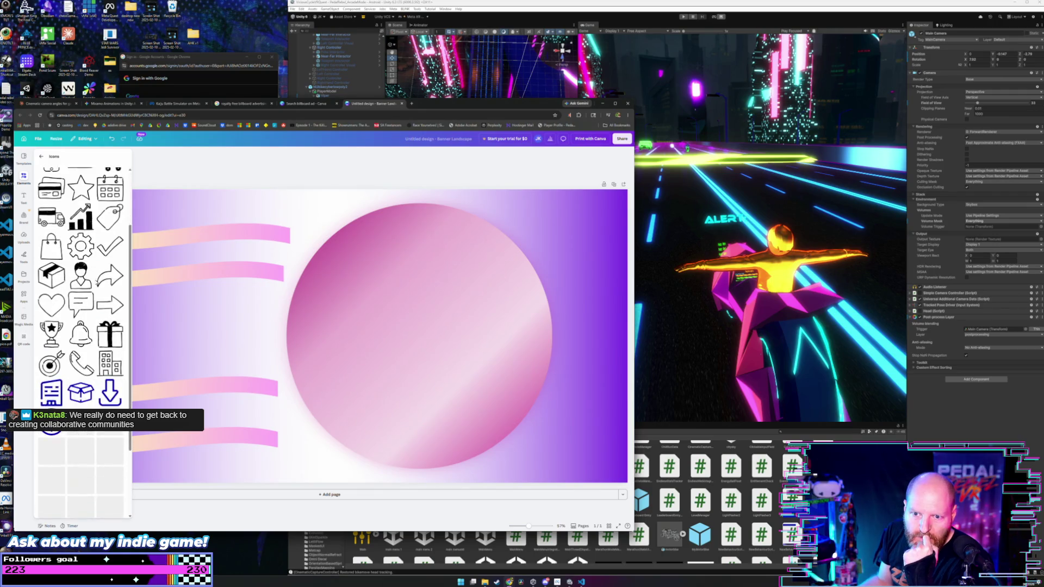
{"action": "scroll", "coordinate": [96, 283], "scroll_direction": "down", "scroll_amount": 3}
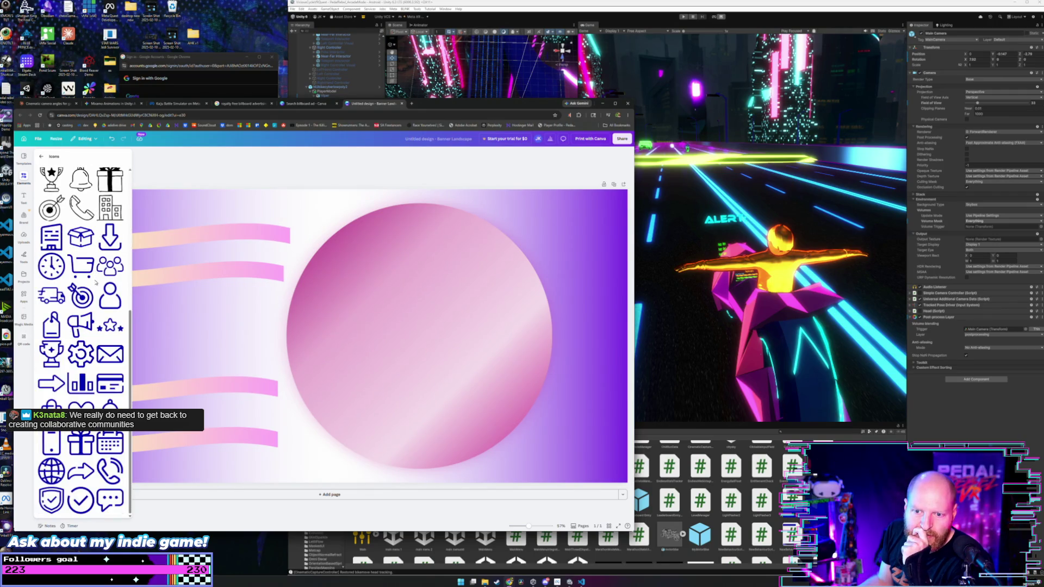
{"action": "left_click", "coordinate": [79, 355]}
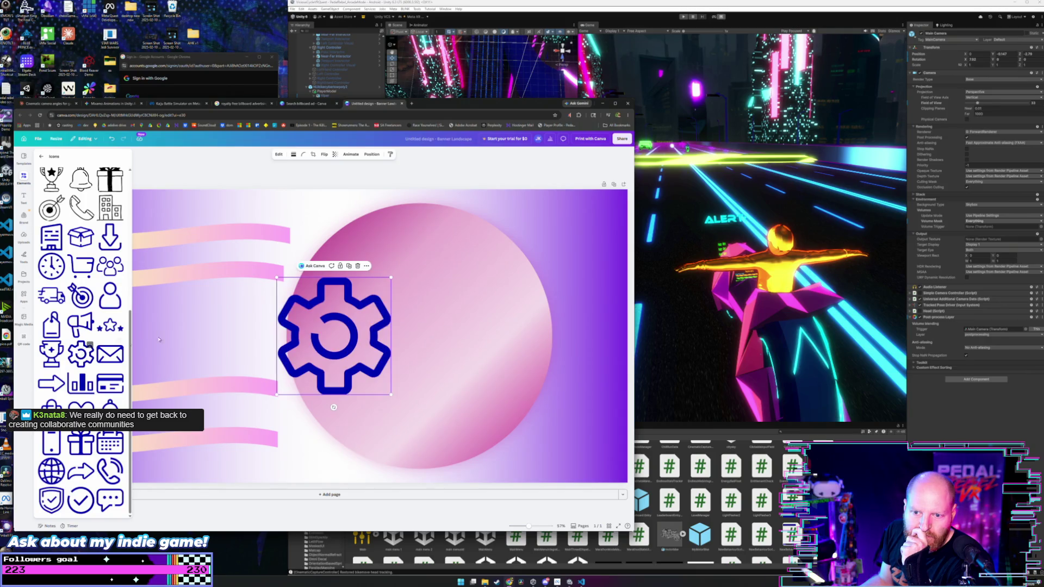
Move the gear into the pink circle, enlarge it and centre it.
{"action": "left_click_drag", "start_coordinate": [353, 300], "coordinate": [458, 262]}
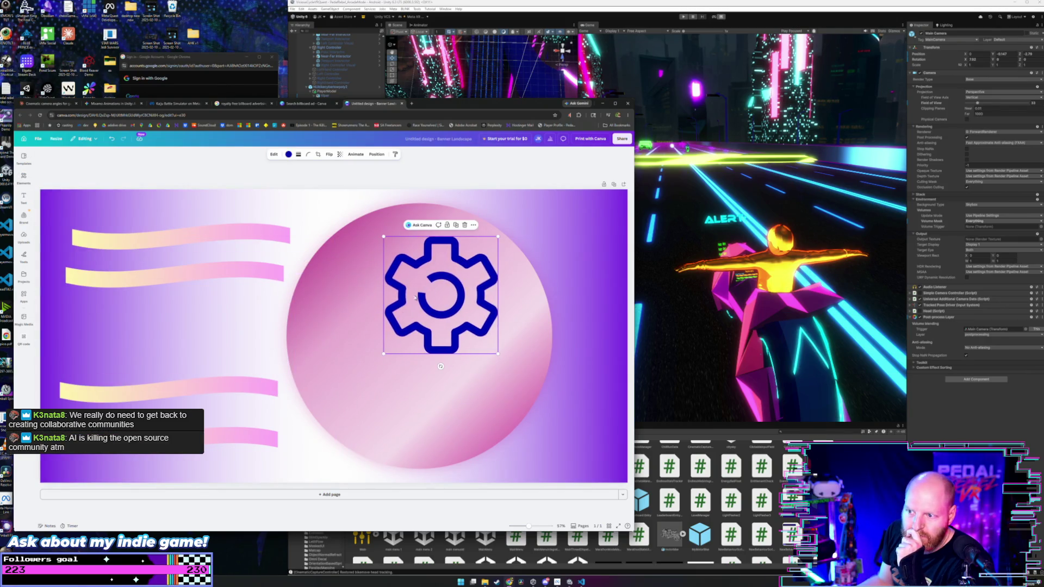
{"action": "left_click_drag", "start_coordinate": [384, 357], "coordinate": [338, 420]}
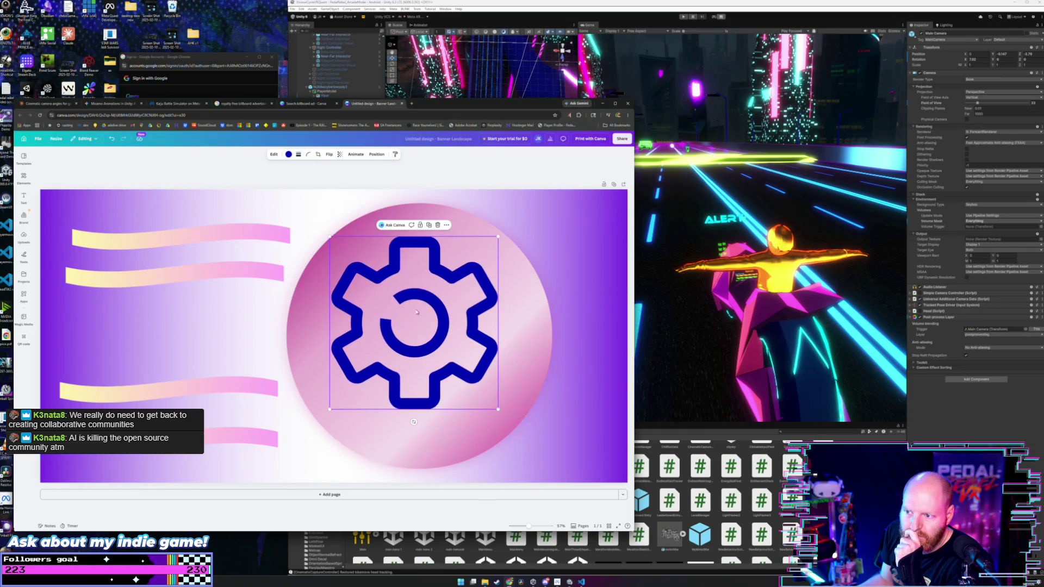
{"action": "left_click_drag", "start_coordinate": [438, 308], "coordinate": [439, 310]}
{"action": "left_click_drag", "start_coordinate": [439, 309], "coordinate": [441, 313]}
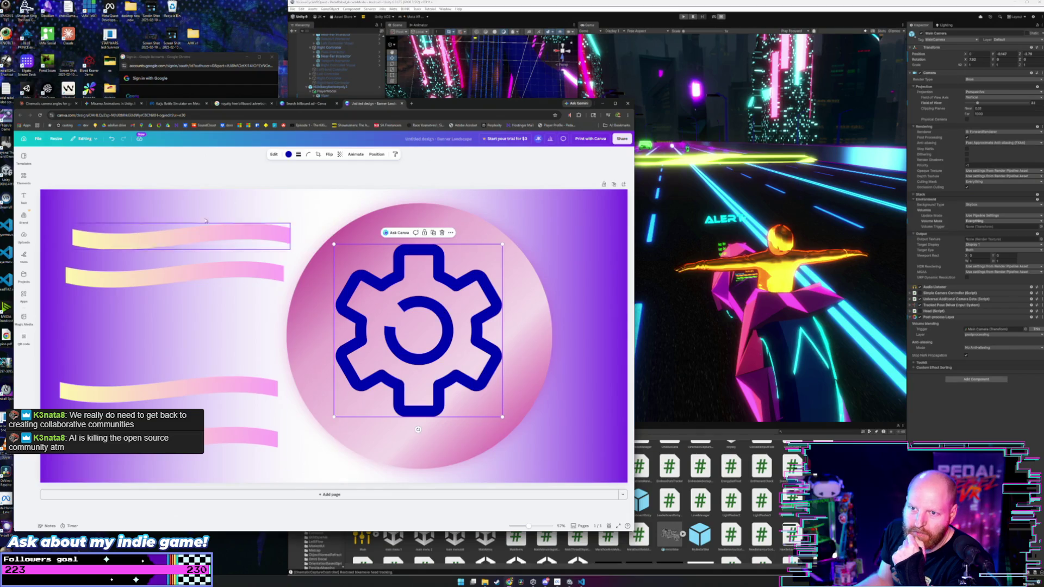
{"action": "left_click", "coordinate": [125, 187]}
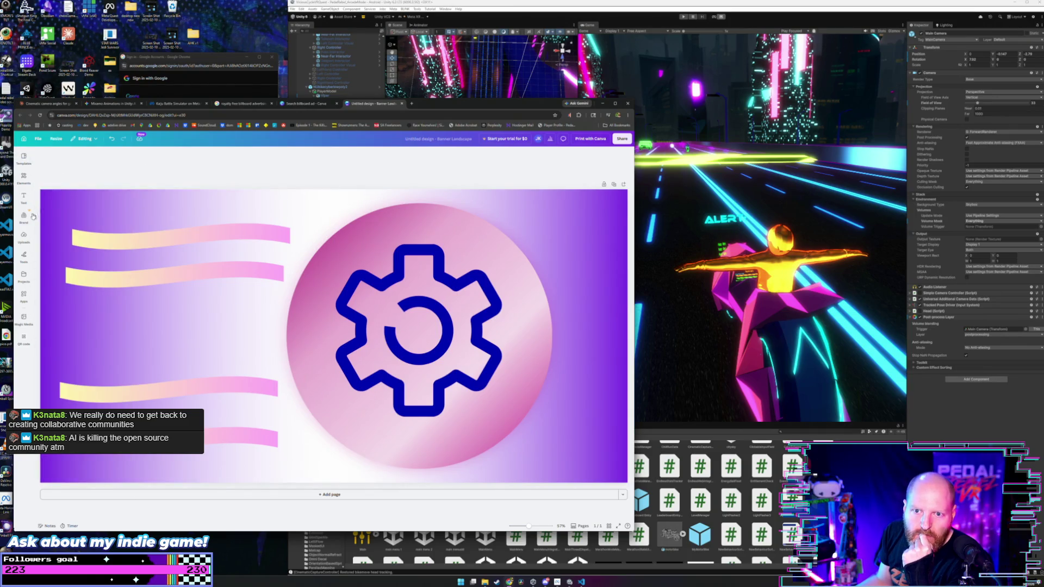
Launch the Word Art Generator from the Text panel's app list.
{"action": "left_click", "coordinate": [23, 196]}
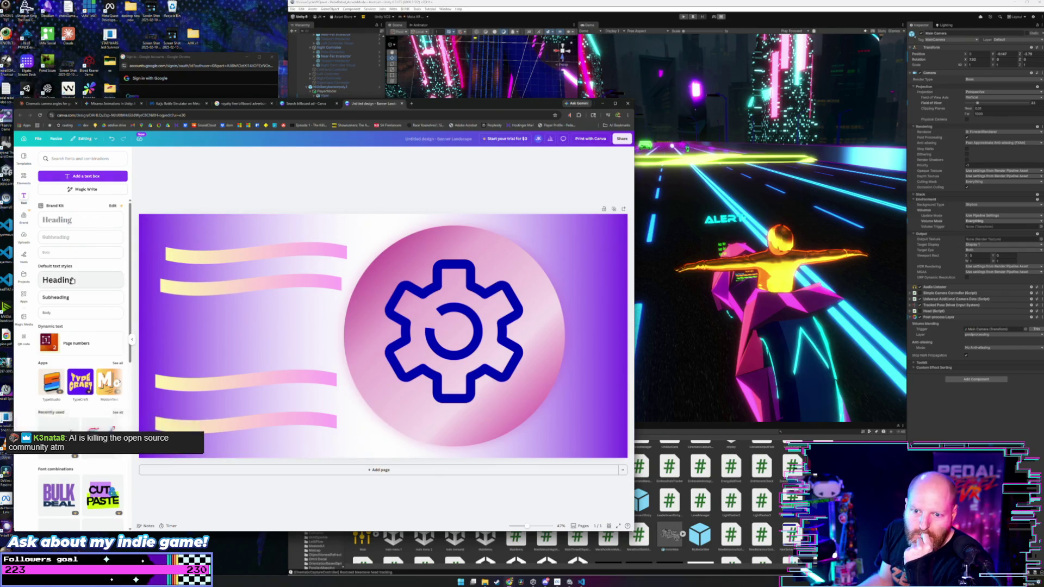
{"action": "left_click", "coordinate": [117, 363]}
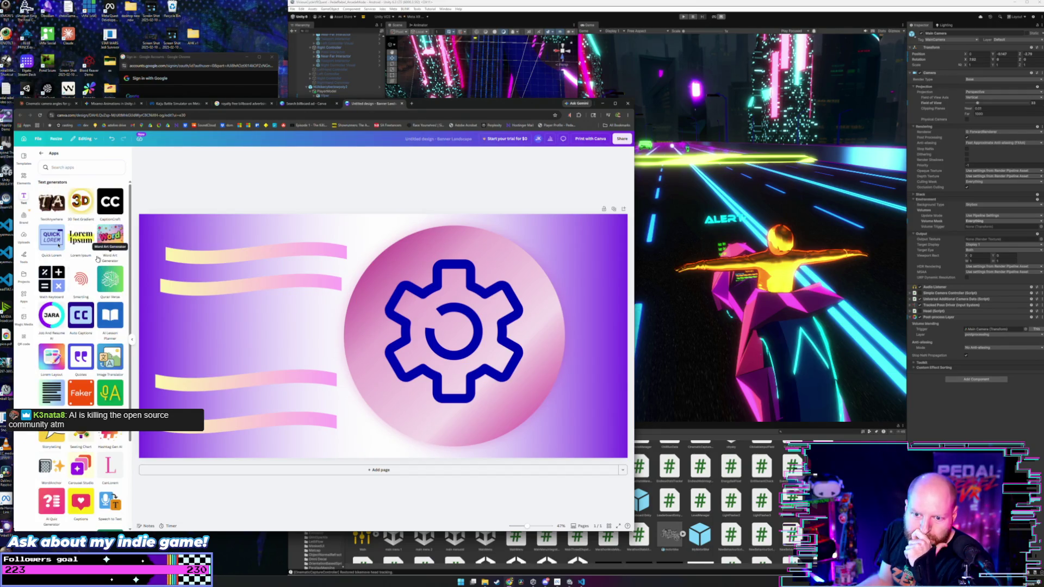
{"action": "scroll", "coordinate": [63, 282], "scroll_direction": "down", "scroll_amount": 3}
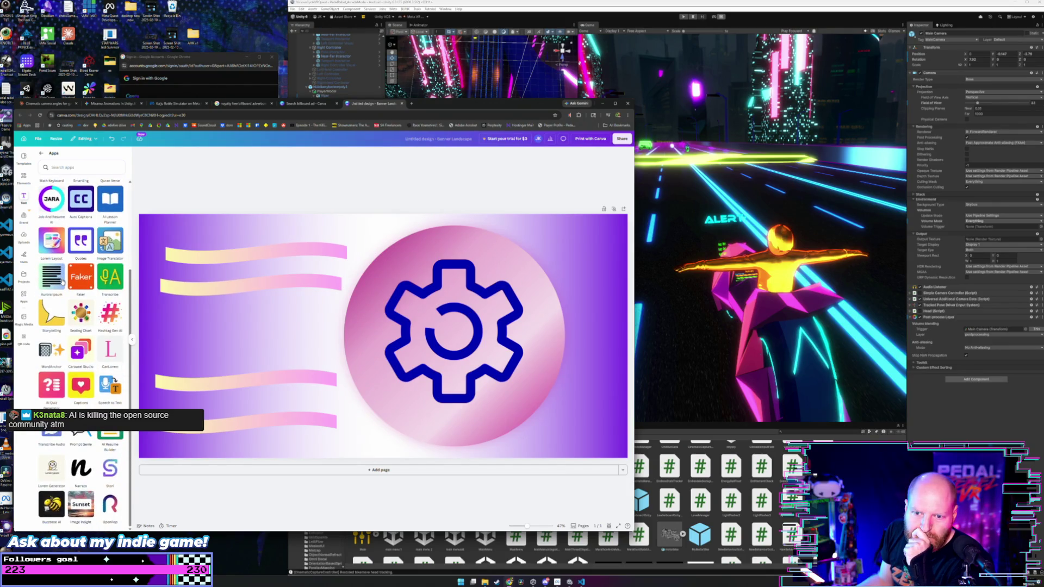
{"action": "scroll", "coordinate": [63, 282], "scroll_direction": "up", "scroll_amount": 3}
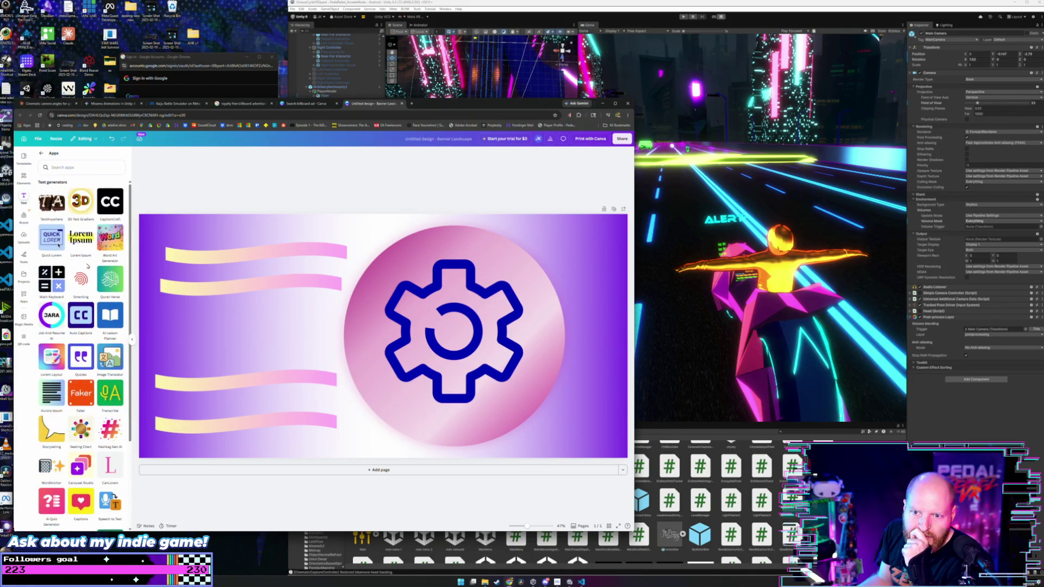
{"action": "left_click", "coordinate": [107, 239]}
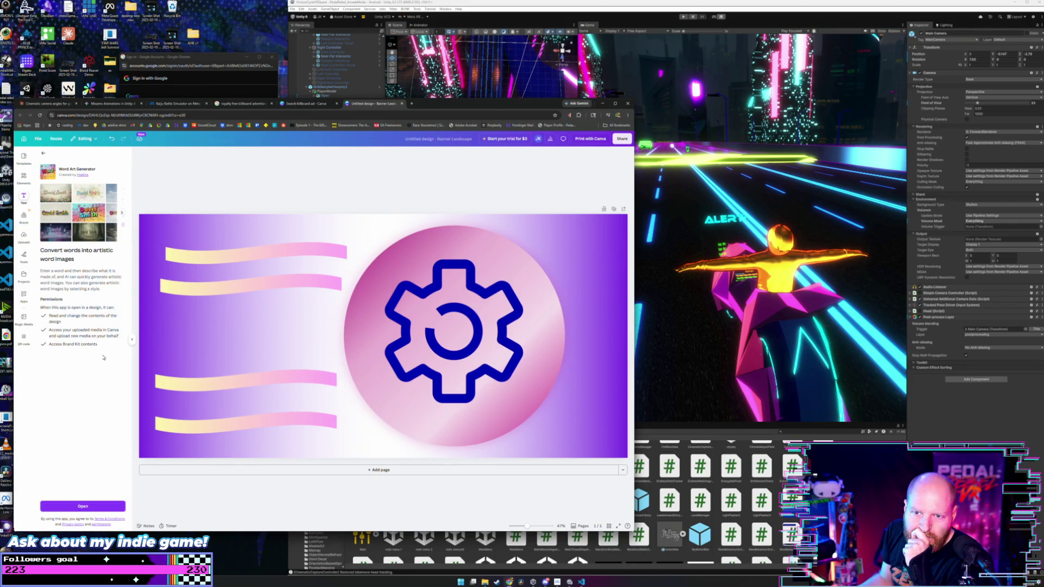
{"action": "left_click", "coordinate": [86, 506]}
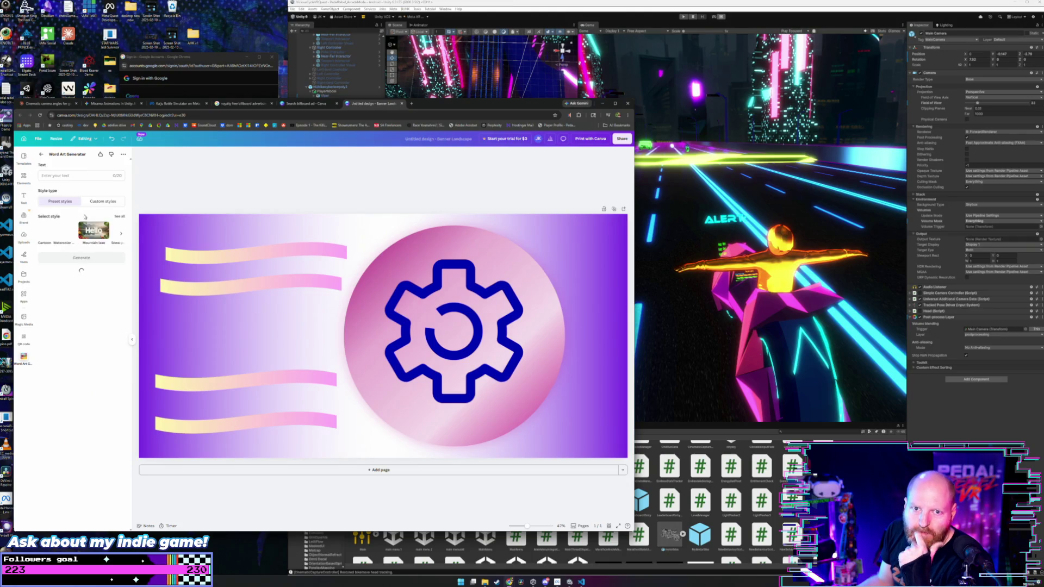
Generate BUY NOW word art in the Lego style, then go back to the app list.
{"action": "left_click", "coordinate": [76, 176]}
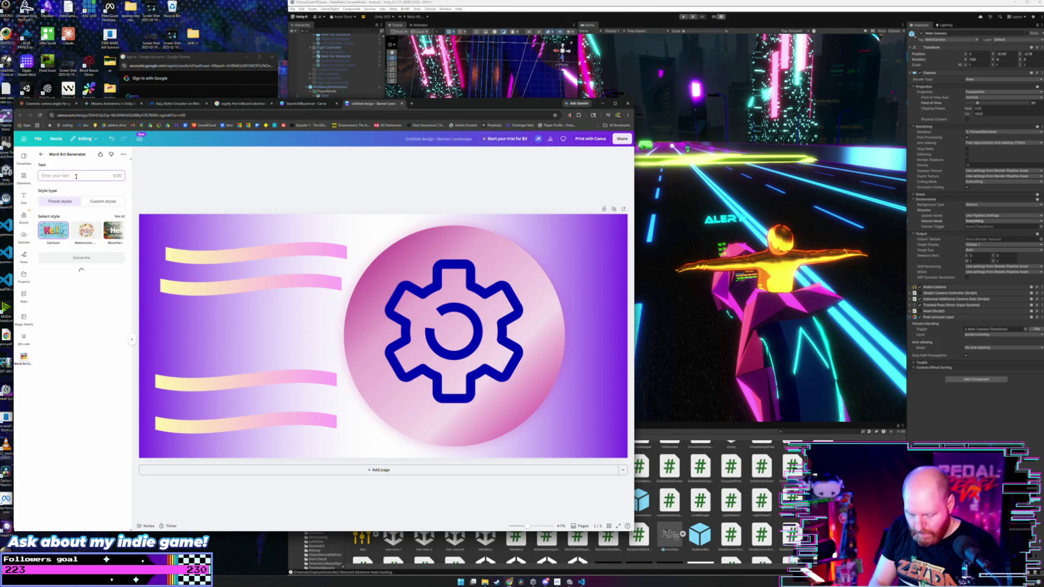
{"action": "type", "text": "BUTT"}
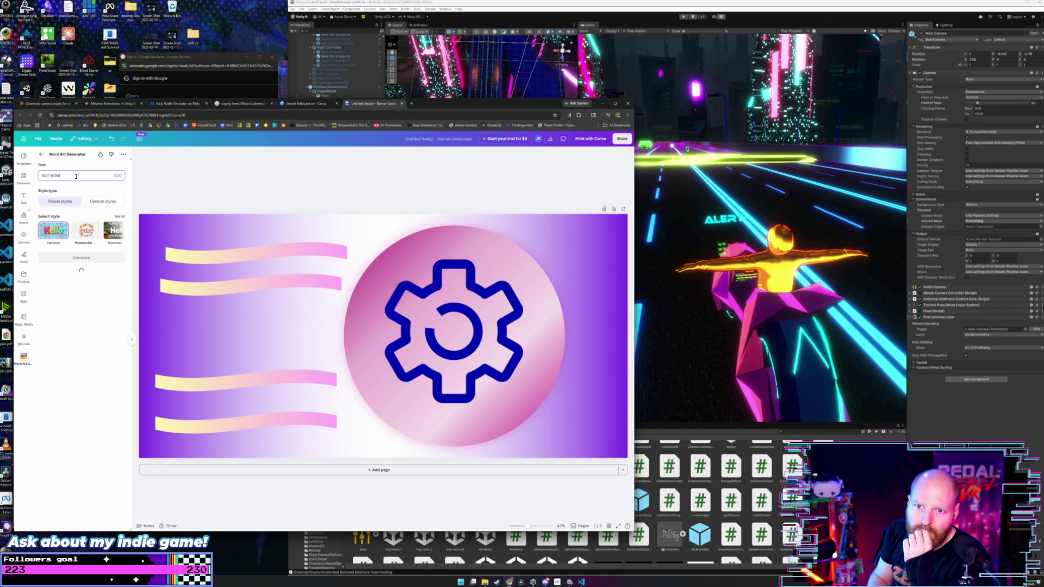
{"action": "key", "text": "BackSpace"}
{"action": "type", "text": "Y"}
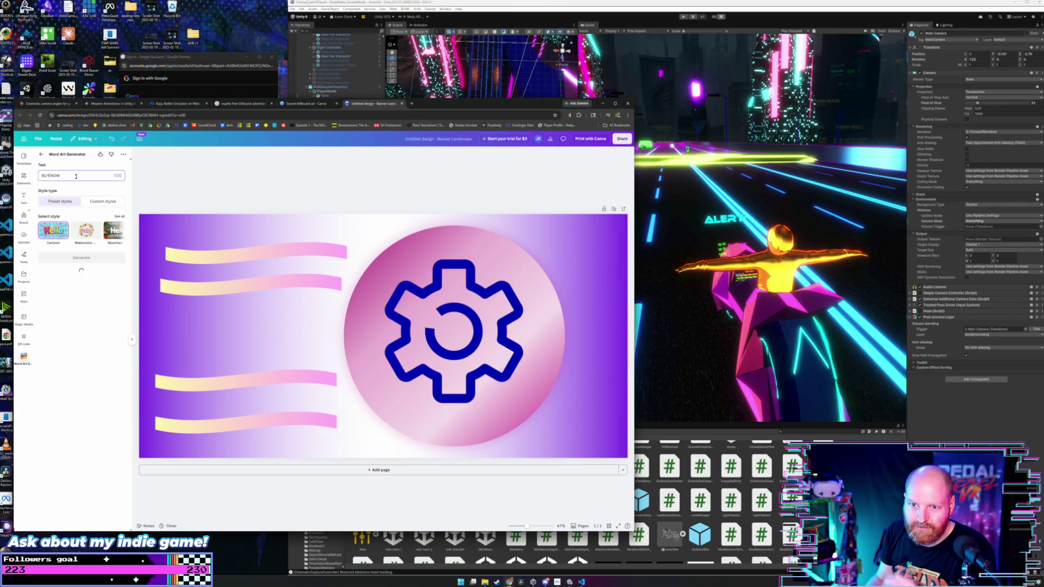
{"action": "left_click", "coordinate": [124, 232]}
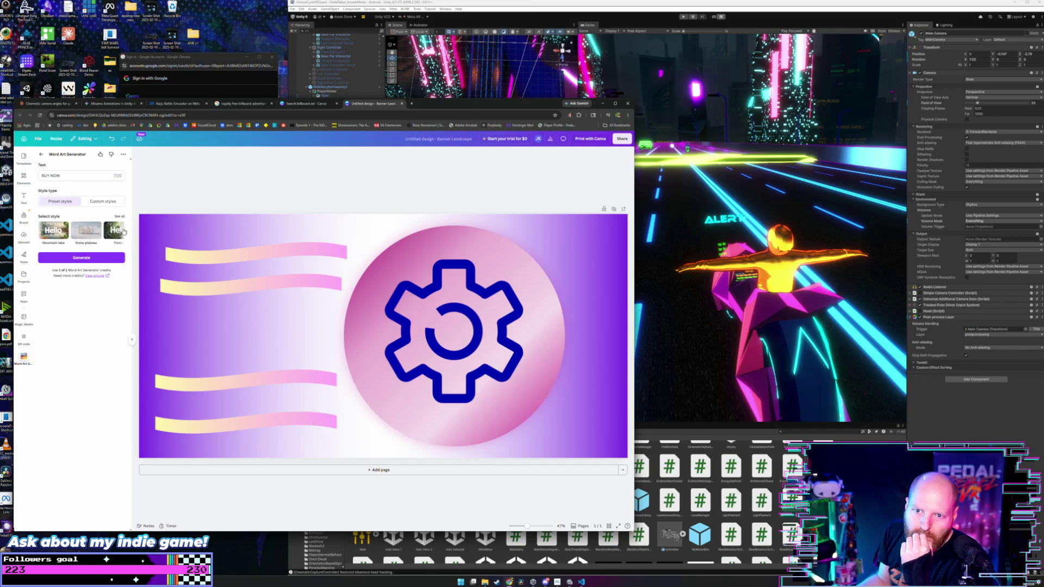
{"action": "left_click", "coordinate": [124, 232]}
{"action": "left_click", "coordinate": [124, 232]}
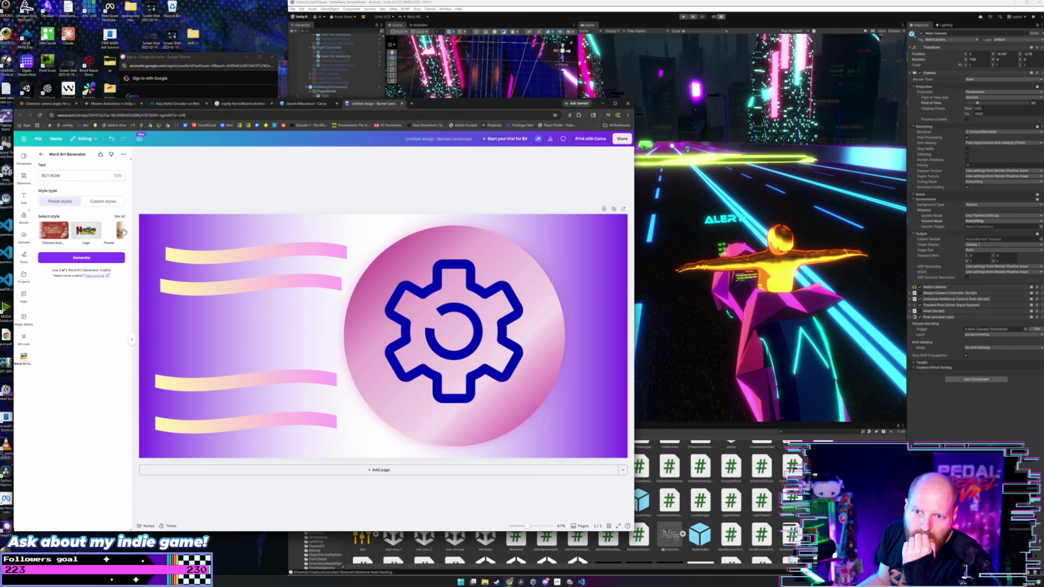
{"action": "left_click", "coordinate": [82, 235]}
{"action": "left_click", "coordinate": [115, 260]}
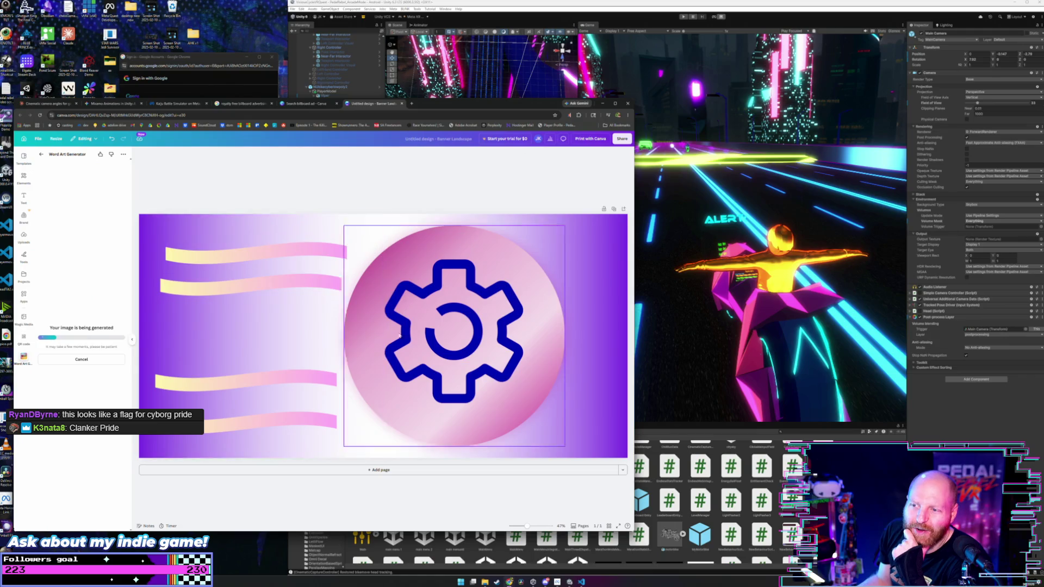
{"action": "left_click", "coordinate": [42, 156]}
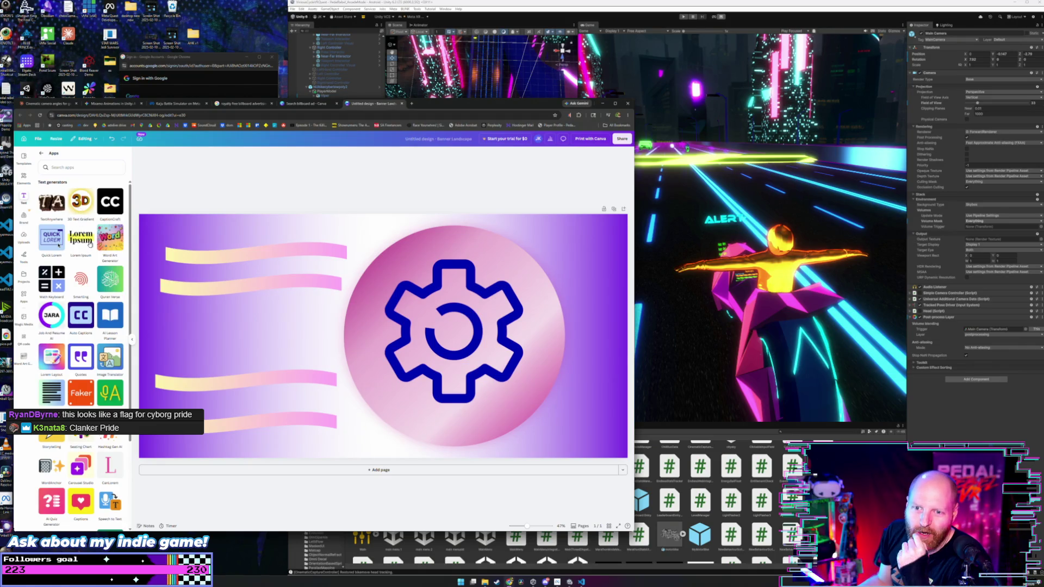
Add a 'BUY NOW' heading, enlarge it and move it left between the stripes.
{"action": "left_click", "coordinate": [23, 196]}
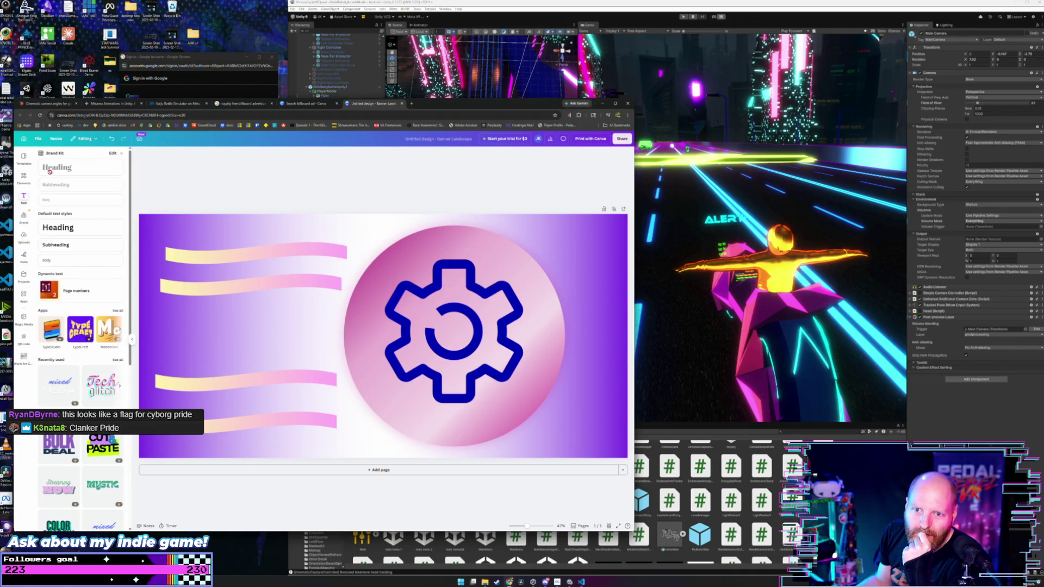
{"action": "left_click", "coordinate": [96, 229]}
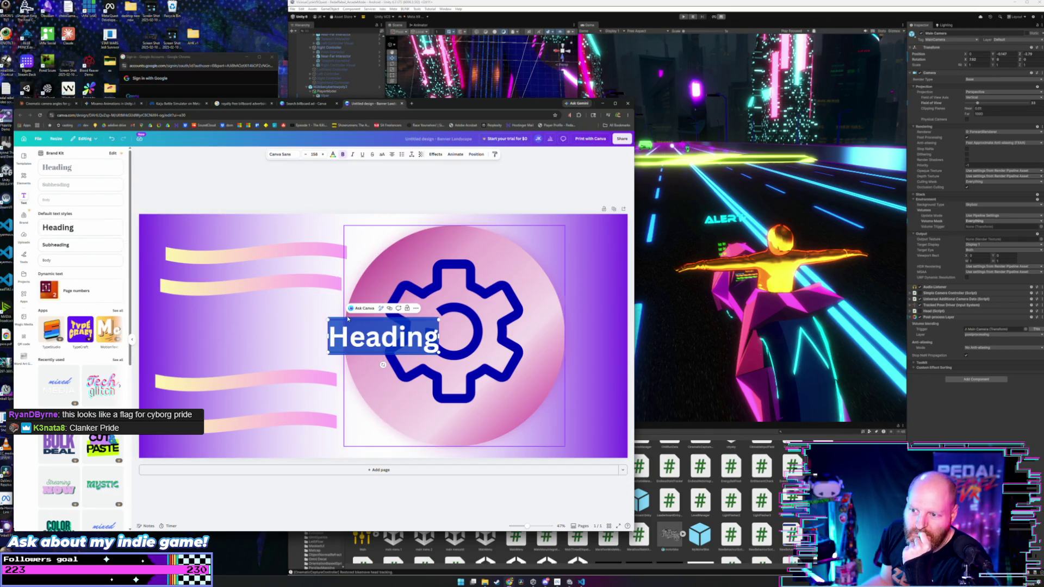
{"action": "type", "text": "BUY NOW"}
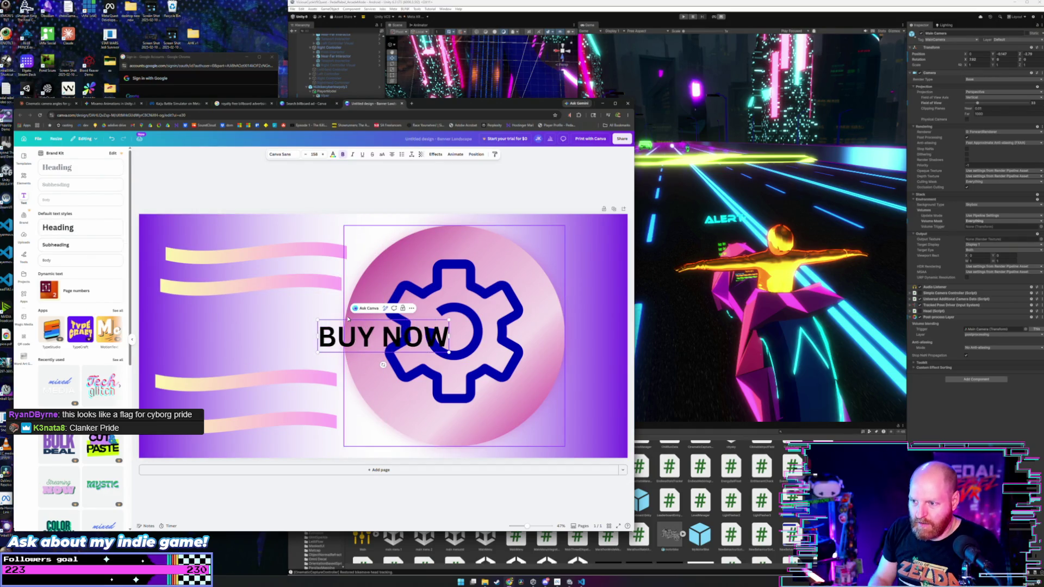
{"action": "left_click_drag", "start_coordinate": [319, 322], "coordinate": [292, 319]}
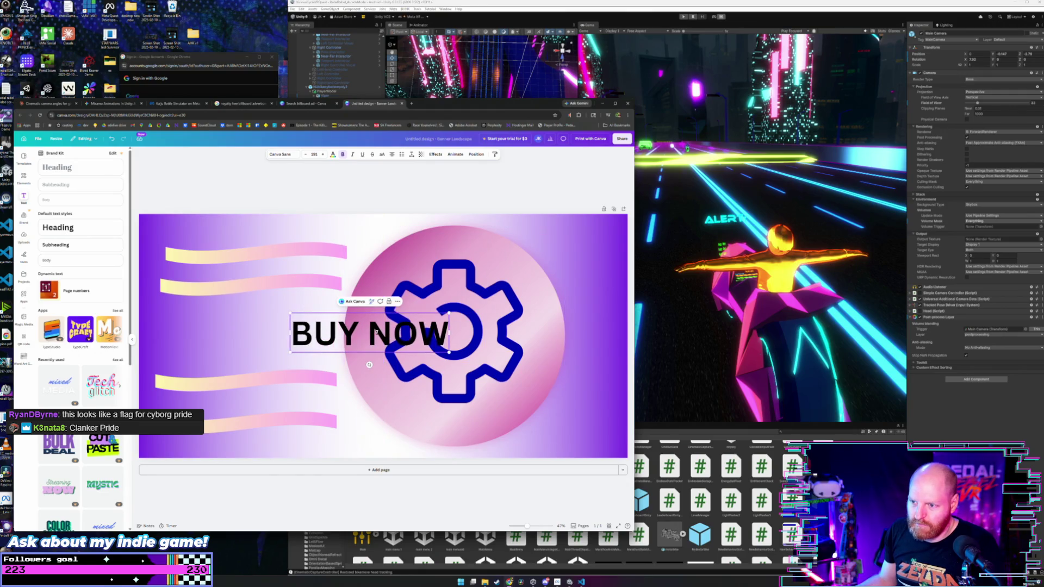
{"action": "key", "text": "Escape"}
{"action": "left_click_drag", "start_coordinate": [387, 337], "coordinate": [261, 333]}
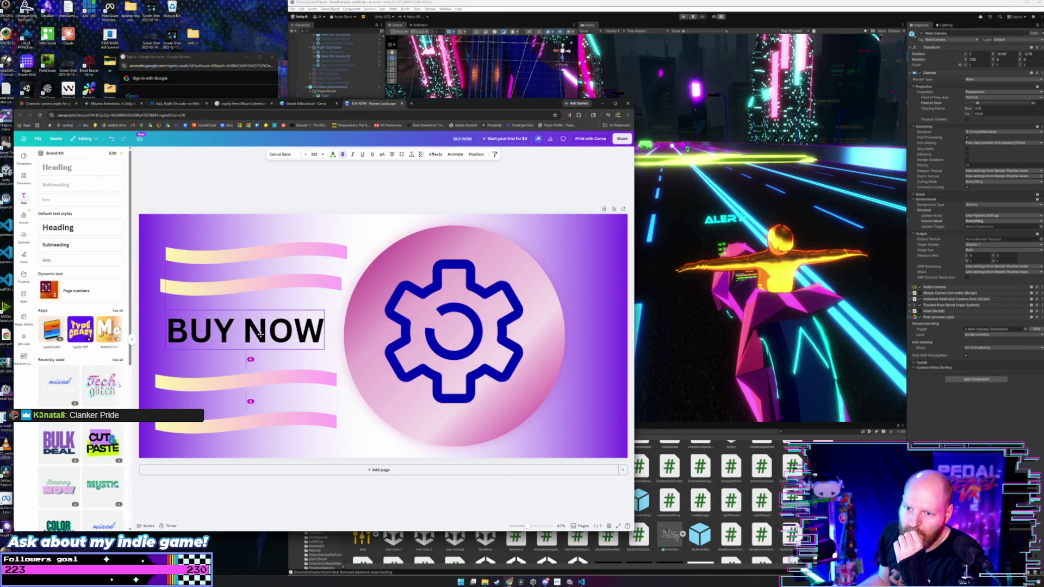
{"action": "left_click", "coordinate": [333, 154]}
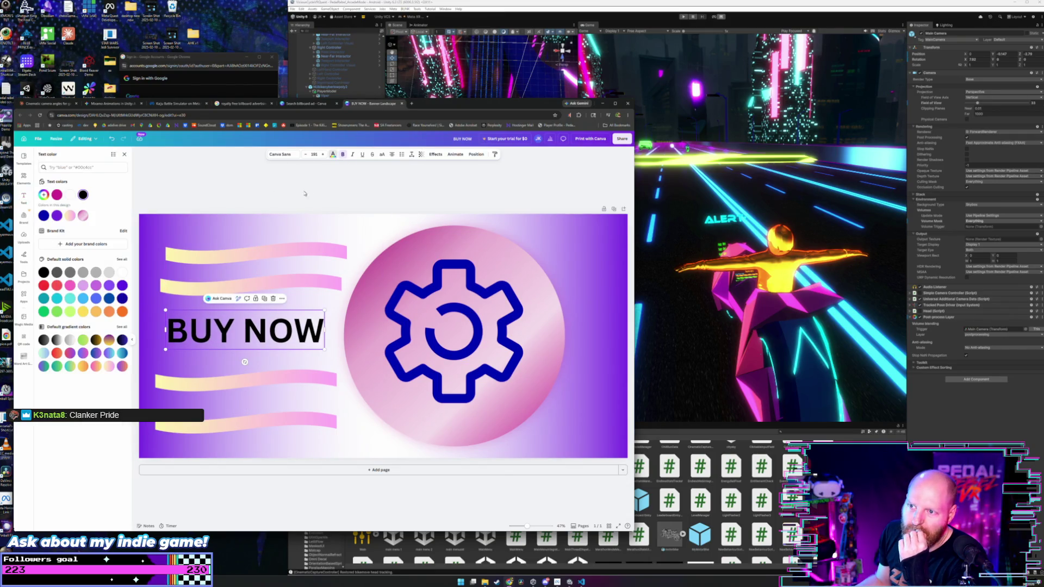
Try several colours and gradients on BUY NOW, ending with solid coral red.
{"action": "left_click", "coordinate": [122, 273]}
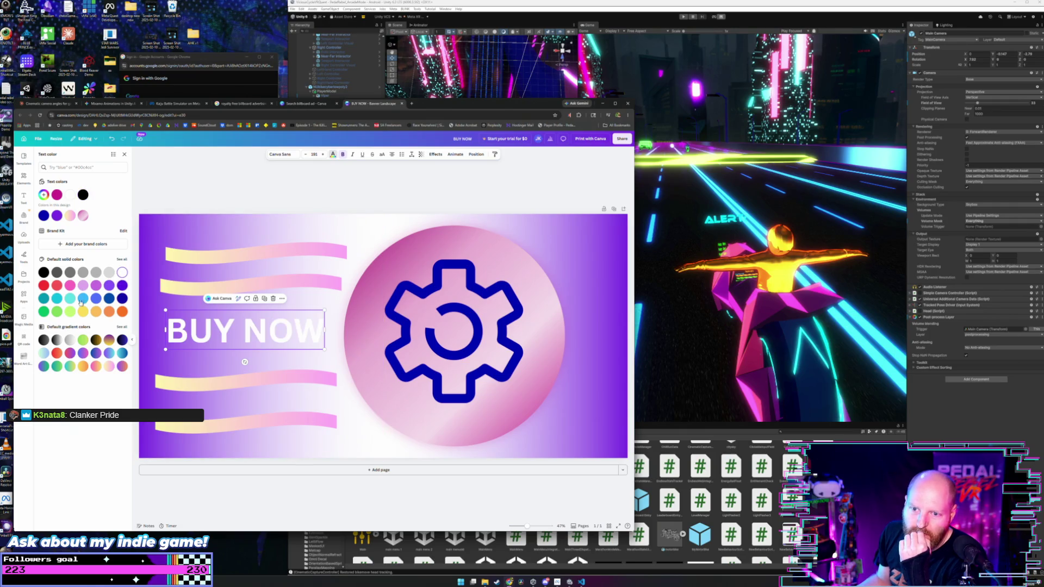
{"action": "left_click", "coordinate": [123, 311]}
{"action": "left_click", "coordinate": [82, 312]}
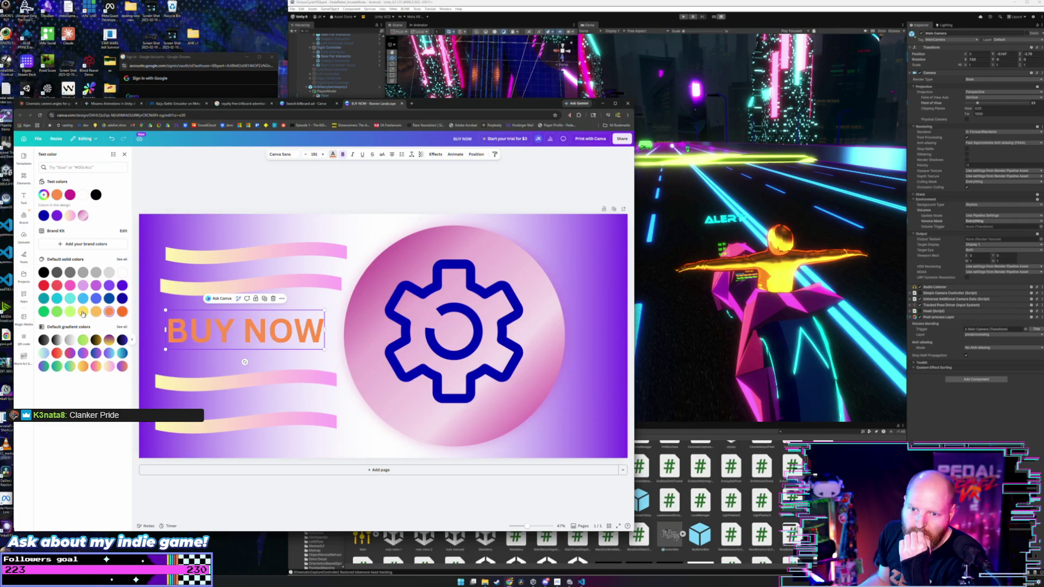
{"action": "left_click", "coordinate": [57, 299]}
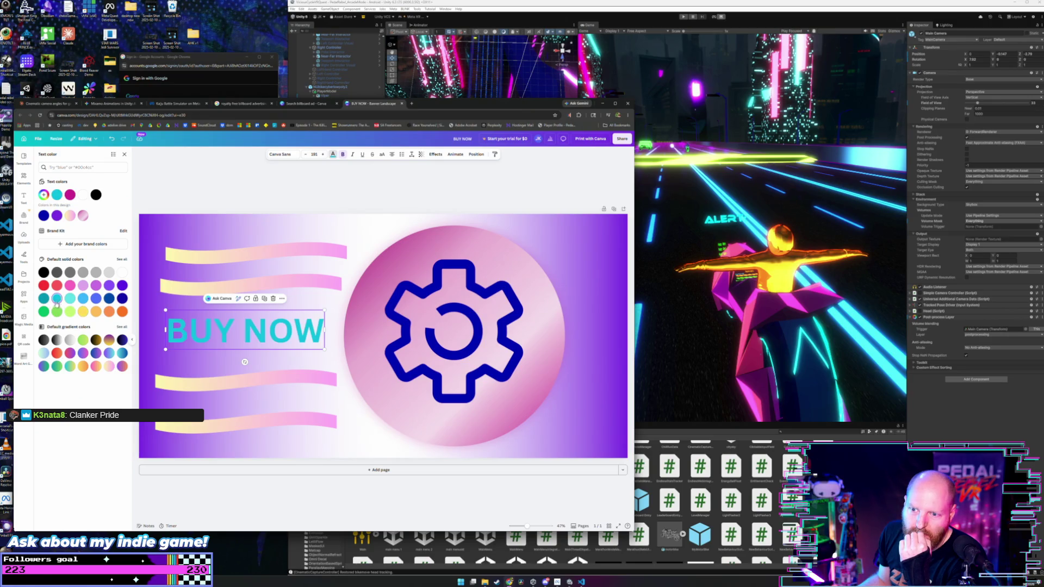
{"action": "left_click", "coordinate": [96, 286]}
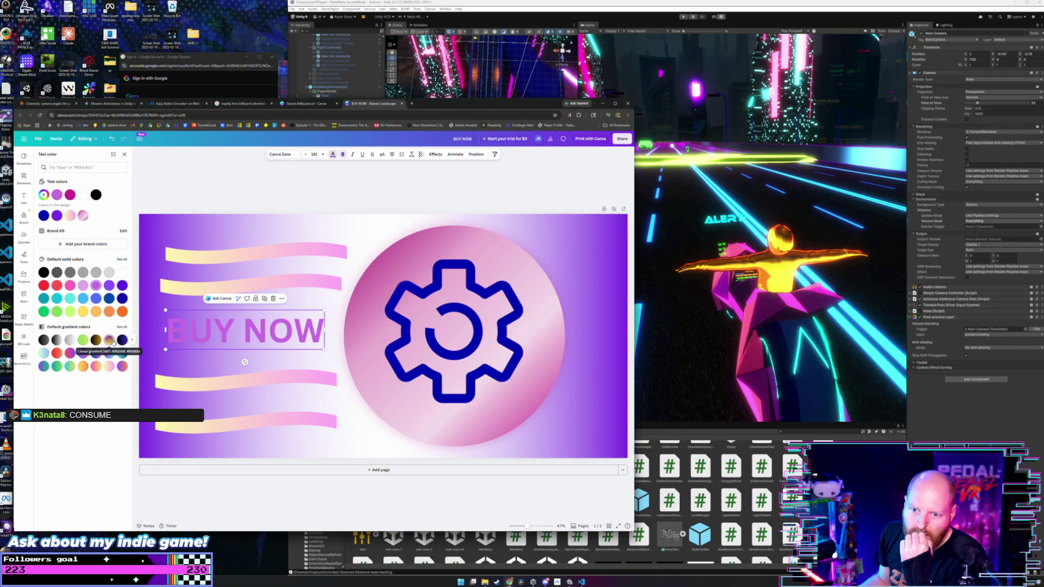
{"action": "left_click", "coordinate": [109, 340]}
{"action": "left_click", "coordinate": [69, 354]}
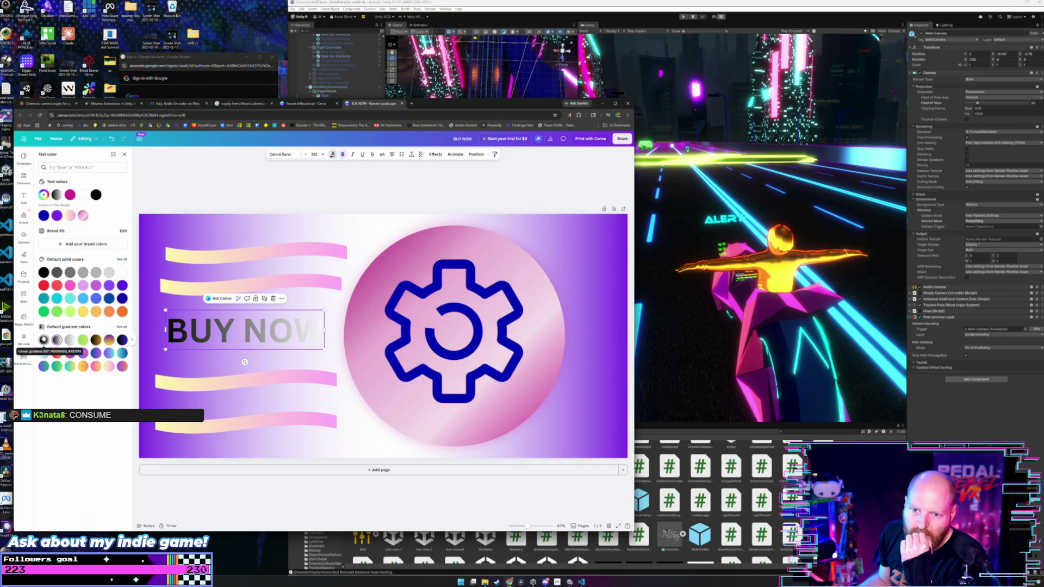
{"action": "left_click", "coordinate": [56, 287]}
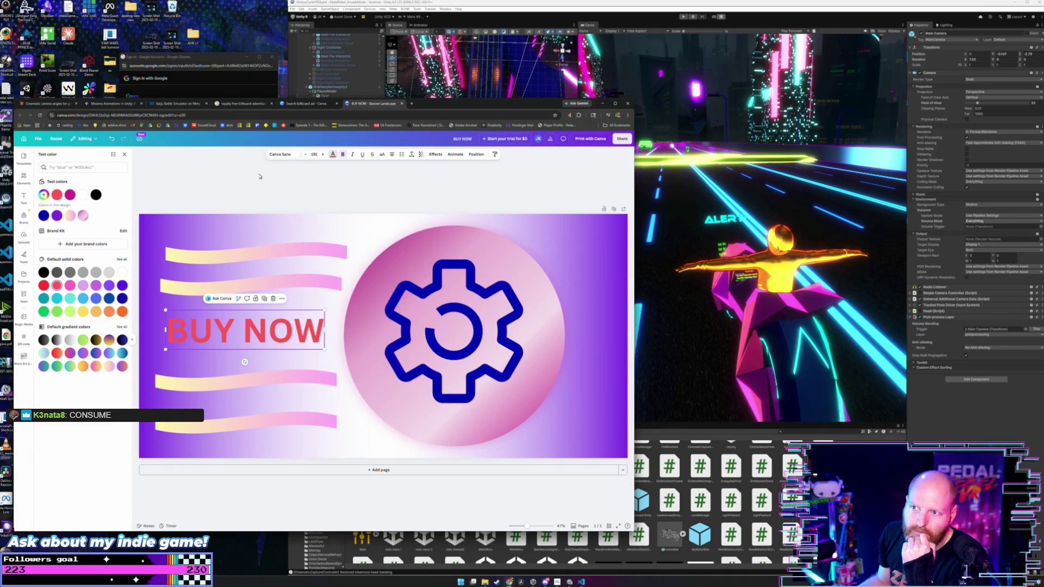
Try Neon and Aerobics effects, settle on teal Bubble style, and enlarge BUY NOW.
{"action": "left_click", "coordinate": [435, 155]}
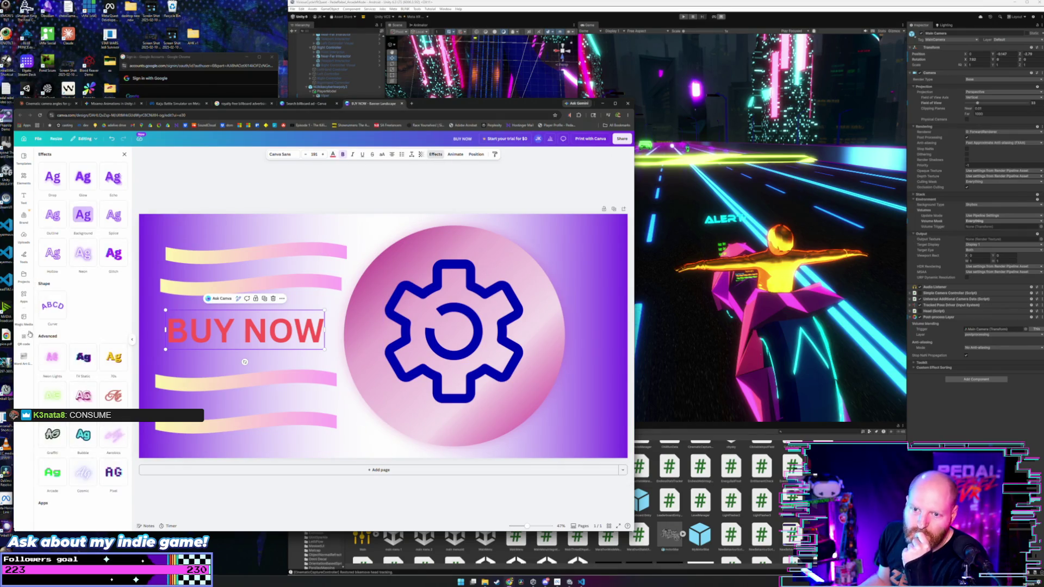
{"action": "left_click", "coordinate": [83, 255]}
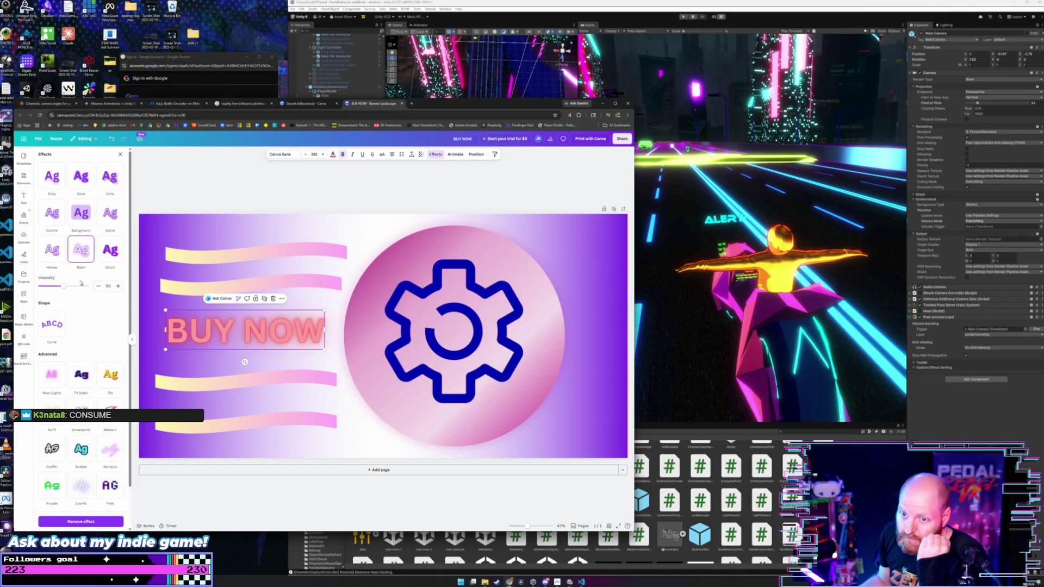
{"action": "left_click_drag", "start_coordinate": [63, 287], "coordinate": [93, 290]}
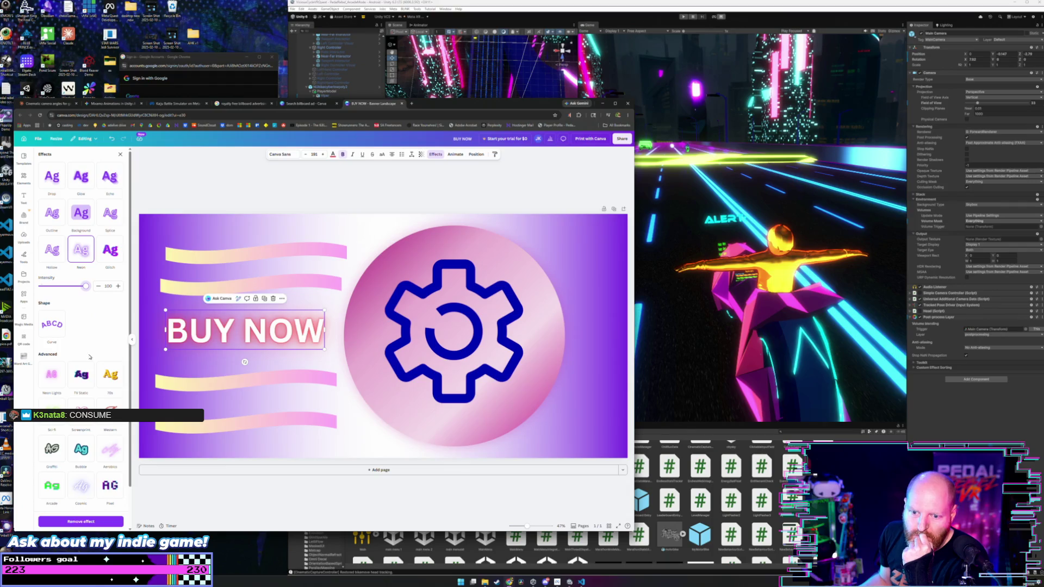
{"action": "scroll", "coordinate": [90, 357], "scroll_direction": "down", "scroll_amount": 1}
{"action": "left_click", "coordinate": [108, 406]}
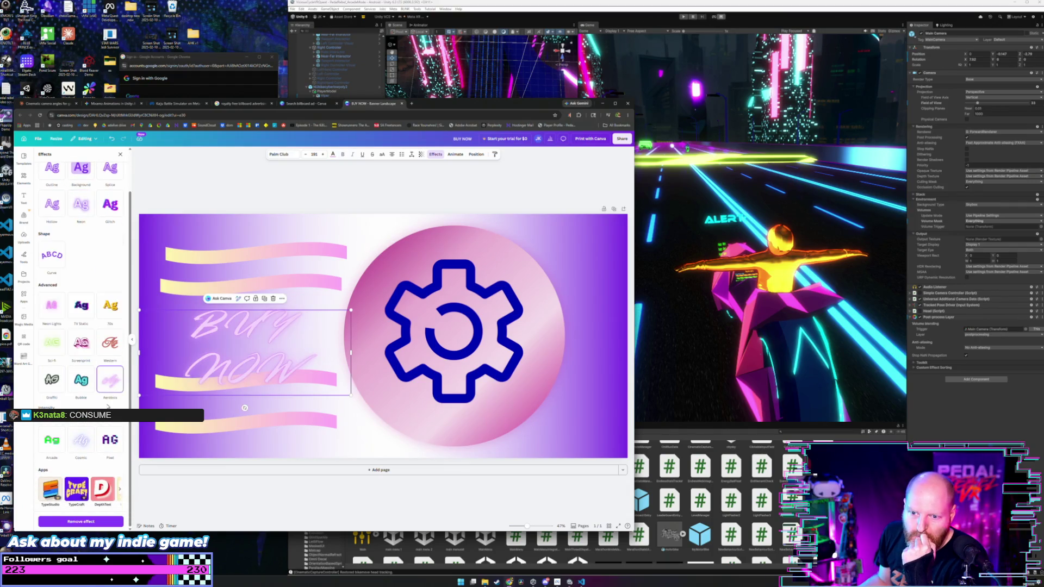
{"action": "left_click", "coordinate": [108, 344]}
{"action": "left_click", "coordinate": [81, 379]}
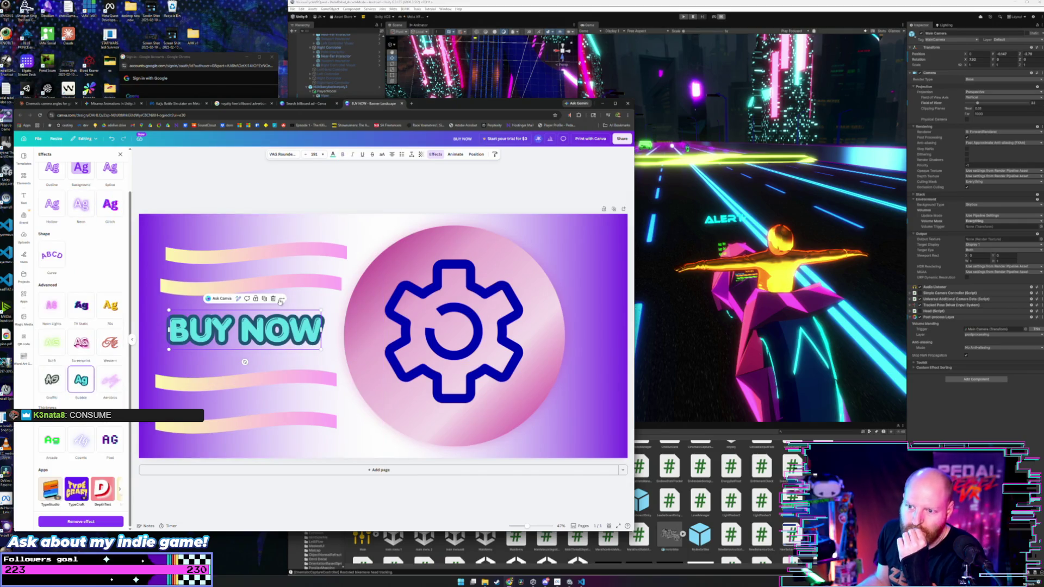
{"action": "mouse_move", "coordinate": [321, 349]}
{"action": "left_mouse_down"}
{"action": "mouse_move", "coordinate": [381, 364]}
{"action": "mouse_move", "coordinate": [299, 325]}
{"action": "mouse_move", "coordinate": [310, 330]}
{"action": "left_mouse_up"}
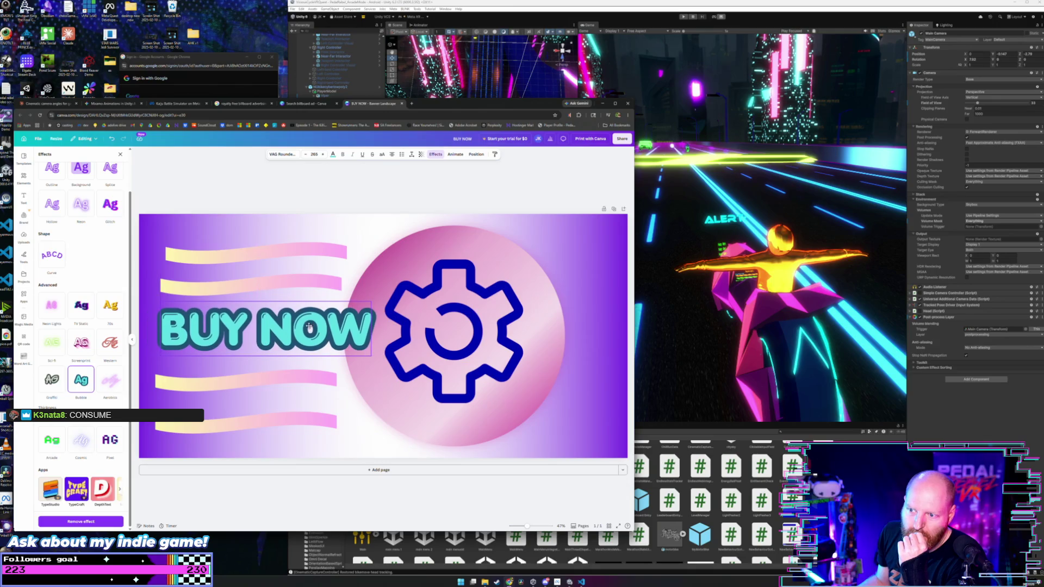
Delete the gear icon from the pink circle.
{"action": "left_click", "coordinate": [285, 204]}
{"action": "left_click", "coordinate": [449, 281]}
{"action": "key", "text": "Delete"}
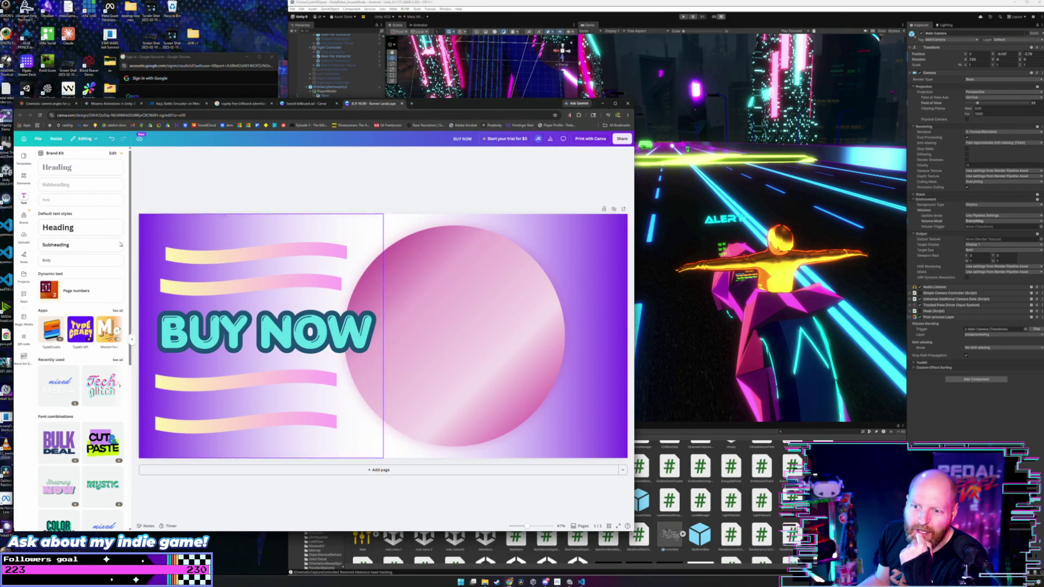
Move the pink circle right and set its transparency to 72.
{"action": "left_click", "coordinate": [427, 275]}
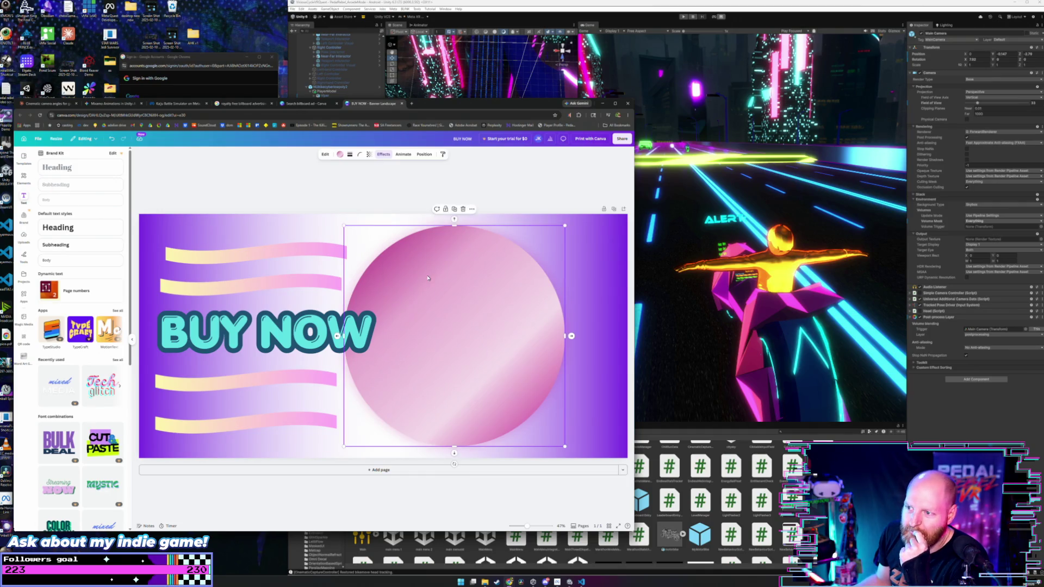
{"action": "left_click_drag", "start_coordinate": [456, 278], "coordinate": [508, 287]}
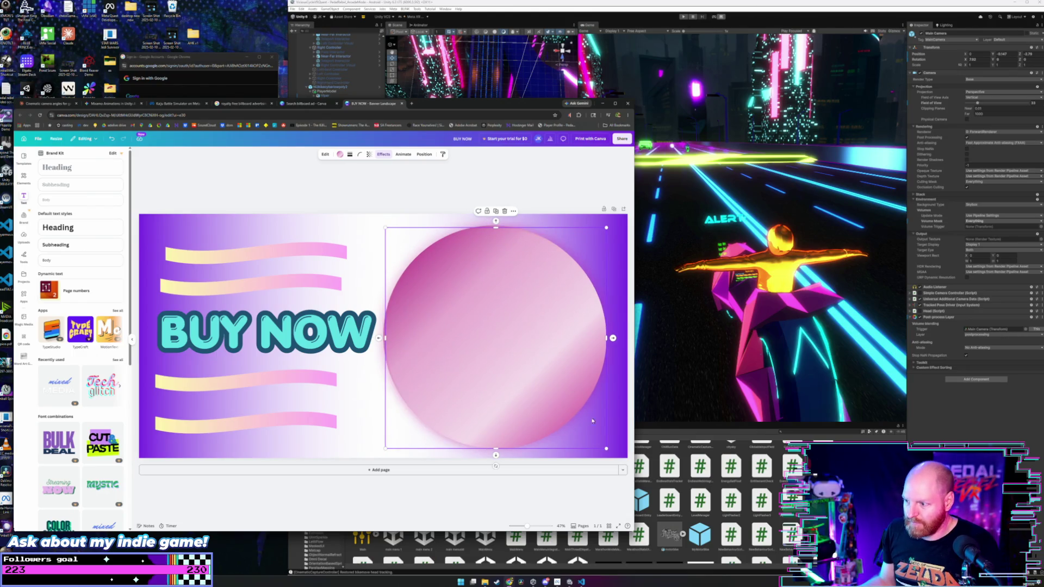
{"action": "left_click_drag", "start_coordinate": [606, 448], "coordinate": [594, 437]}
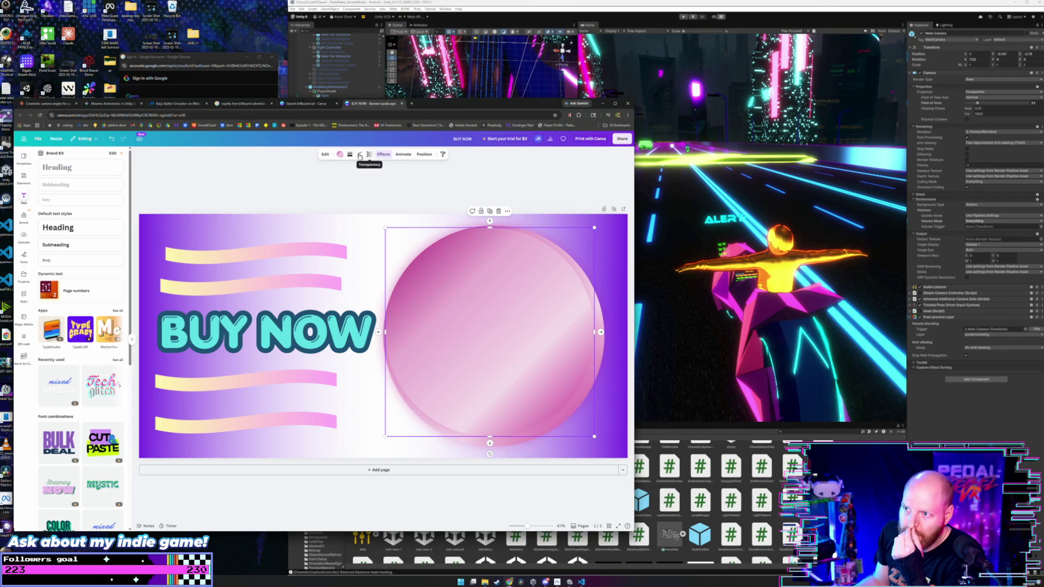
{"action": "key", "text": "ctrl+z"}
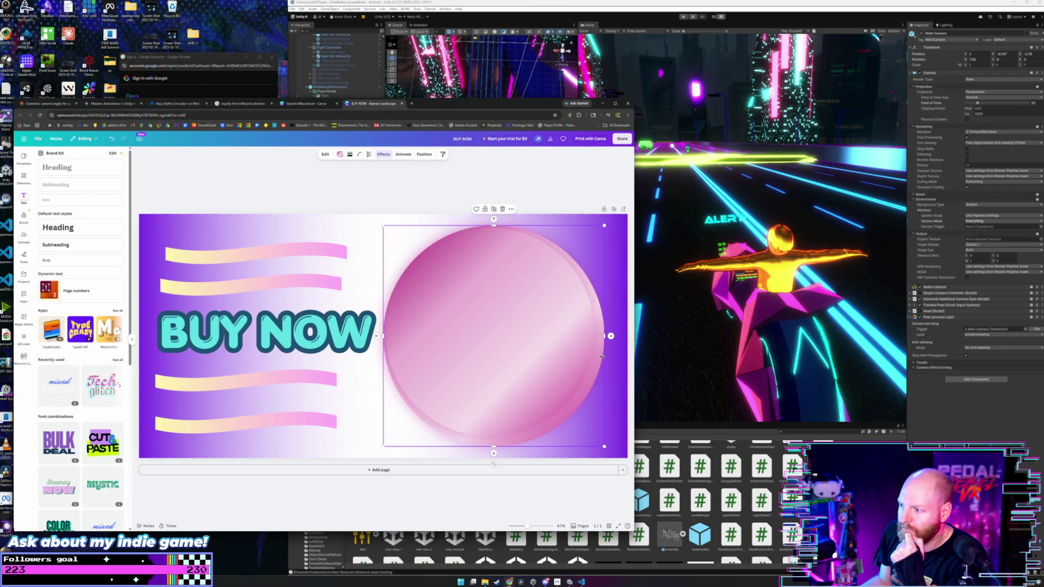
{"action": "left_click", "coordinate": [369, 155]}
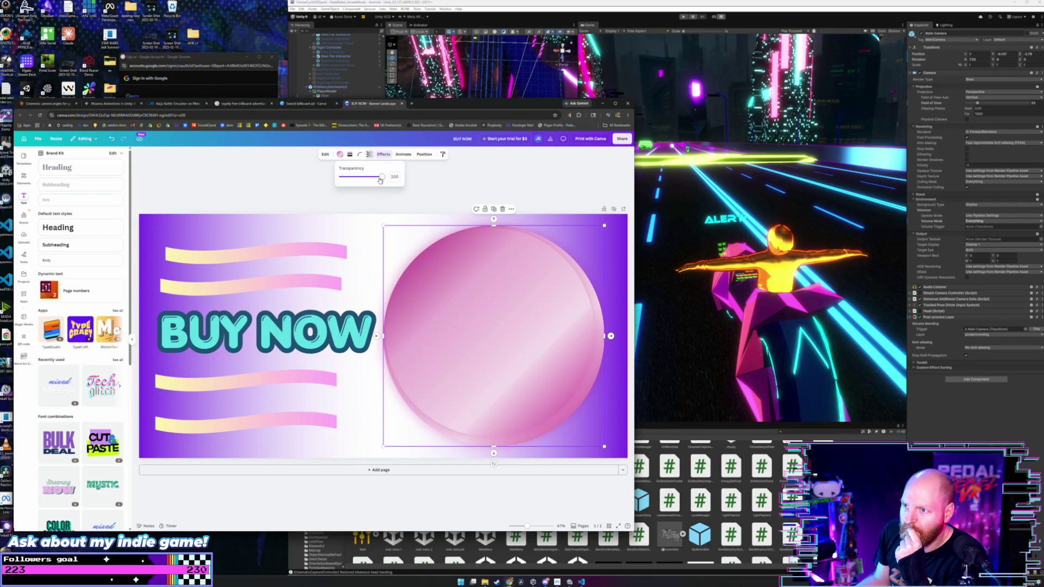
{"action": "left_click_drag", "start_coordinate": [384, 177], "coordinate": [366, 180]}
{"action": "left_click", "coordinate": [456, 182]}
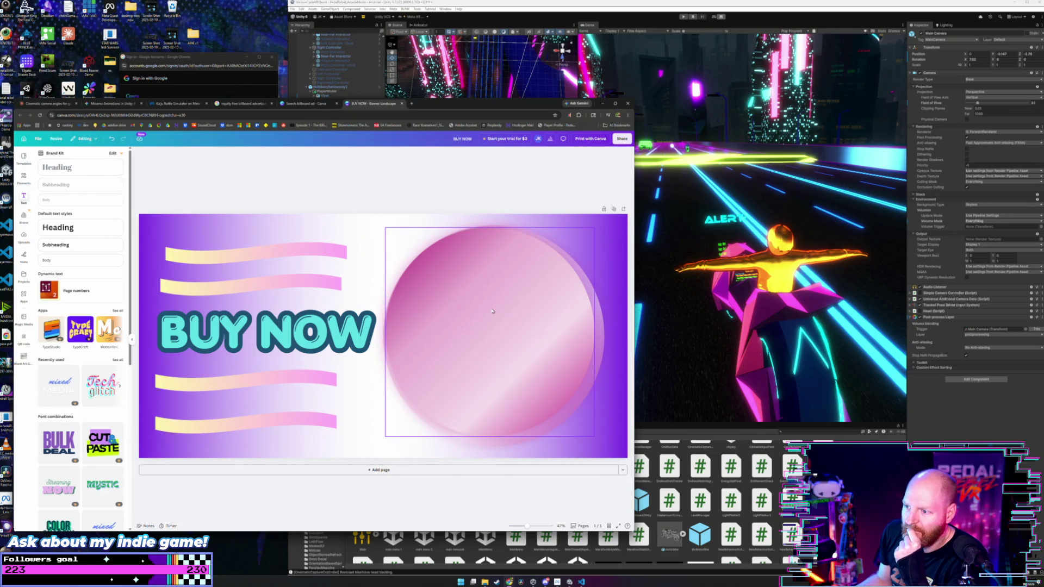
Reshape the pink shape into a tall narrow pill-shaped oval centred on the circle.
{"action": "left_click", "coordinate": [416, 296]}
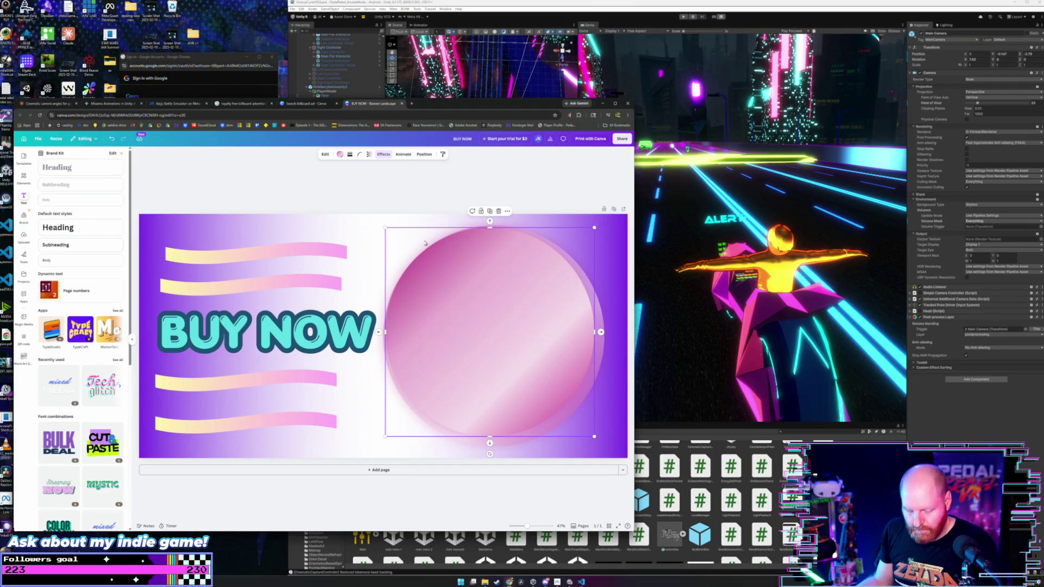
{"action": "left_click_drag", "start_coordinate": [522, 270], "coordinate": [524, 273]}
{"action": "left_click_drag", "start_coordinate": [388, 334], "coordinate": [500, 335]}
{"action": "mouse_move", "coordinate": [594, 334]}
{"action": "left_mouse_down"}
{"action": "mouse_move", "coordinate": [540, 335]}
{"action": "mouse_move", "coordinate": [493, 319]}
{"action": "left_mouse_up"}
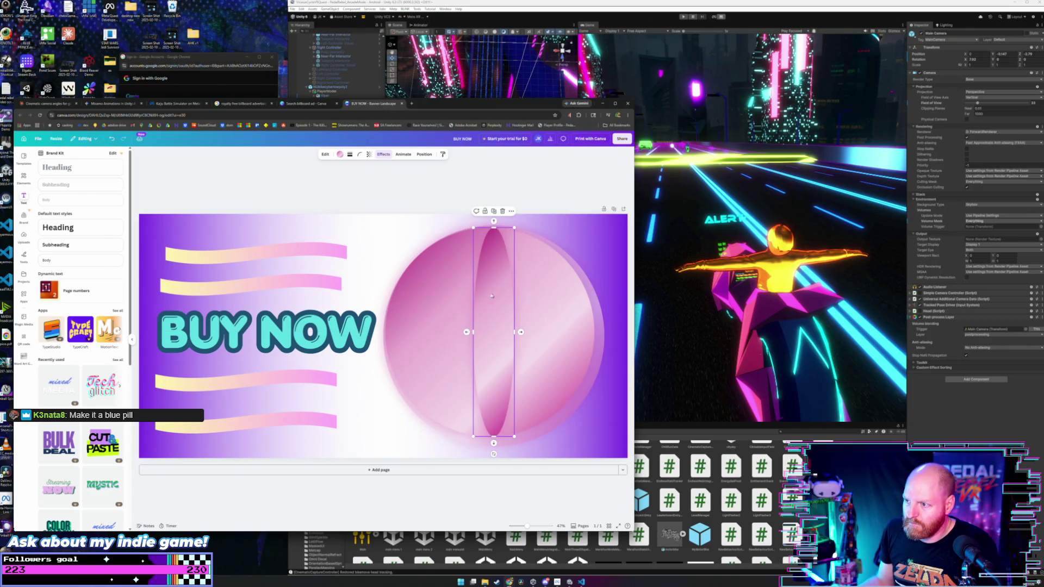
{"action": "left_click_drag", "start_coordinate": [490, 227], "coordinate": [490, 232]}
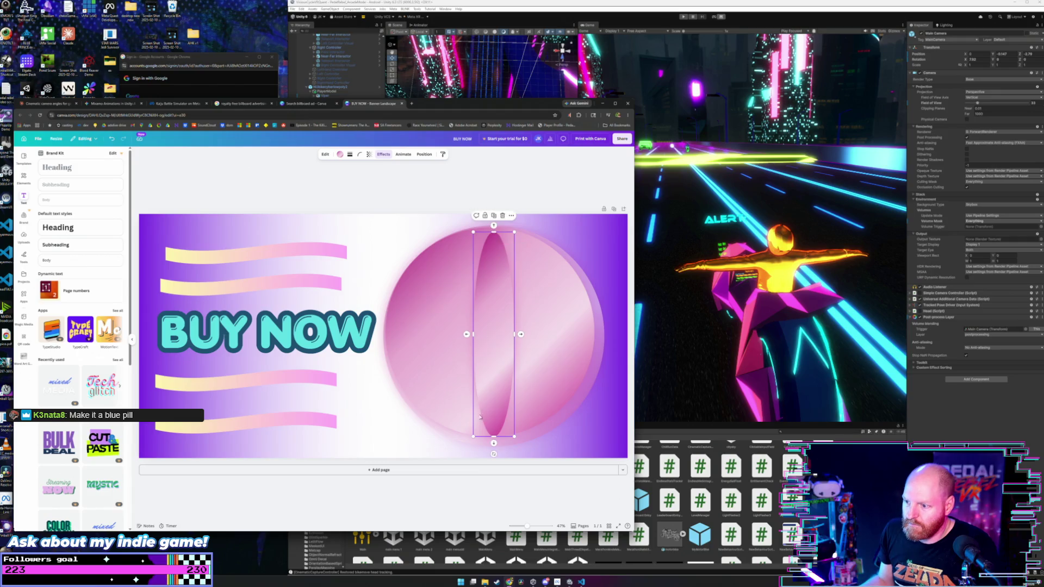
{"action": "left_click_drag", "start_coordinate": [493, 438], "coordinate": [493, 433]}
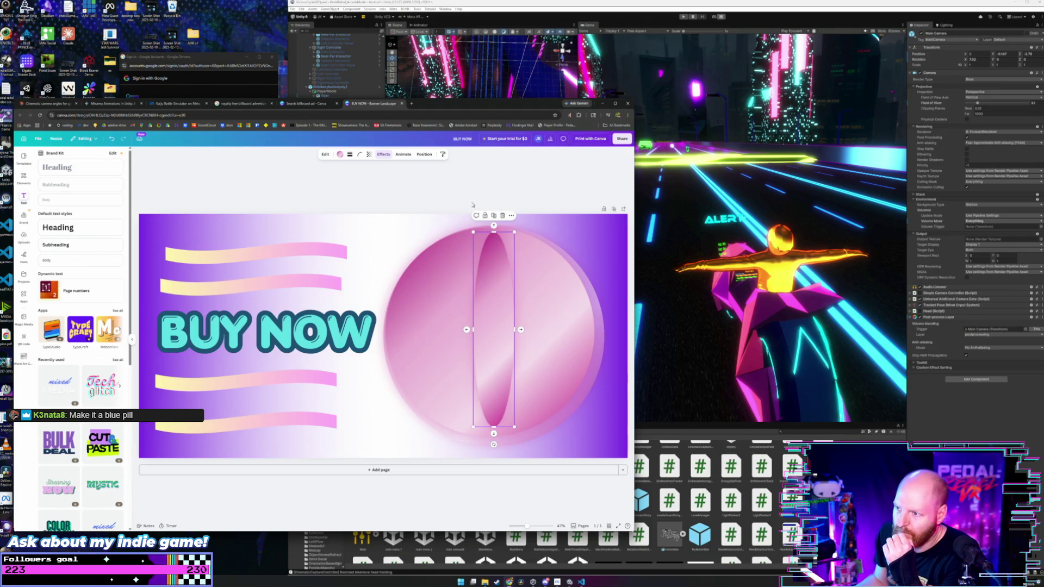
{"action": "left_click", "coordinate": [422, 203]}
{"action": "left_click", "coordinate": [245, 331]}
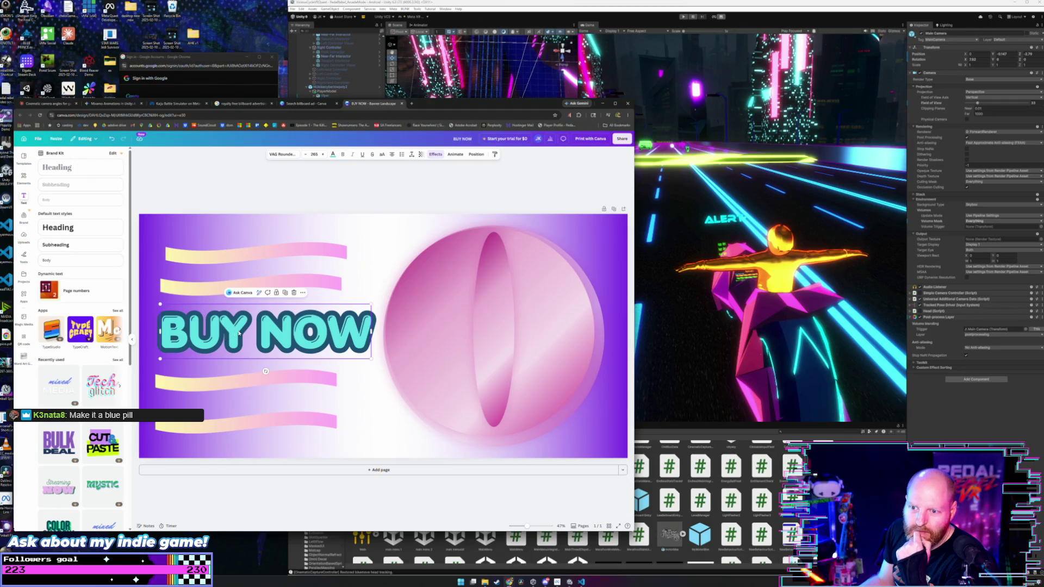
Replace the BUY NOW headline with 'Swallow no', then erase the remaining text.
{"action": "left_click_drag", "start_coordinate": [245, 331], "coordinate": [156, 333]}
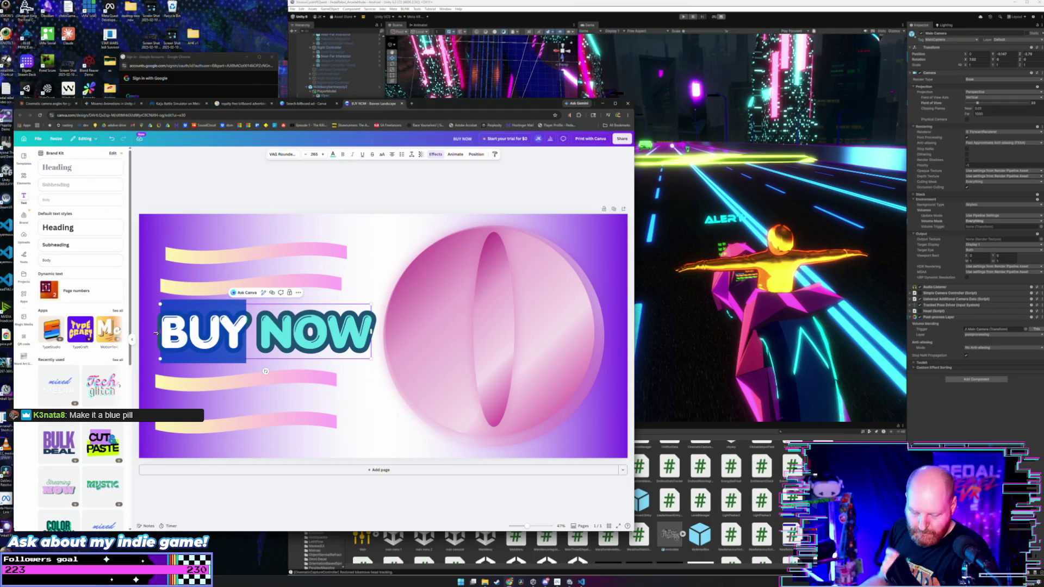
{"action": "type", "text": "Sw"}
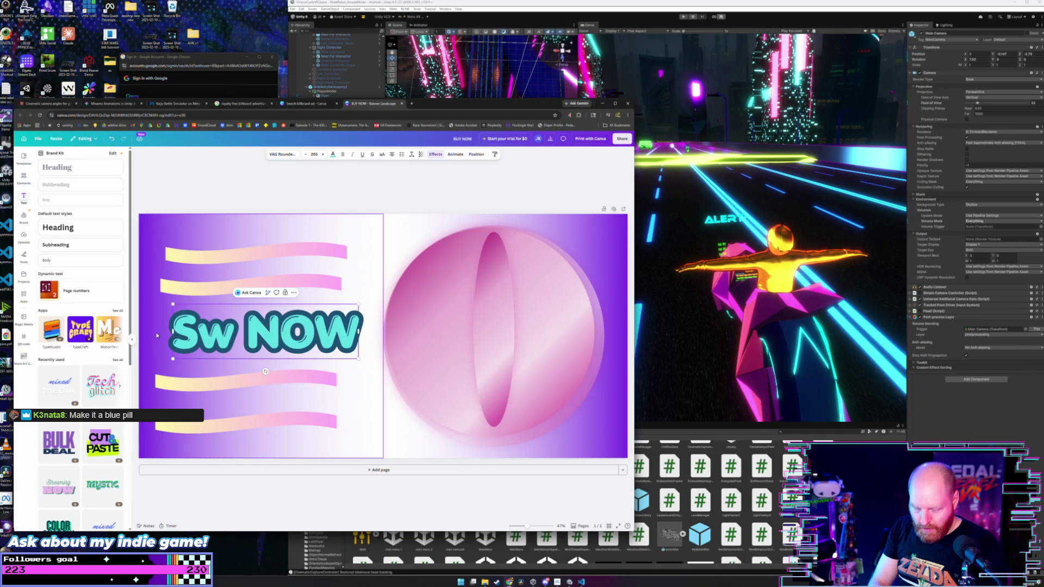
{"action": "type", "text": "allow no"}
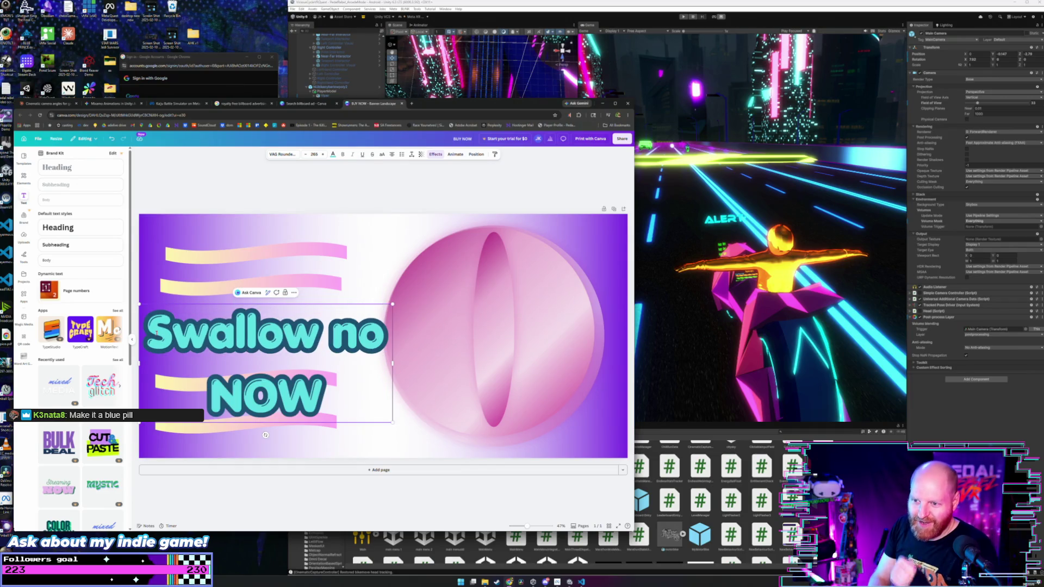
{"action": "key", "text": "Delete"}
{"action": "key", "text": "Delete"}
{"action": "key", "text": "Delete"}
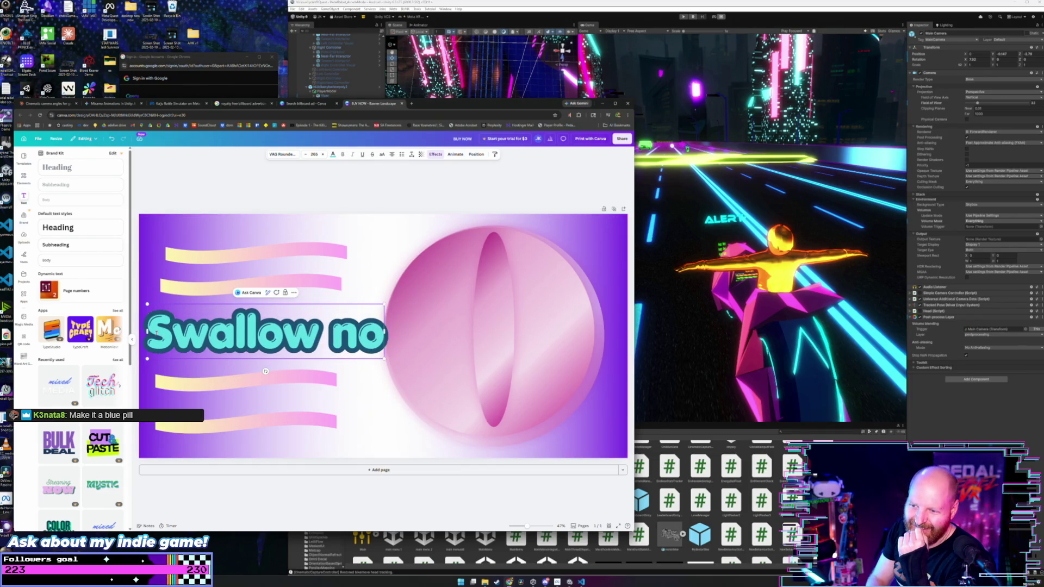
{"action": "key", "text": "BackSpace"}
{"action": "key", "text": "BackSpace"}
{"action": "key", "text": "BackSpace"}
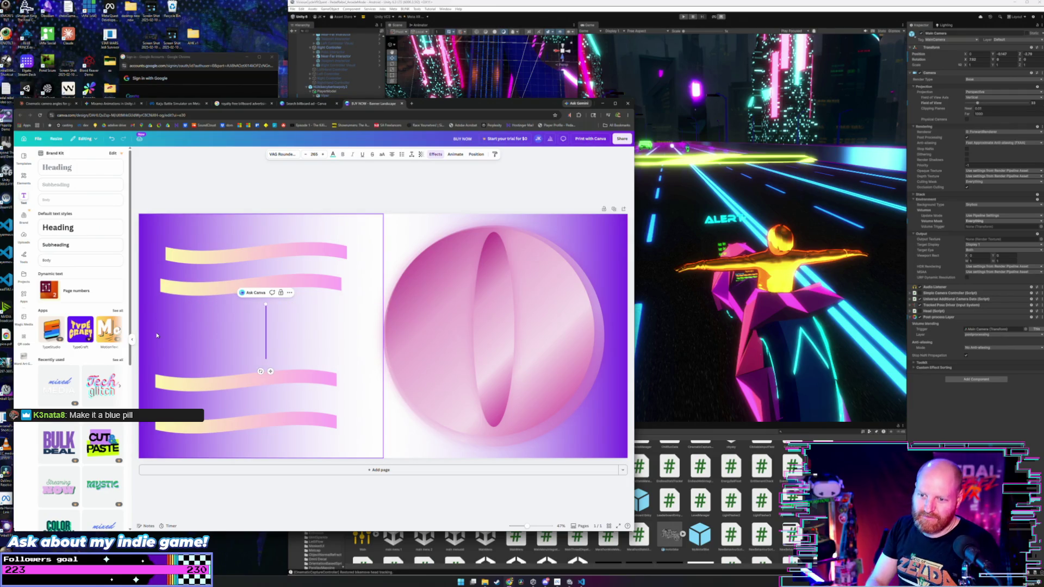
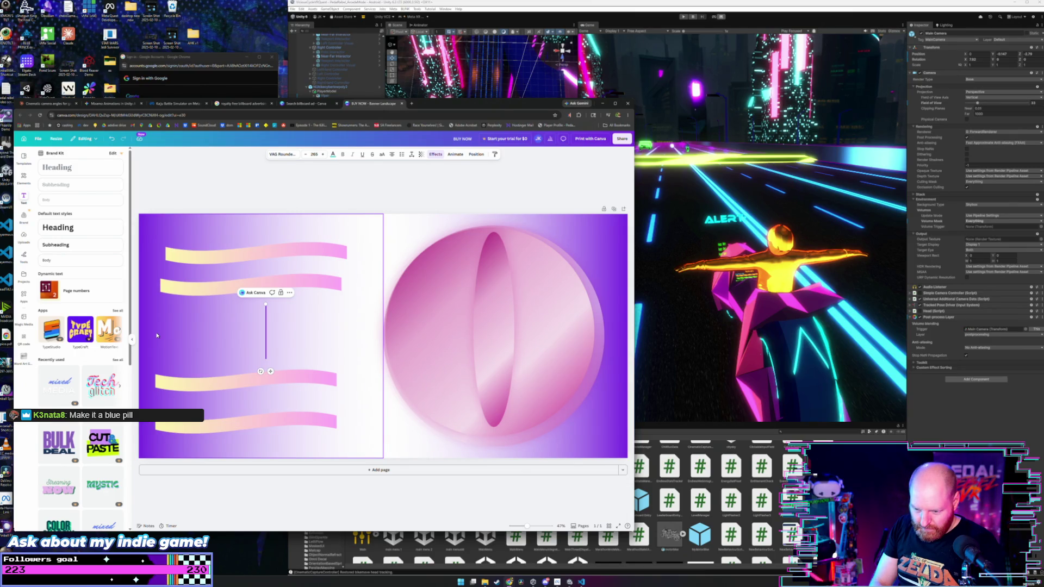
Type the headline 'Existinol', correct the typo, and nudge it slightly left.
{"action": "type", "text": "Exist"}
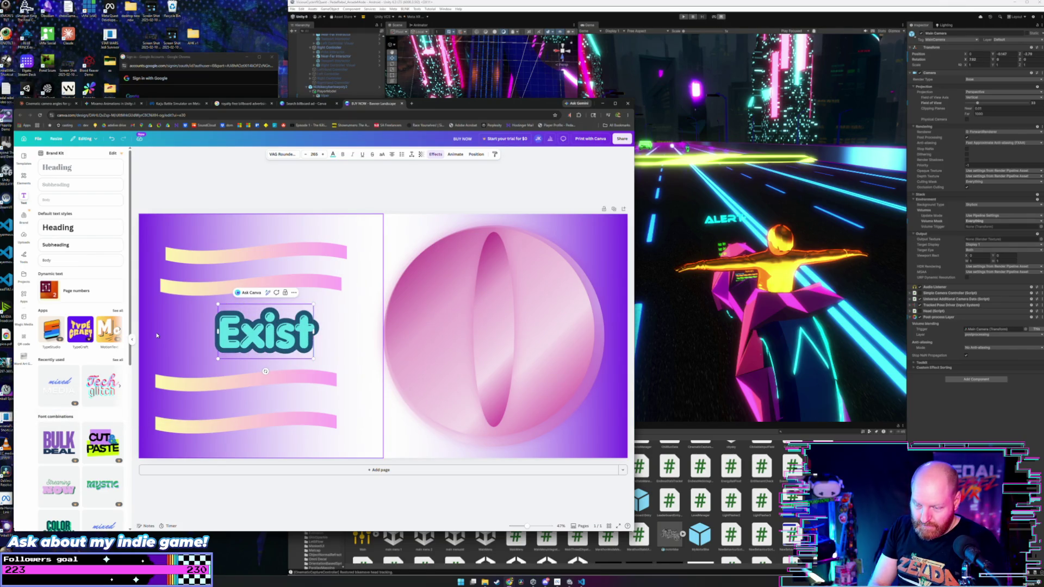
{"action": "type", "text": "inal"}
{"action": "key", "text": "BackSpace"}
{"action": "key", "text": "BackSpace"}
{"action": "type", "text": "o"}
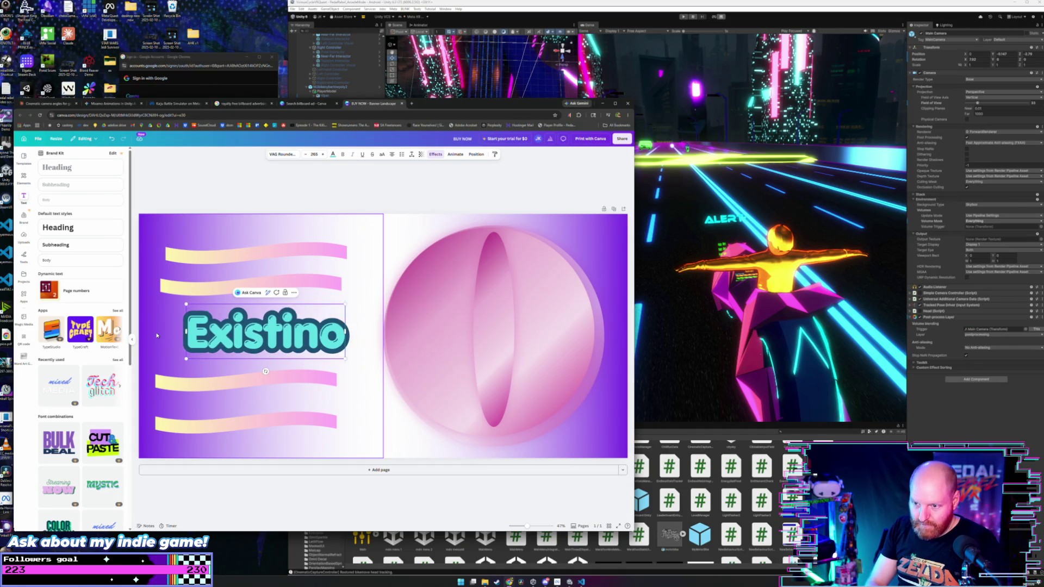
{"action": "type", "text": "l"}
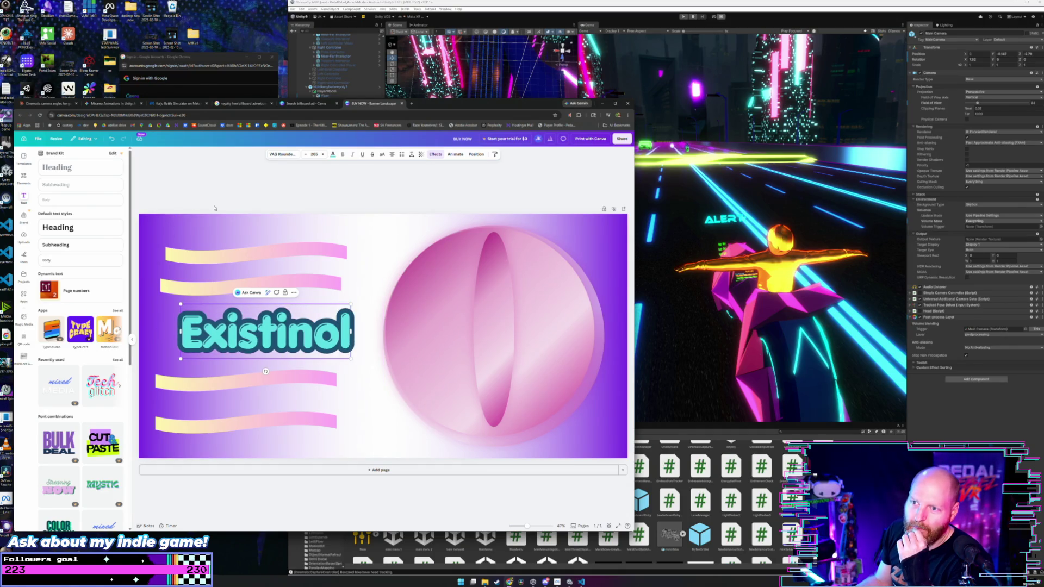
{"action": "left_click_drag", "start_coordinate": [284, 338], "coordinate": [271, 336]}
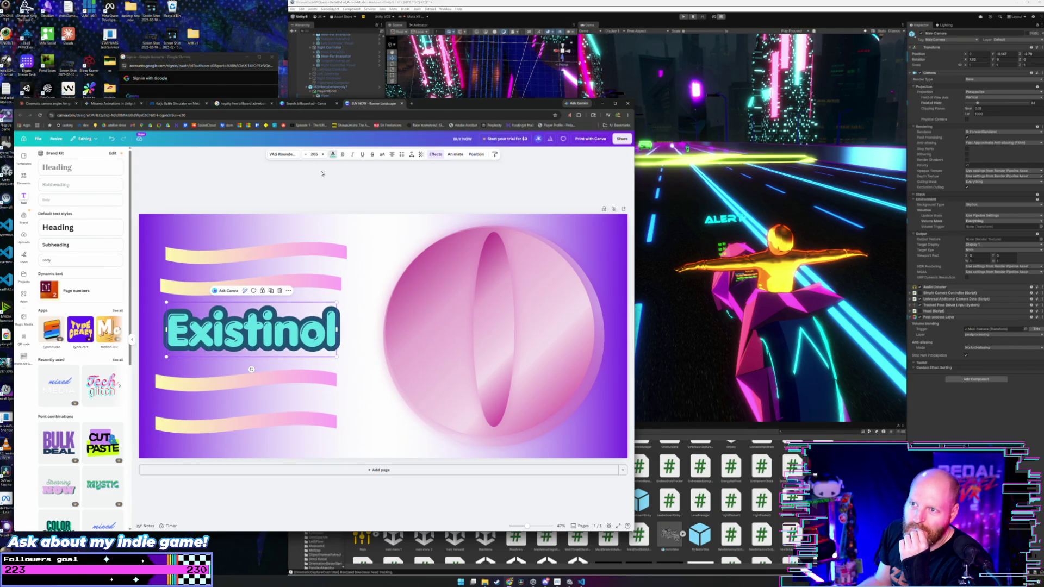
Change the Existinol text colour to pink.
{"action": "left_click", "coordinate": [333, 154]}
{"action": "left_click", "coordinate": [82, 195]}
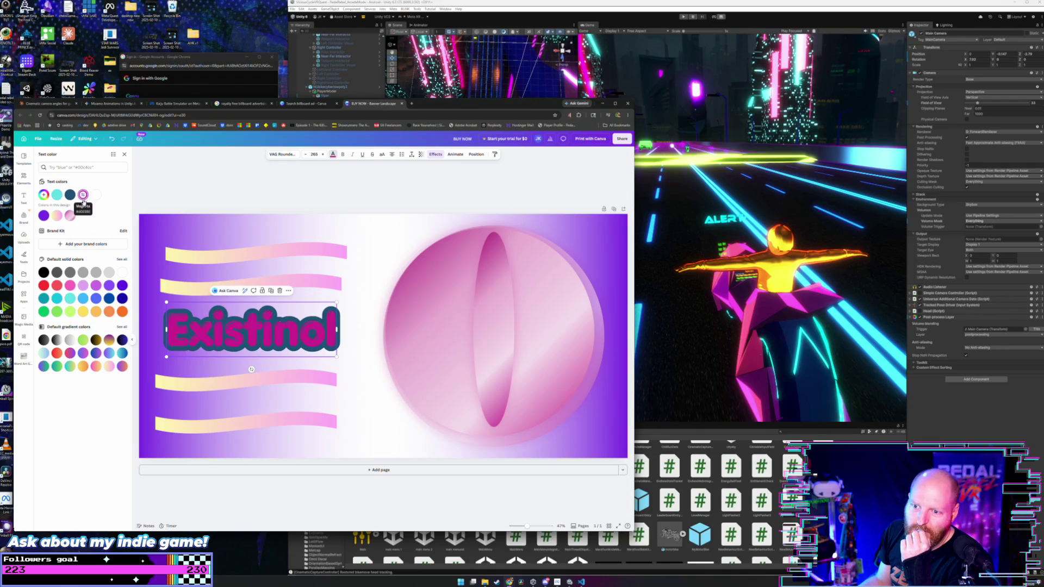
{"action": "left_click", "coordinate": [71, 285]}
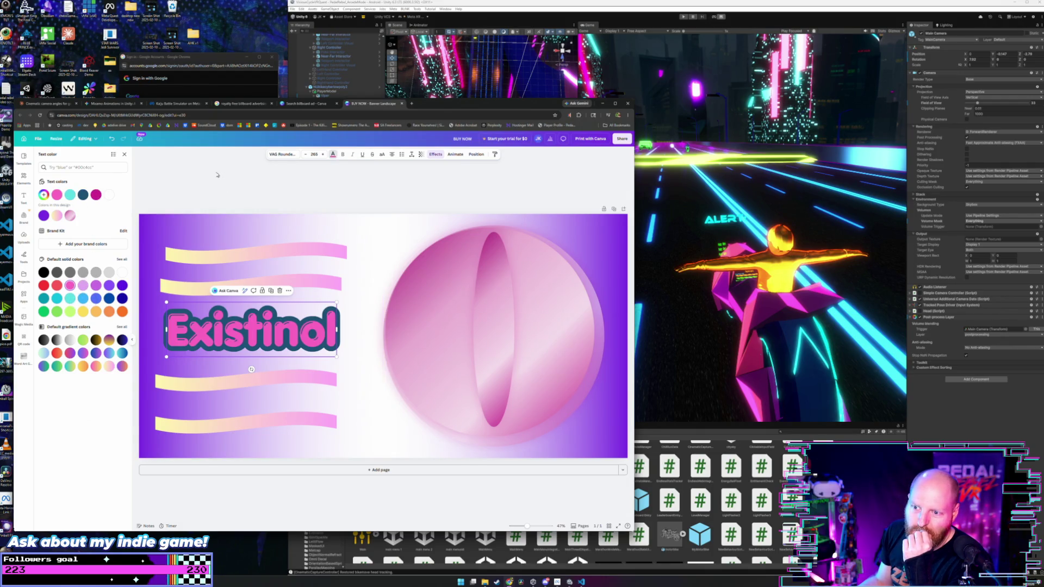
{"action": "key", "text": "Escape"}
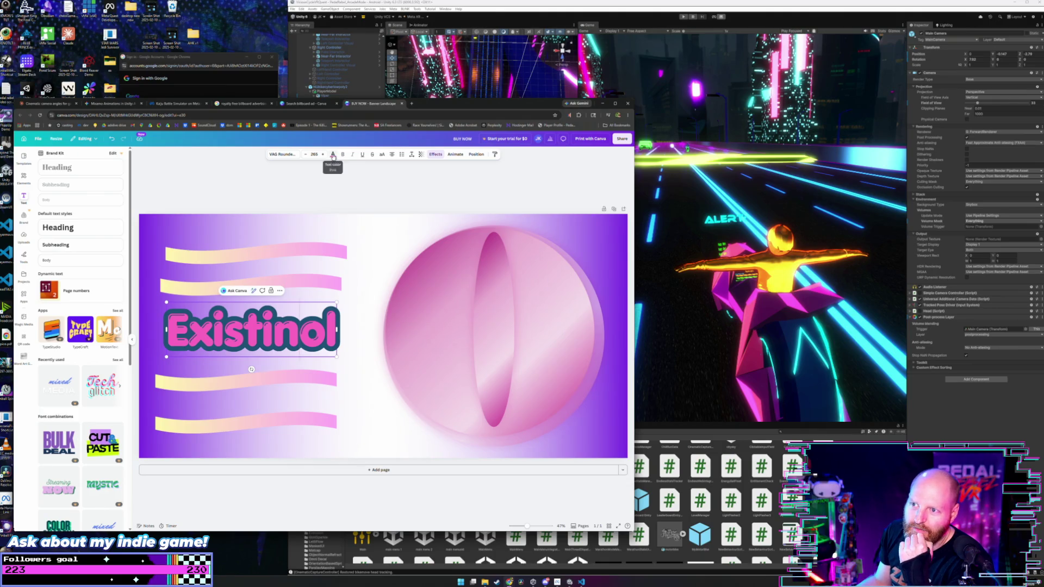
Thin the title's outline effect from 160 to 138 thickness.
{"action": "left_click", "coordinate": [434, 156]}
{"action": "scroll", "coordinate": [97, 234], "scroll_direction": "up", "scroll_amount": 1}
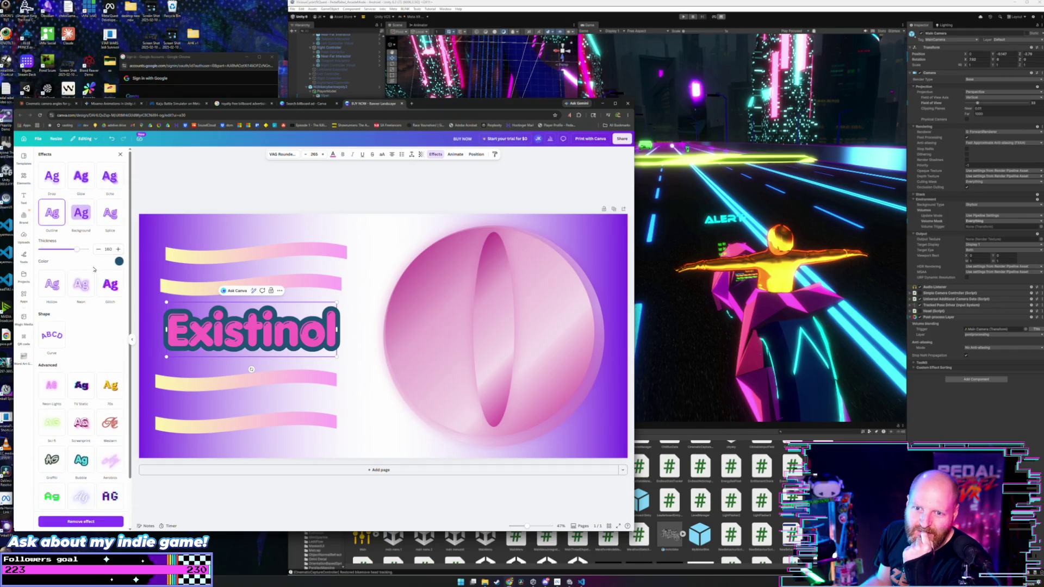
{"action": "left_click", "coordinate": [120, 262]}
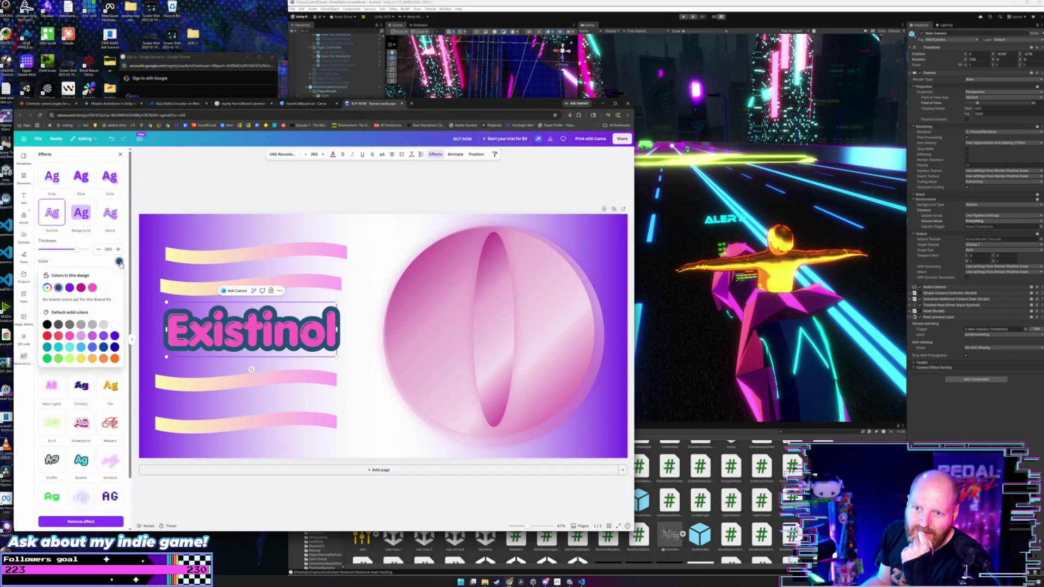
{"action": "left_click", "coordinate": [103, 287]}
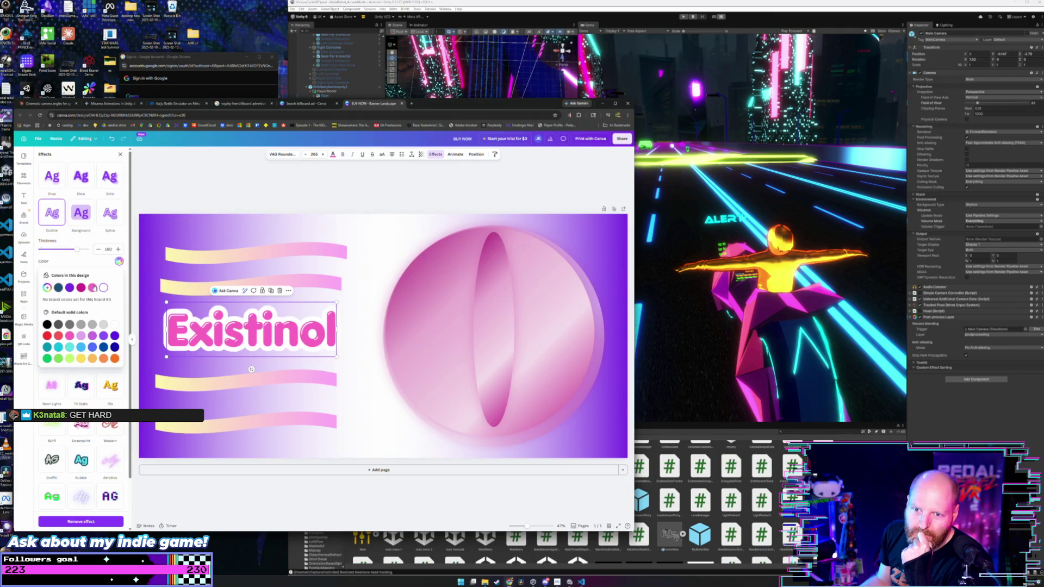
{"action": "left_click", "coordinate": [92, 287]}
{"action": "left_click_drag", "start_coordinate": [79, 251], "coordinate": [74, 252]}
Change the outline colour to pure white (#FFFFFF) with the custom colour picker.
{"action": "left_click", "coordinate": [118, 262]}
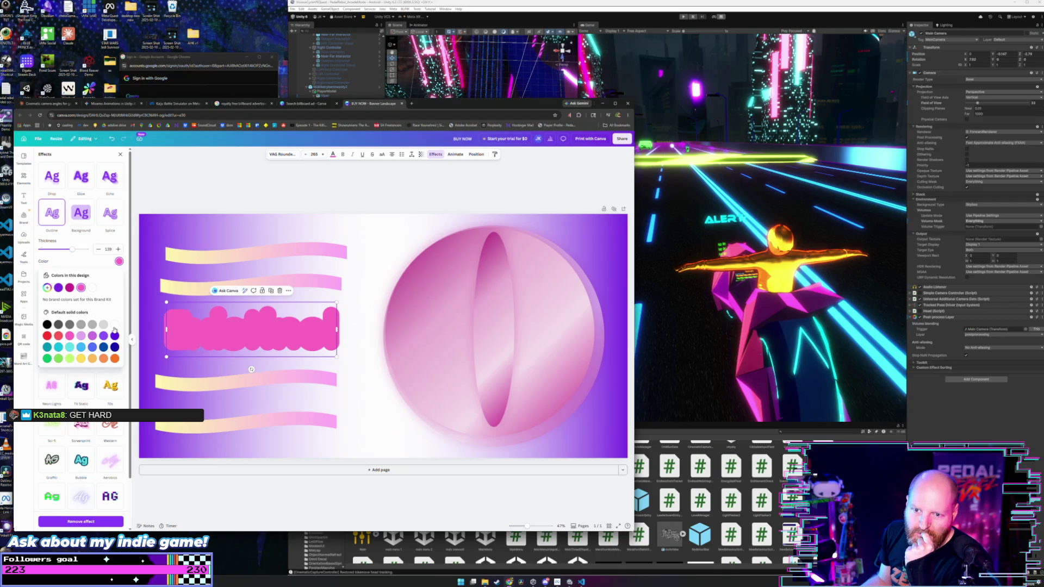
{"action": "left_click", "coordinate": [48, 289]}
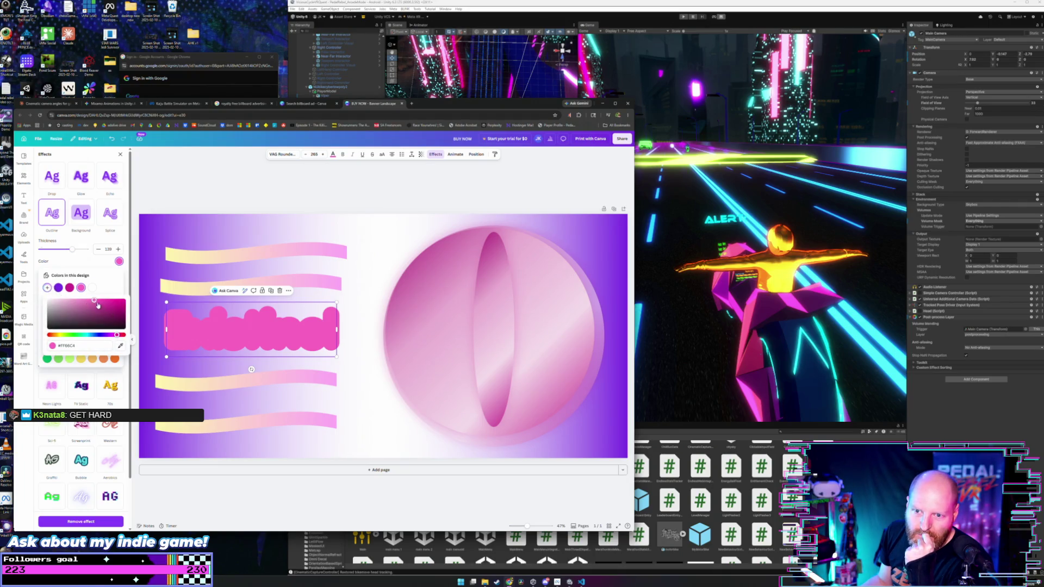
{"action": "left_click_drag", "start_coordinate": [98, 306], "coordinate": [54, 299]}
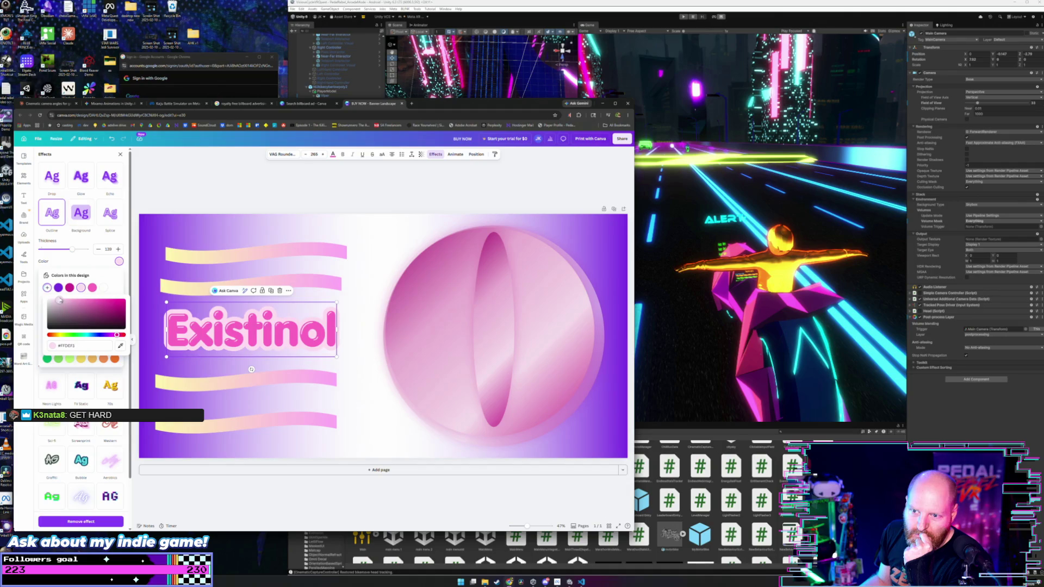
{"action": "left_click_drag", "start_coordinate": [60, 300], "coordinate": [58, 300]}
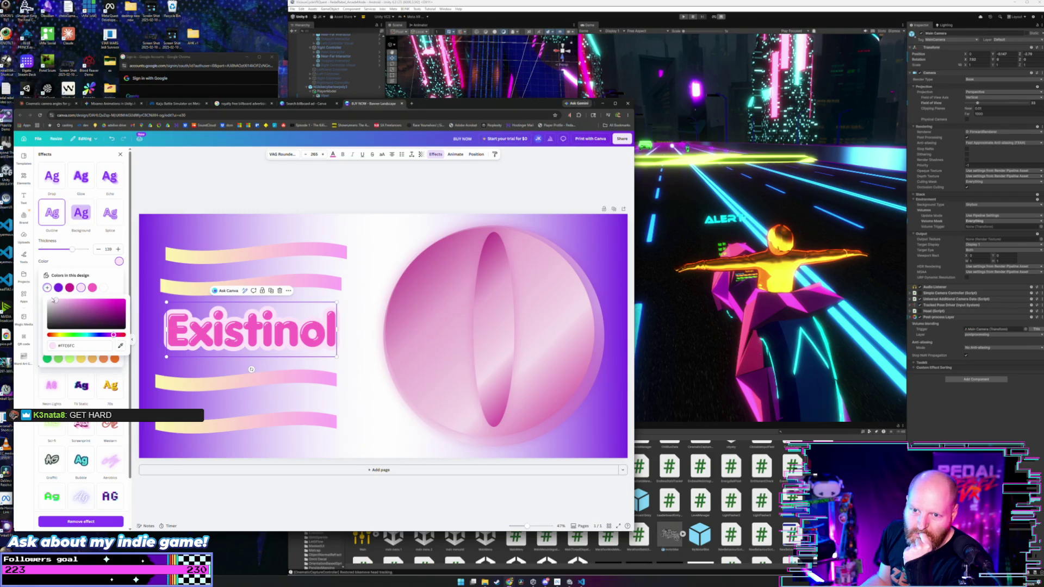
{"action": "left_click_drag", "start_coordinate": [63, 299], "coordinate": [45, 299]}
{"action": "key", "text": "Escape"}
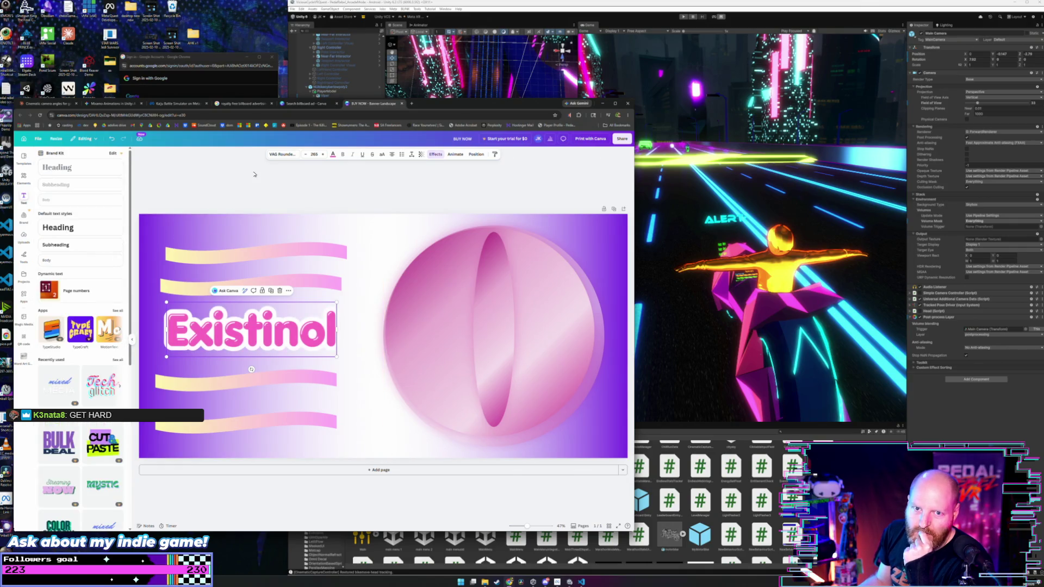
{"action": "left_click", "coordinate": [310, 235]}
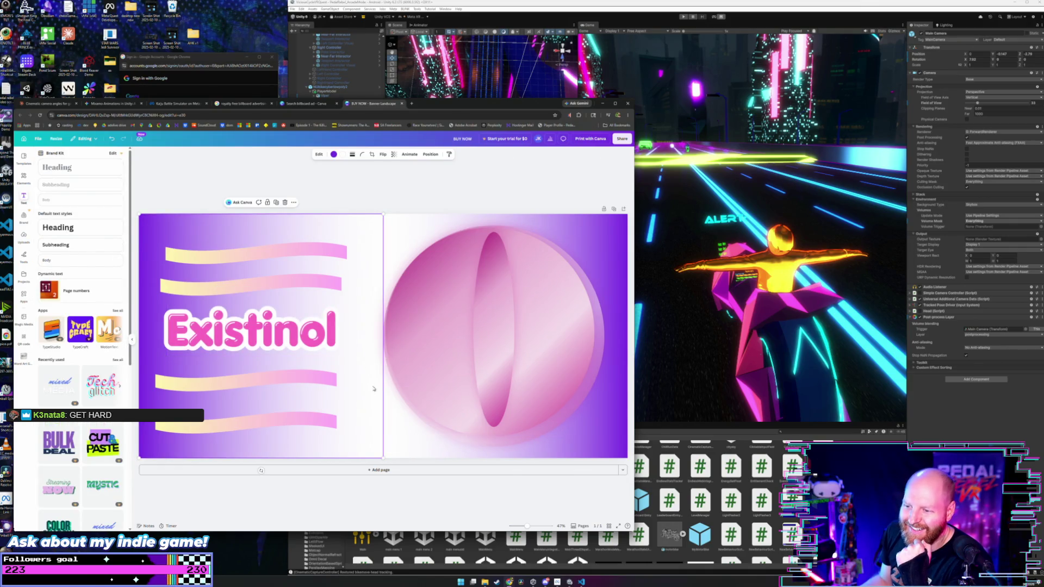
Enlarge the left background panel so it overlaps the circle.
{"action": "left_click_drag", "start_coordinate": [386, 462], "coordinate": [465, 520]}
{"action": "key", "text": "Escape"}
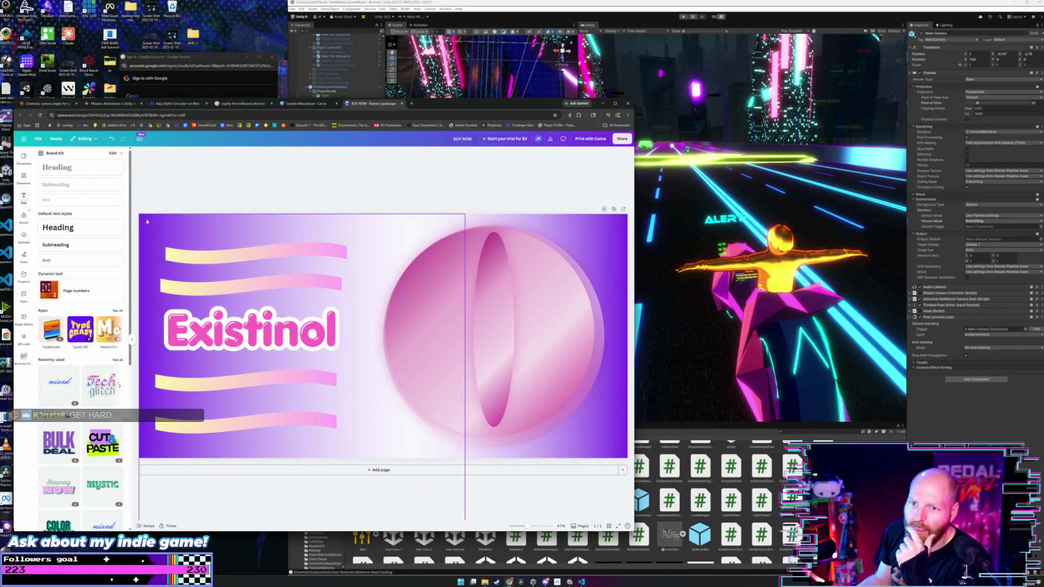
{"action": "scroll", "coordinate": [92, 258], "scroll_direction": "down", "scroll_amount": 2}
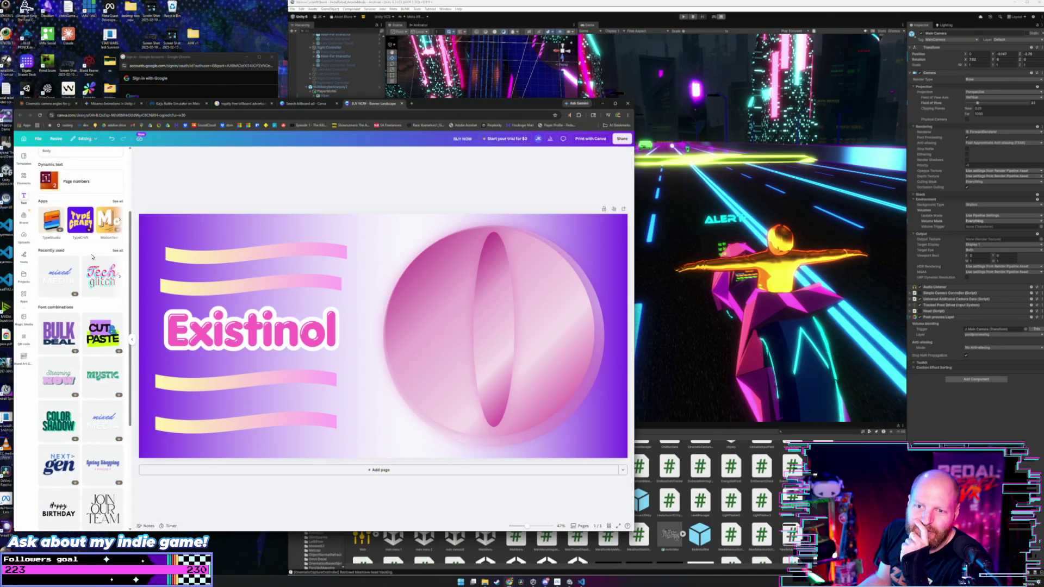
{"action": "scroll", "coordinate": [91, 266], "scroll_direction": "up", "scroll_amount": 2}
{"action": "scroll", "coordinate": [99, 381], "scroll_direction": "down", "scroll_amount": 2}
{"action": "scroll", "coordinate": [98, 305], "scroll_direction": "up", "scroll_amount": 2}
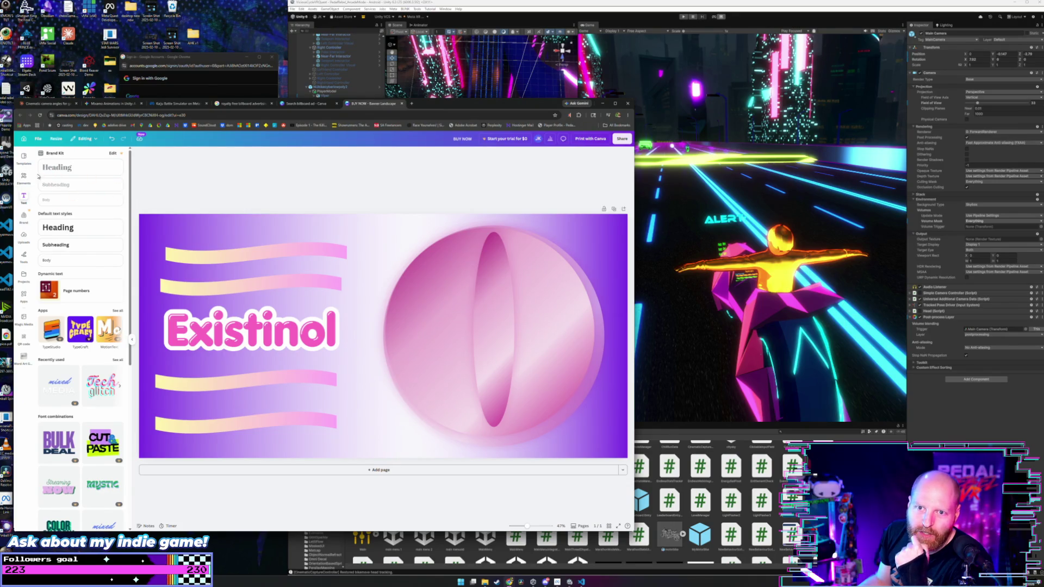
Go to the Elements Graphics overview and activate its search box.
{"action": "left_click", "coordinate": [24, 178]}
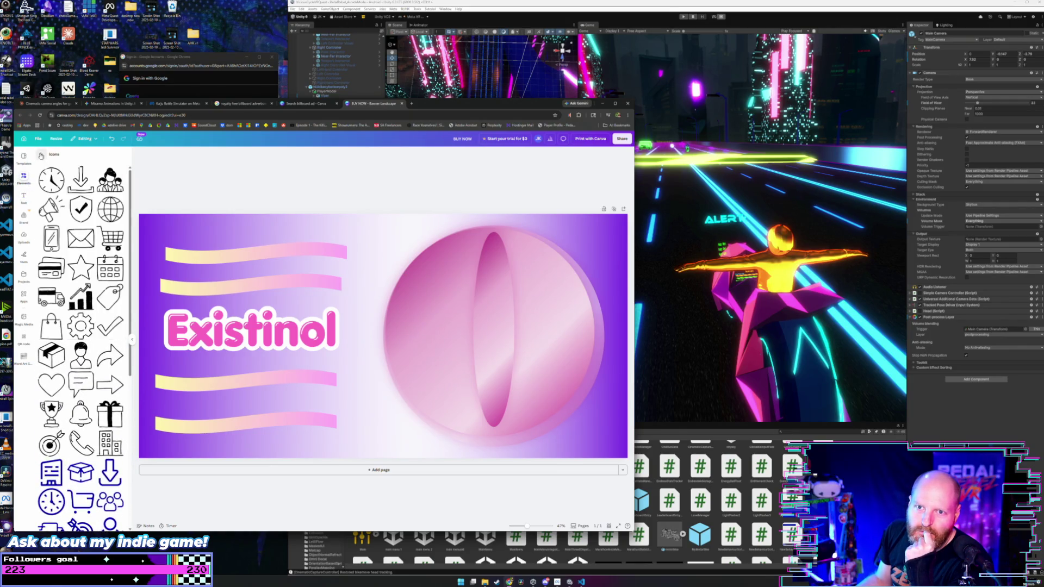
{"action": "left_click", "coordinate": [41, 155]}
{"action": "scroll", "coordinate": [81, 228], "scroll_direction": "up", "scroll_amount": 1}
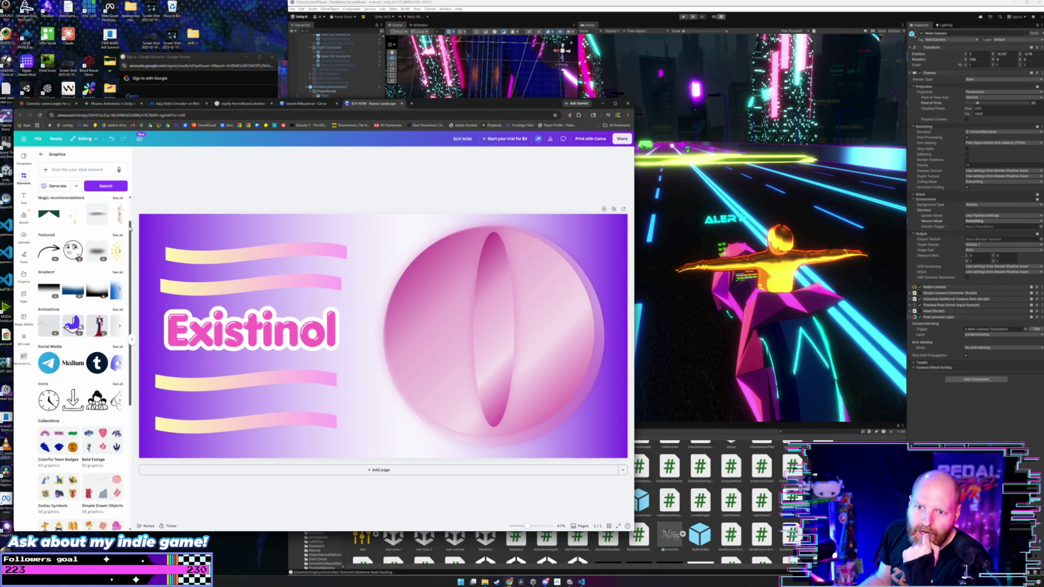
{"action": "left_click", "coordinate": [73, 171]}
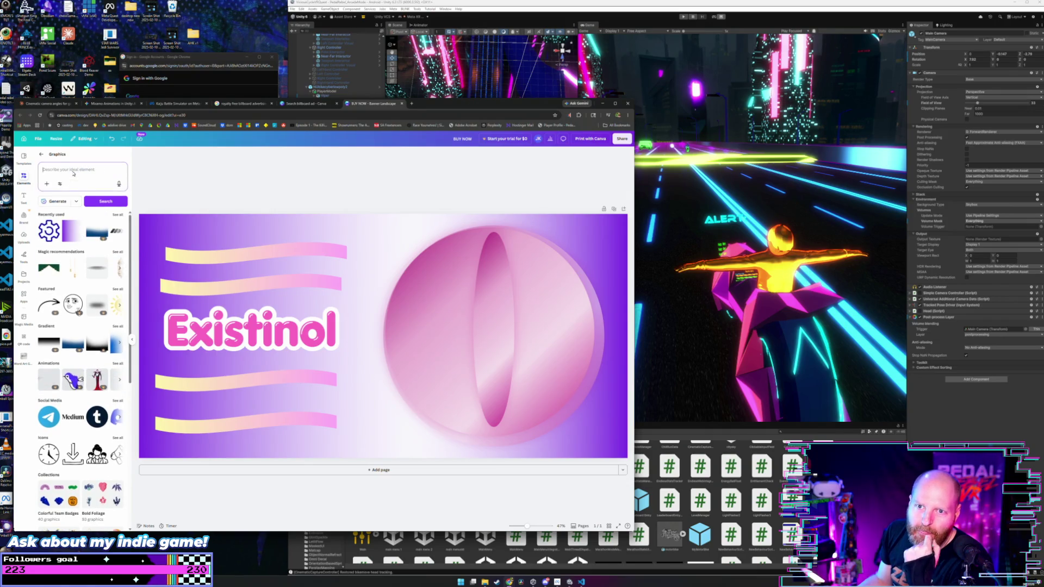
Search graphics for 'half tones', trying and then removing a grey half-tone graphic.
{"action": "type", "text": "Falf tones"}
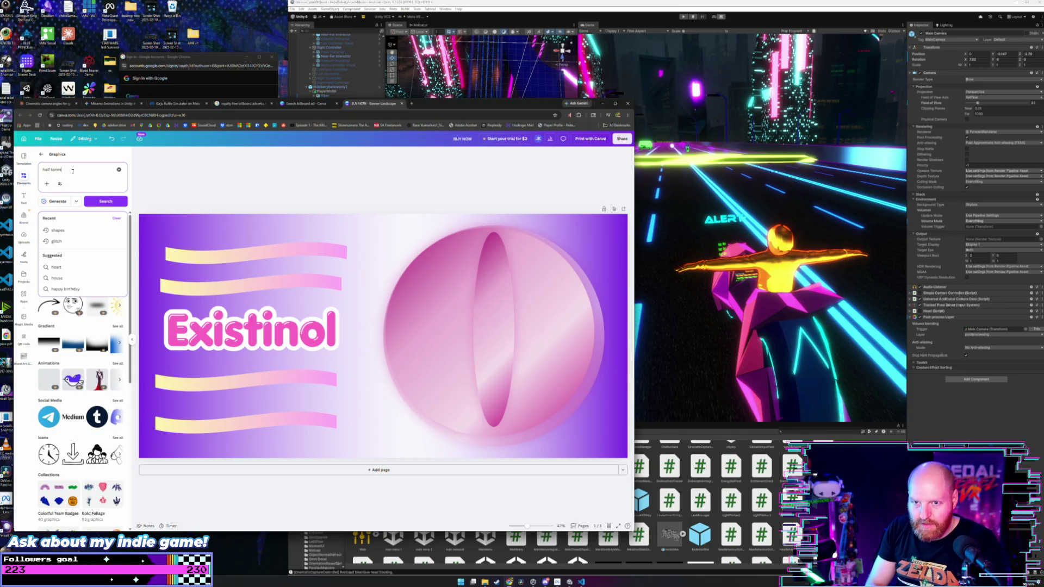
{"action": "key", "text": "Return"}
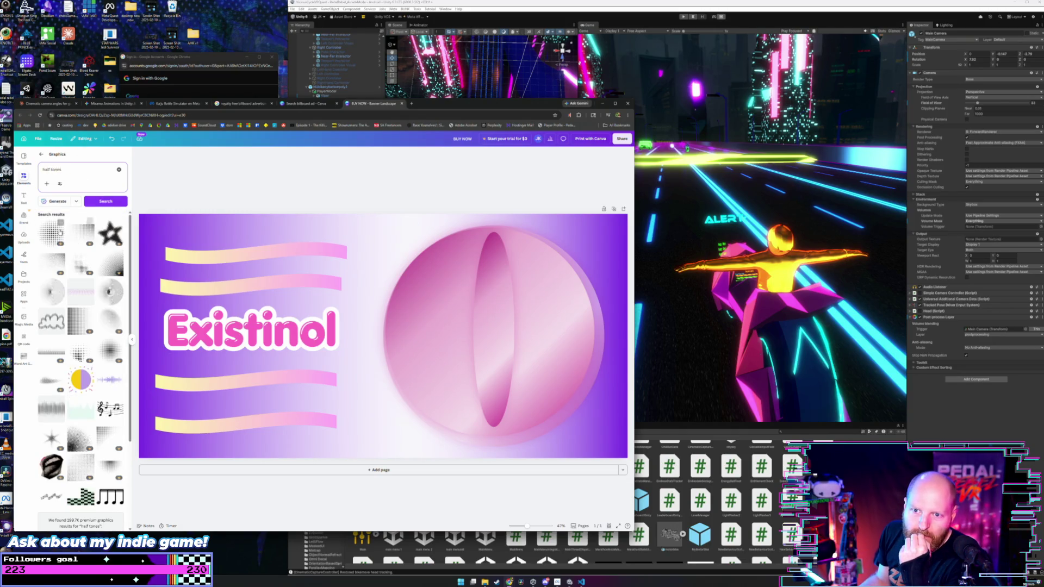
{"action": "scroll", "coordinate": [75, 325], "scroll_direction": "down", "scroll_amount": 4}
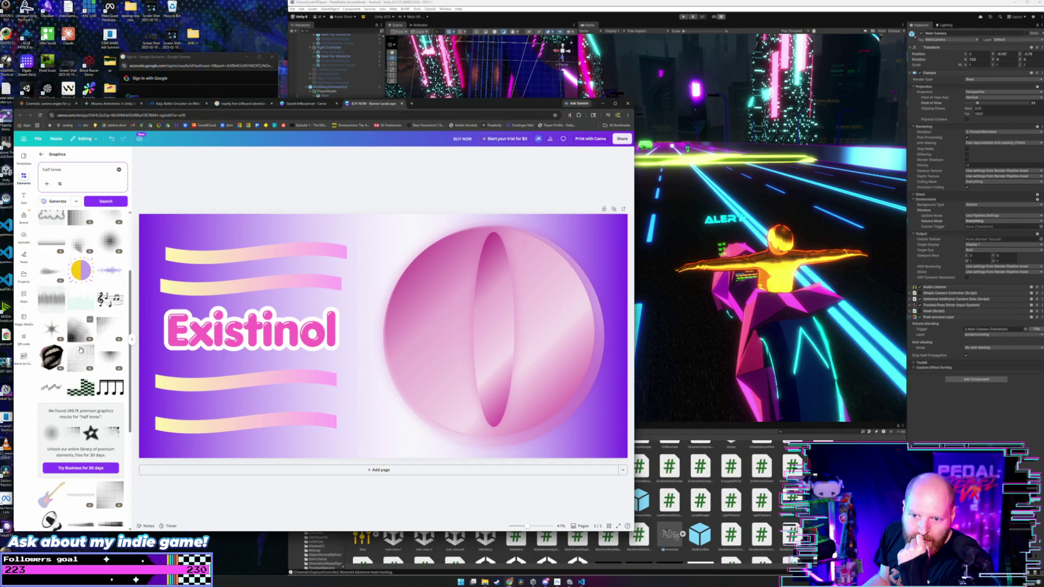
{"action": "scroll", "coordinate": [51, 314], "scroll_direction": "up", "scroll_amount": 1}
{"action": "left_click", "coordinate": [51, 328]}
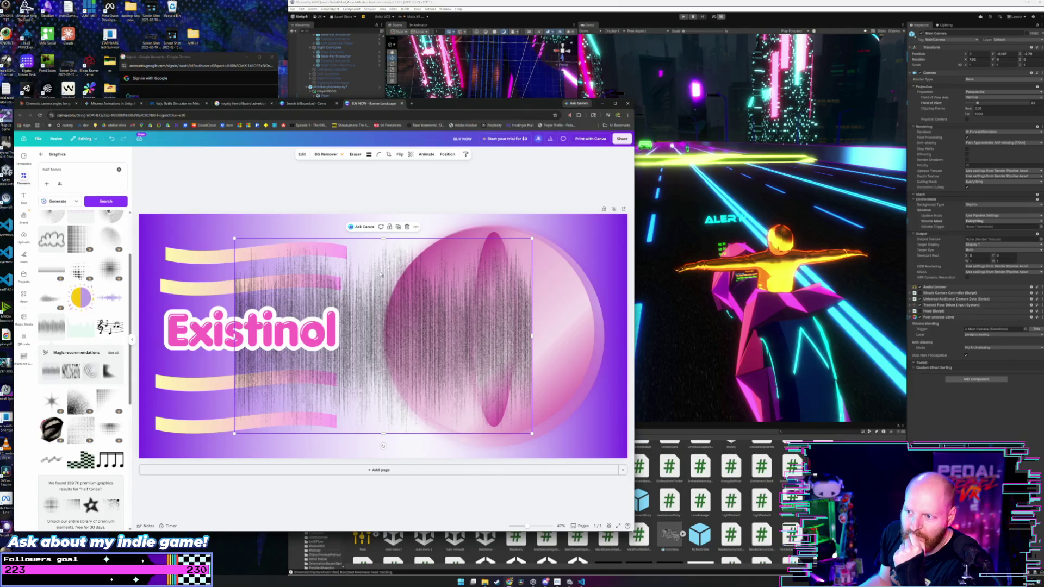
{"action": "key", "text": "Delete"}
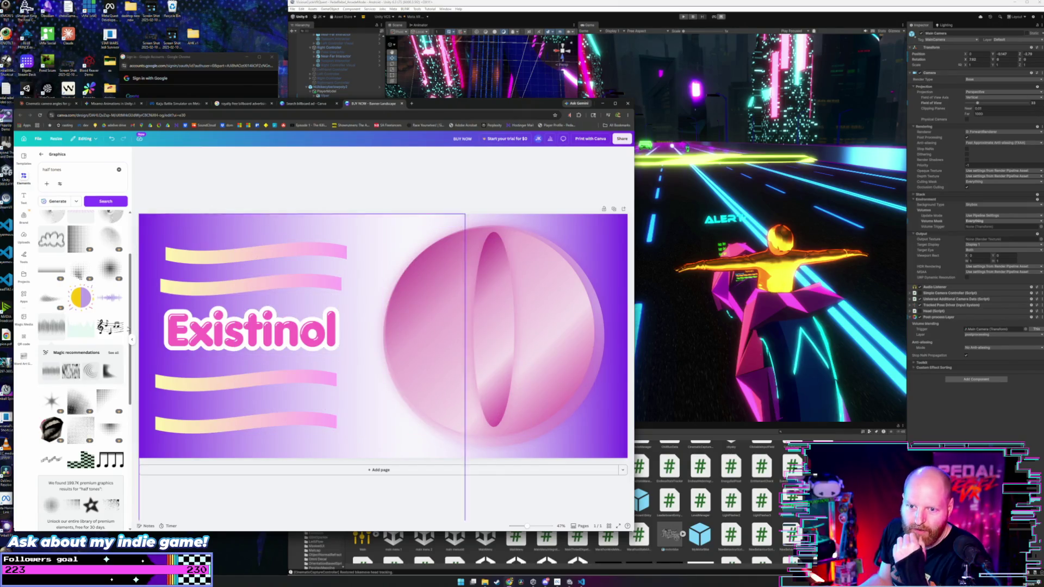
Scroll down through further halftone textures and related searches.
{"action": "scroll", "coordinate": [83, 318], "scroll_direction": "down", "scroll_amount": 5}
{"action": "scroll", "coordinate": [82, 321], "scroll_direction": "down", "scroll_amount": 3}
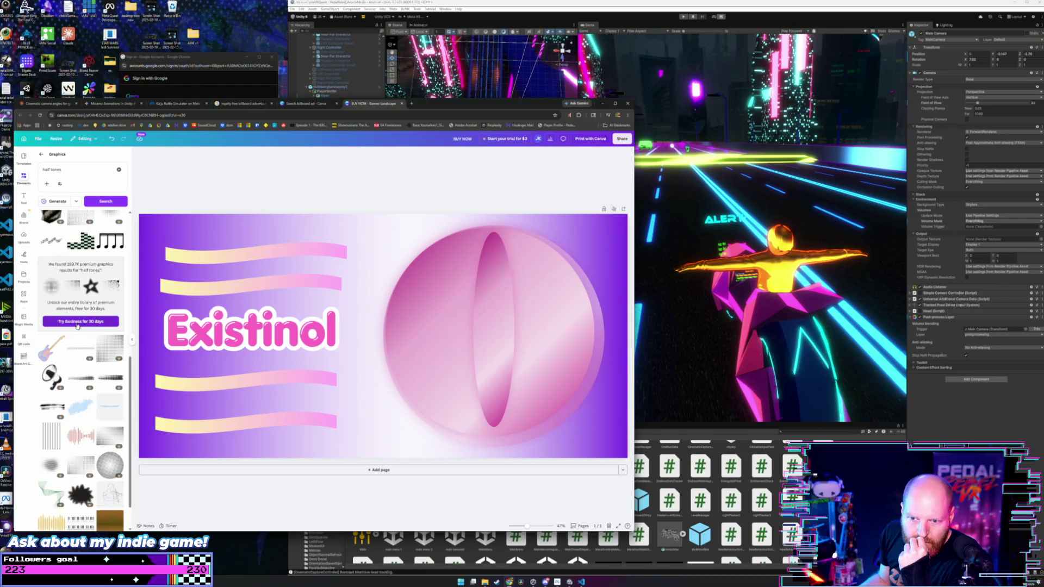
{"action": "scroll", "coordinate": [77, 325], "scroll_direction": "down", "scroll_amount": 2}
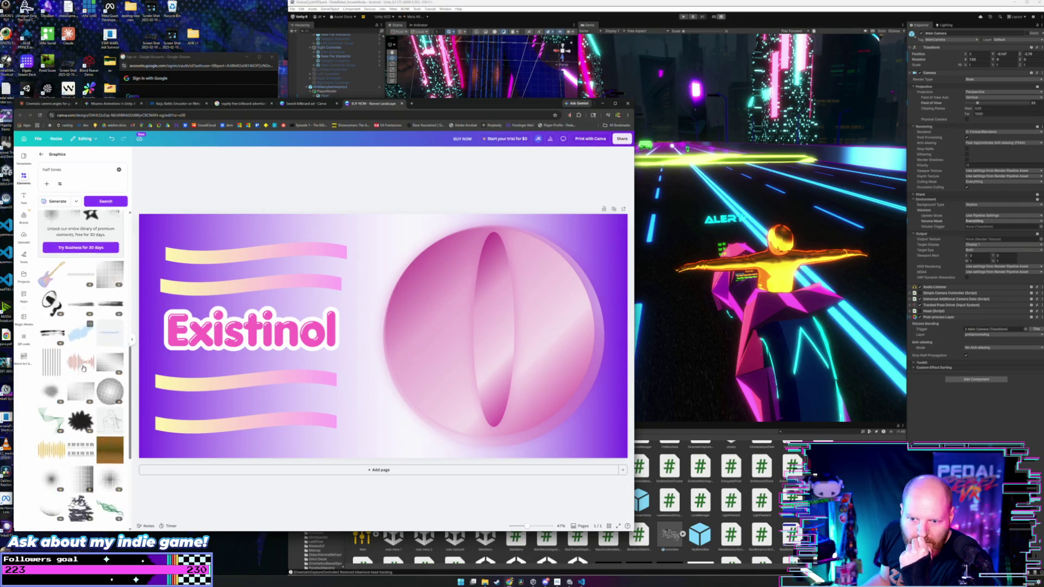
{"action": "scroll", "coordinate": [95, 337], "scroll_direction": "down", "scroll_amount": 3}
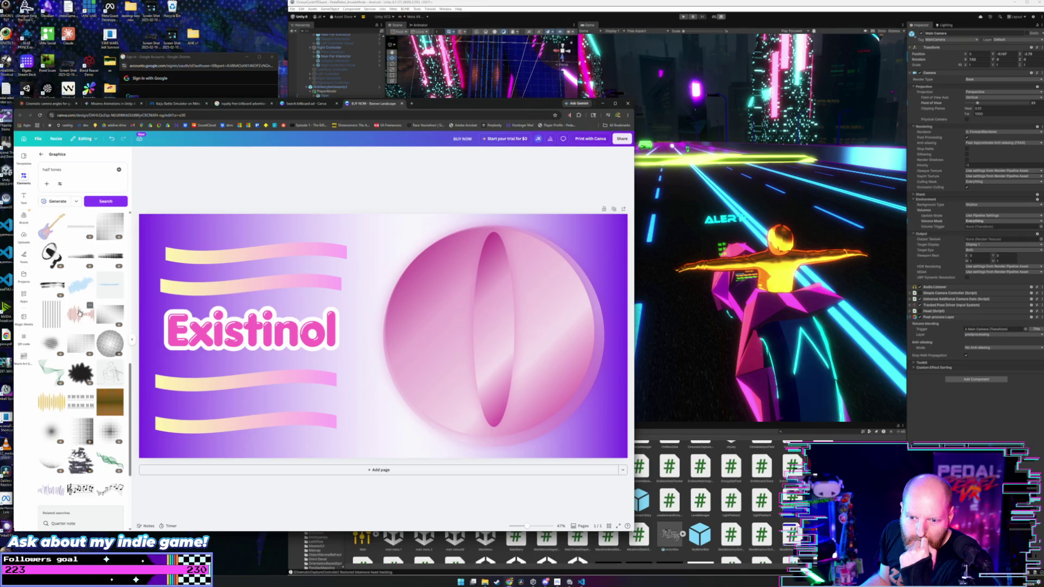
{"action": "scroll", "coordinate": [79, 315], "scroll_direction": "down", "scroll_amount": 5}
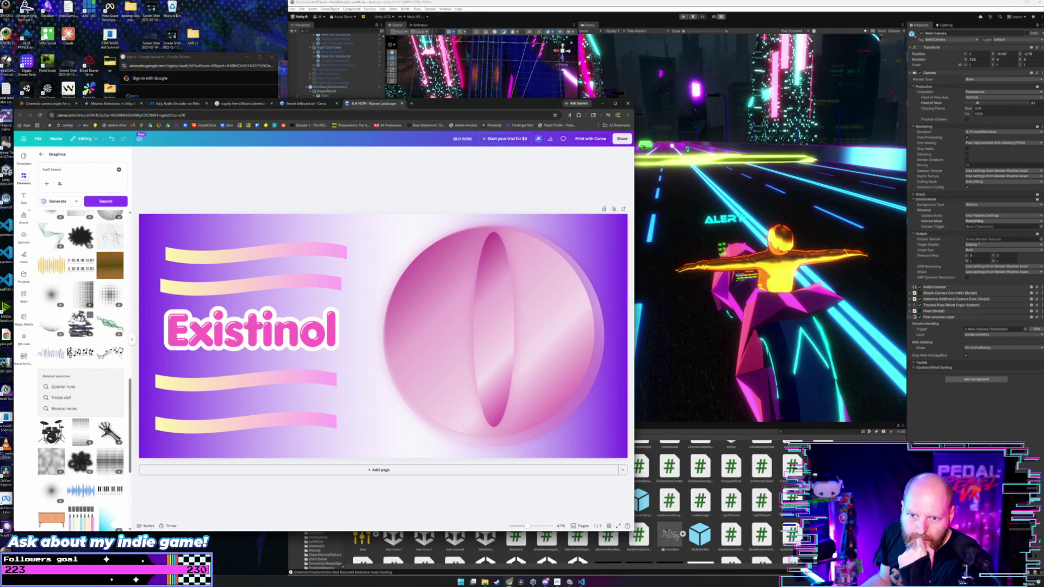
Add the brown halftone texture and stretch it to cover the whole banner.
{"action": "left_click", "coordinate": [112, 273]}
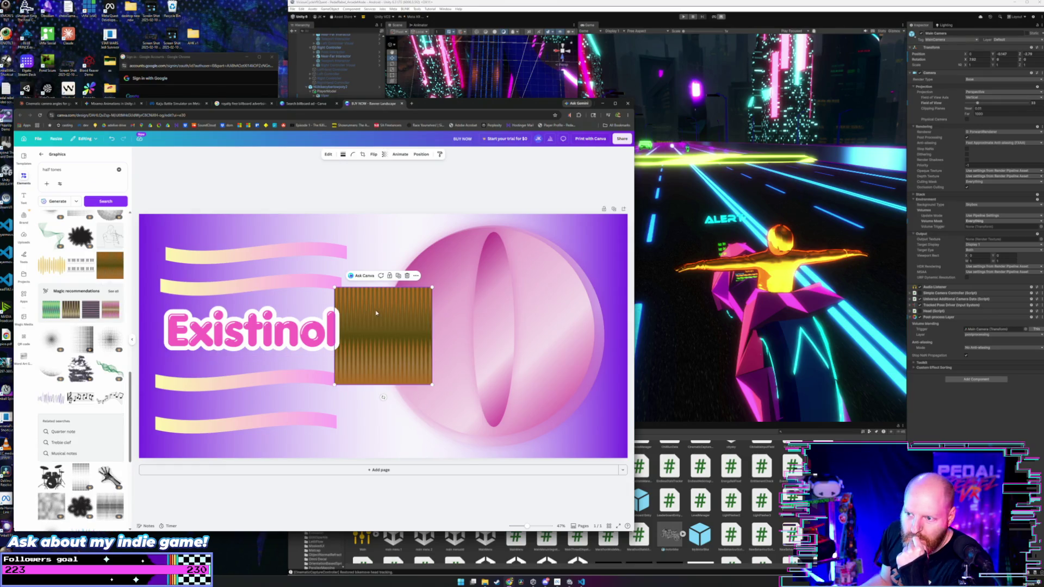
{"action": "left_click_drag", "start_coordinate": [373, 307], "coordinate": [183, 235]}
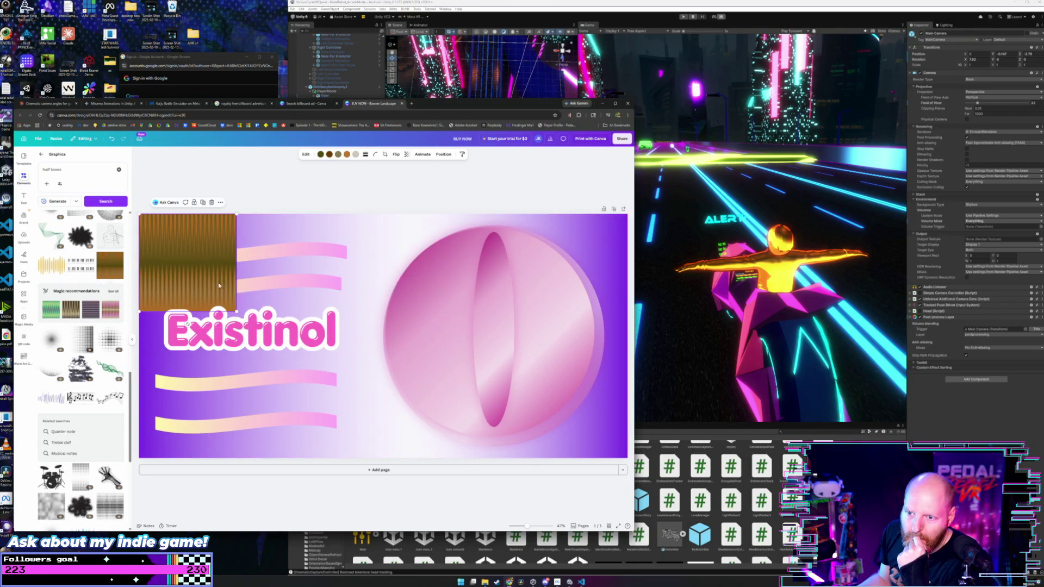
{"action": "mouse_move", "coordinate": [240, 309]}
{"action": "left_mouse_down"}
{"action": "mouse_move", "coordinate": [669, 501]}
{"action": "mouse_move", "coordinate": [613, 347]}
{"action": "left_mouse_up"}
Set the texture's transparency to 52 and view the layers list.
{"action": "left_click", "coordinate": [406, 155]}
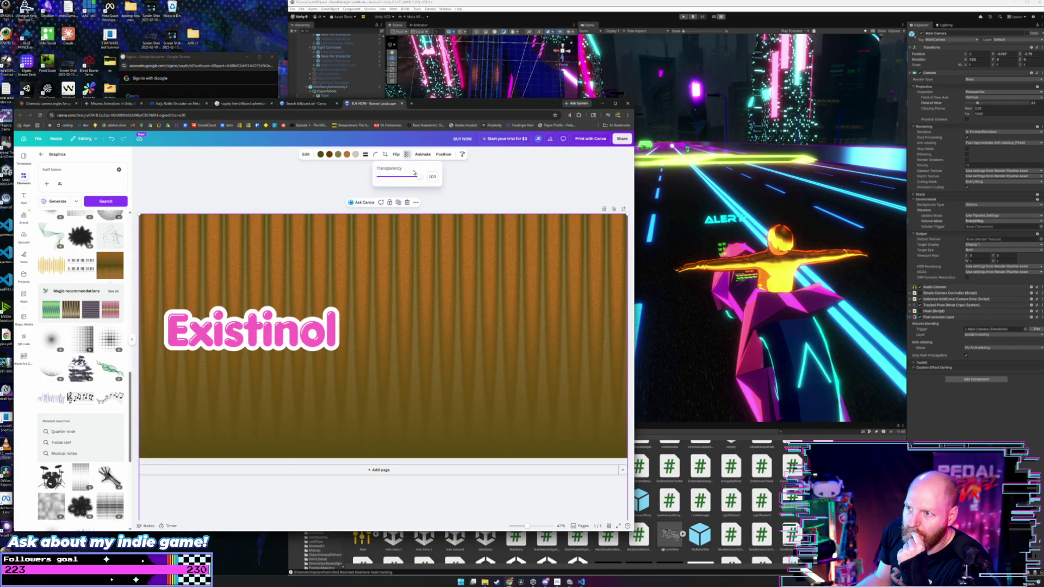
{"action": "left_click_drag", "start_coordinate": [417, 180], "coordinate": [401, 181]}
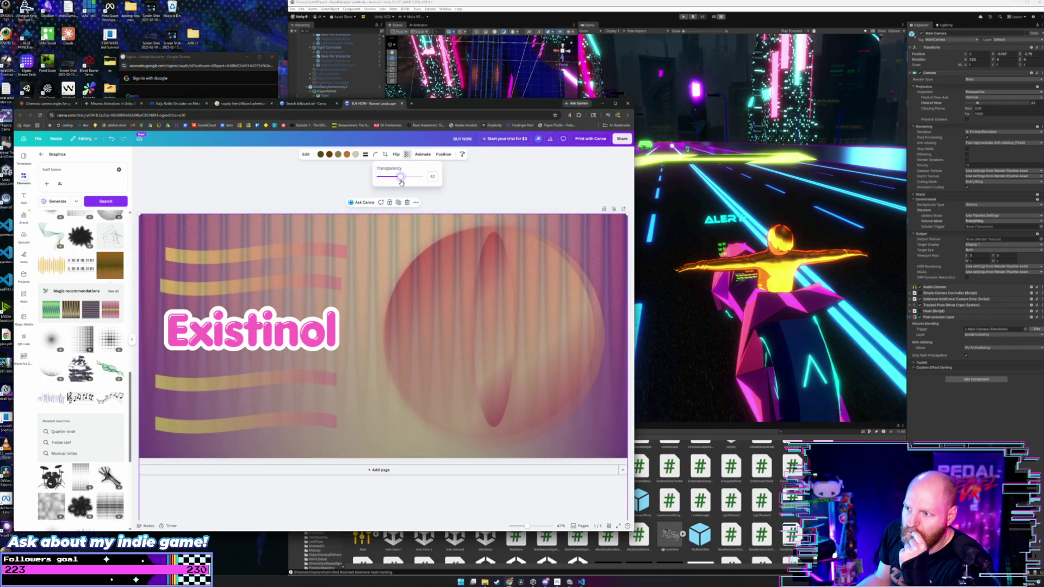
{"action": "left_click", "coordinate": [444, 155]}
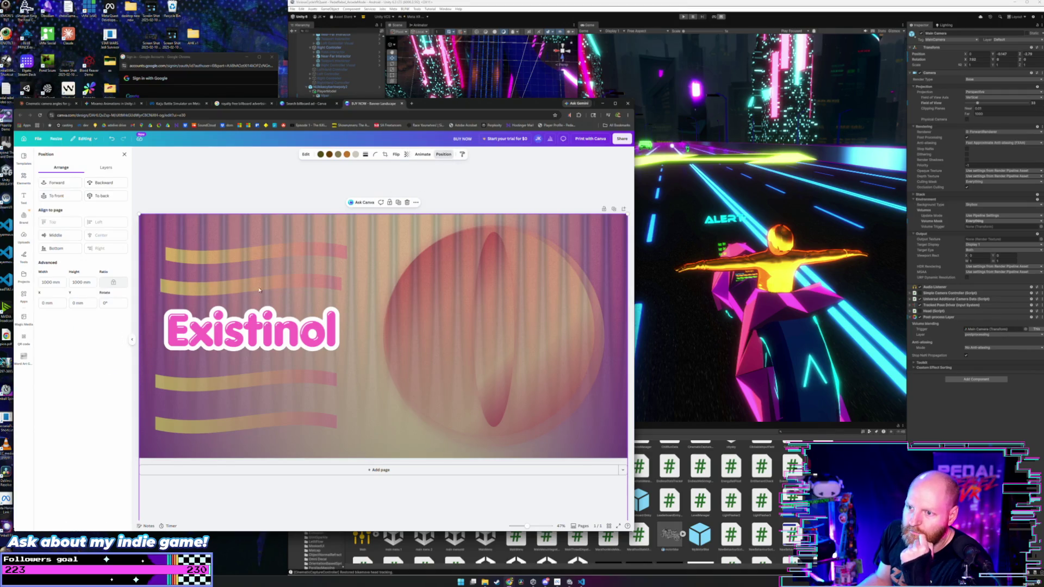
{"action": "left_click", "coordinate": [106, 167]}
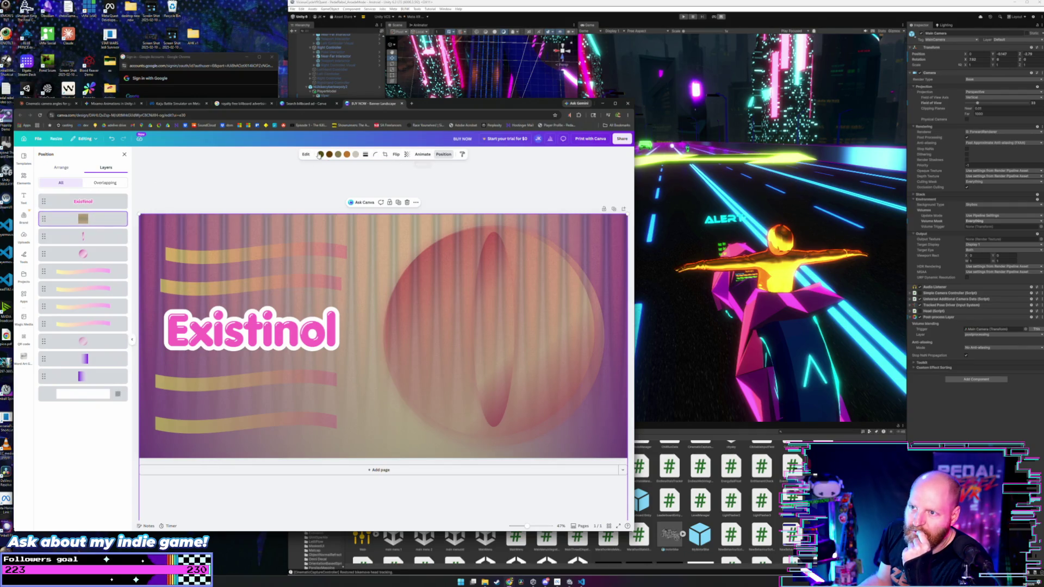
{"action": "left_click", "coordinate": [306, 154]}
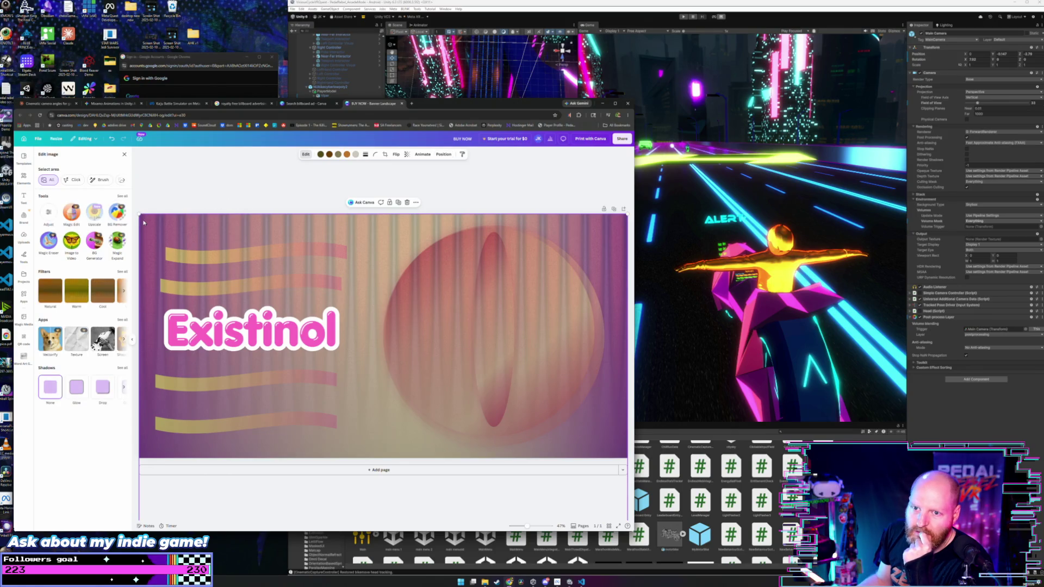
{"action": "left_click", "coordinate": [444, 153]}
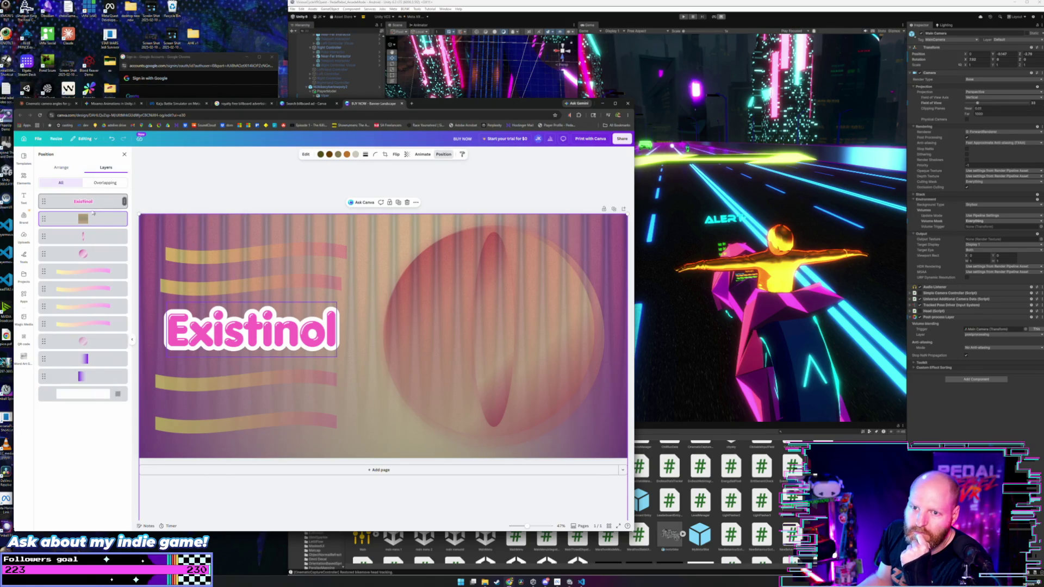
Move the halftone layer above the Existinol title and raise its brightness to 92.
{"action": "left_click_drag", "start_coordinate": [96, 200], "coordinate": [96, 197]}
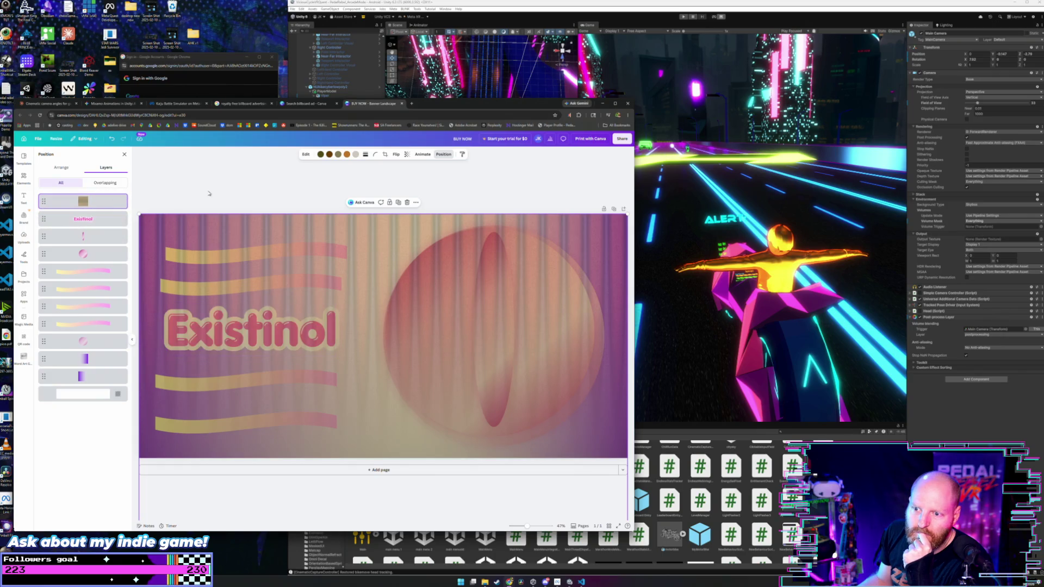
{"action": "left_click", "coordinate": [306, 155]}
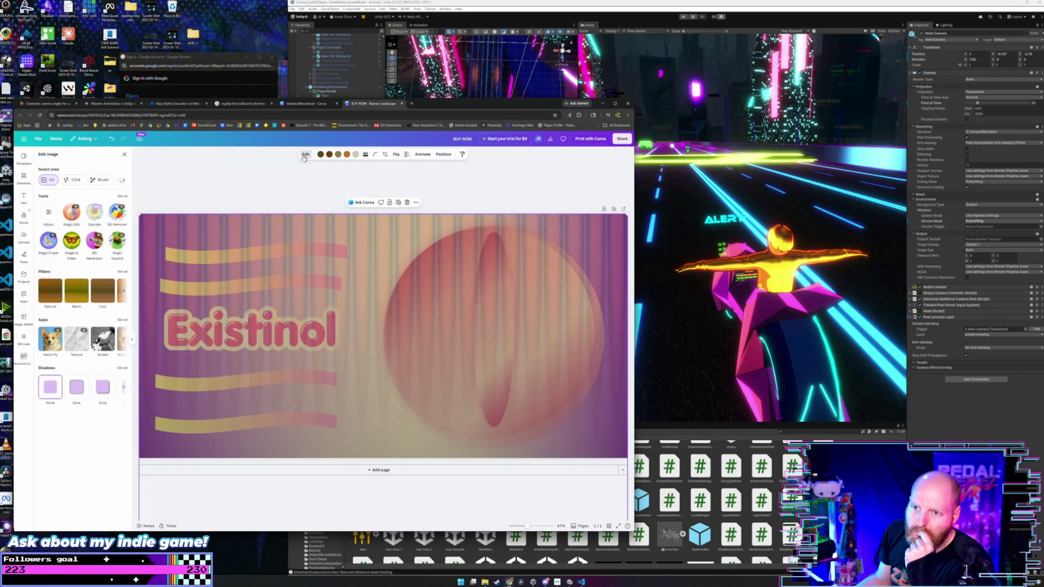
{"action": "left_click", "coordinate": [49, 213]}
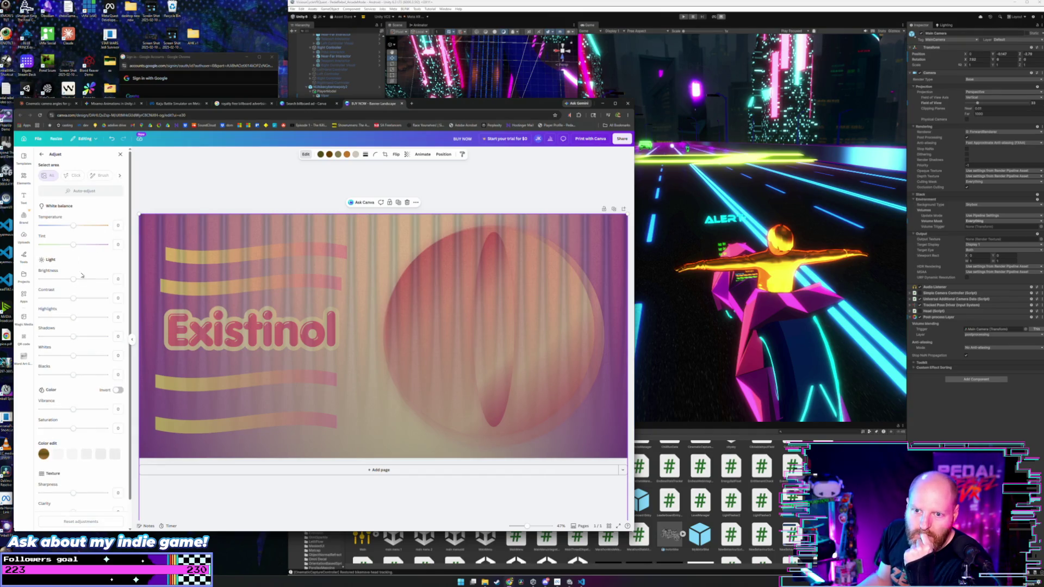
{"action": "left_click_drag", "start_coordinate": [90, 283], "coordinate": [104, 280]}
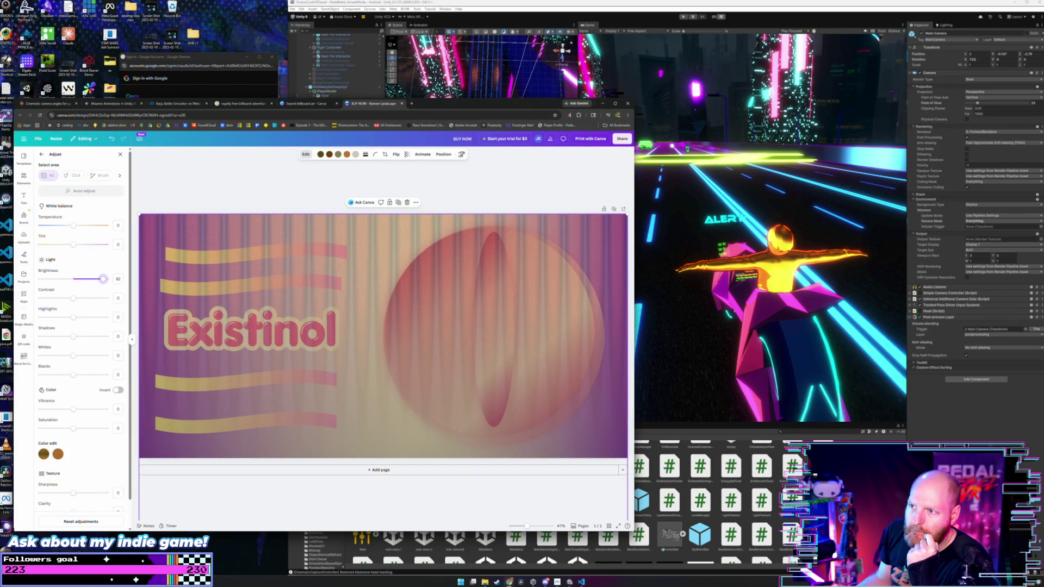
{"action": "left_click", "coordinate": [444, 155]}
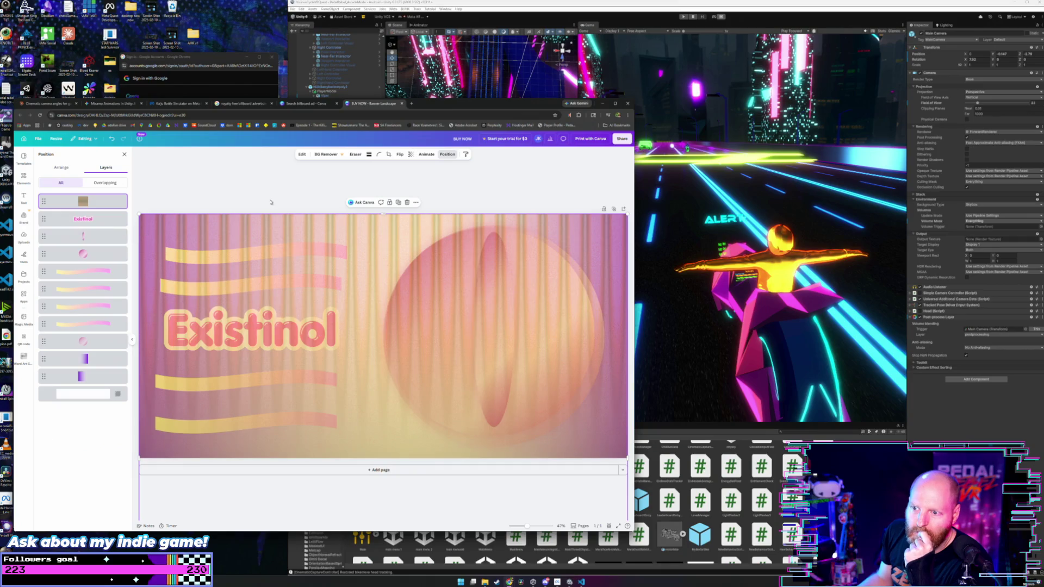
Lower the texture's transparency to 38 and make it slightly narrower.
{"action": "left_click", "coordinate": [411, 155]}
{"action": "left_click_drag", "start_coordinate": [407, 181], "coordinate": [396, 182]}
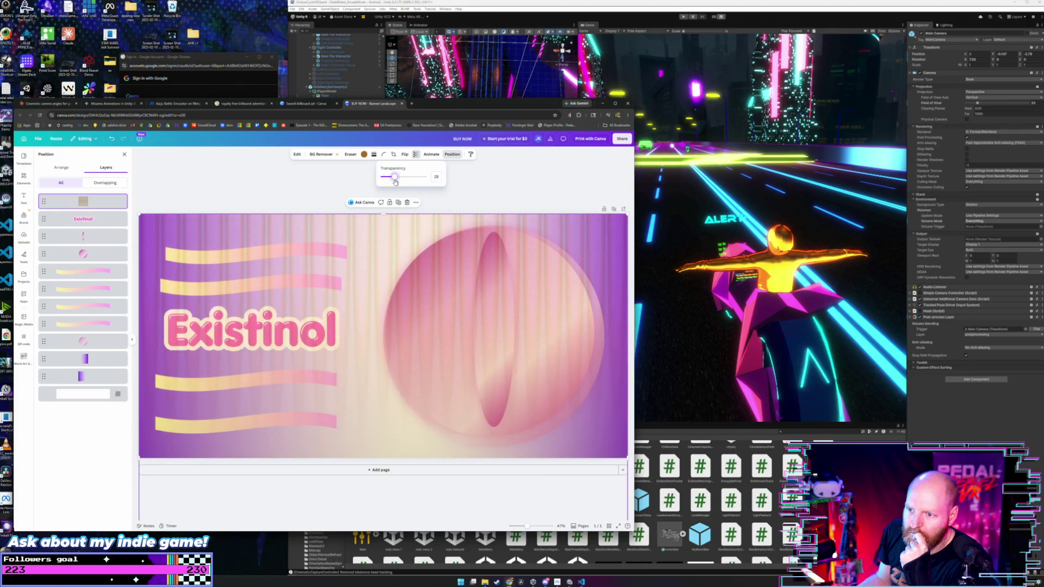
{"action": "left_click", "coordinate": [565, 260]}
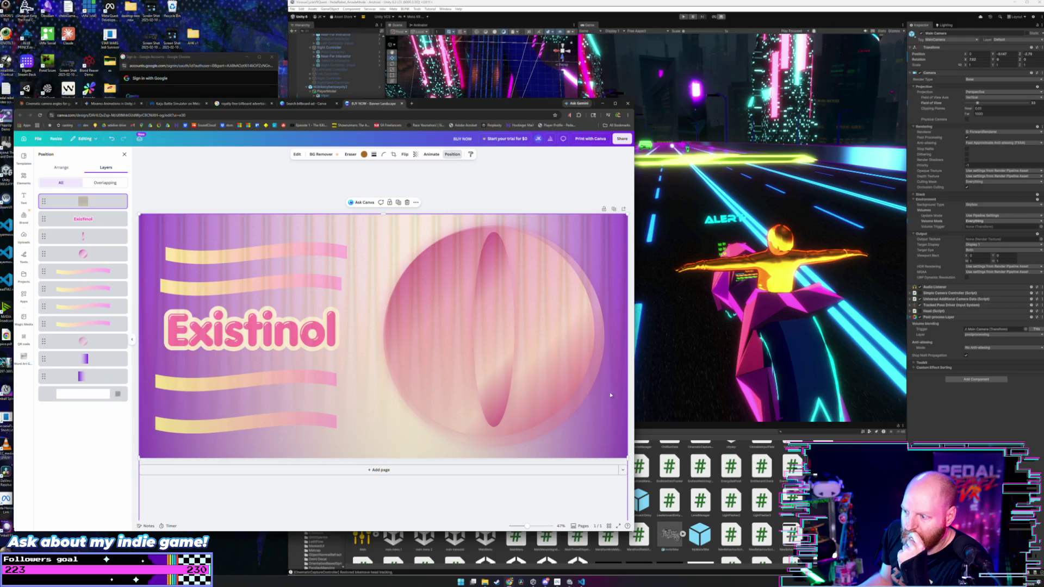
{"action": "mouse_move", "coordinate": [627, 458]}
{"action": "left_mouse_down"}
{"action": "mouse_move", "coordinate": [348, 443]}
{"action": "mouse_move", "coordinate": [601, 442]}
{"action": "mouse_move", "coordinate": [627, 457]}
{"action": "left_mouse_up"}
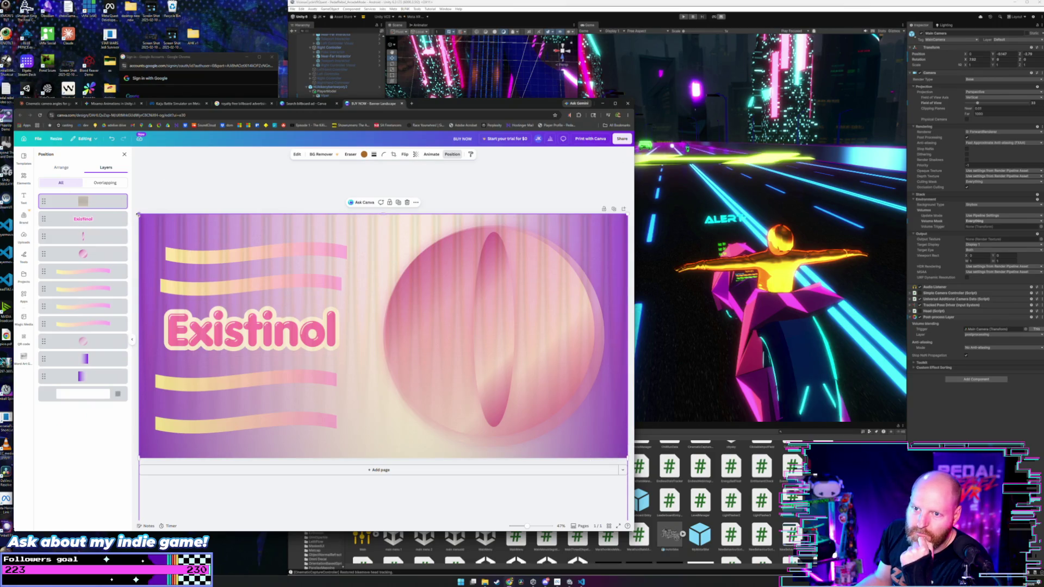
Rotate the halftone texture about 128 degrees and place it over the right half.
{"action": "mouse_move", "coordinate": [138, 215]}
{"action": "left_mouse_down"}
{"action": "mouse_move", "coordinate": [284, 267]}
{"action": "mouse_move", "coordinate": [348, 353]}
{"action": "mouse_move", "coordinate": [255, 257]}
{"action": "left_mouse_up"}
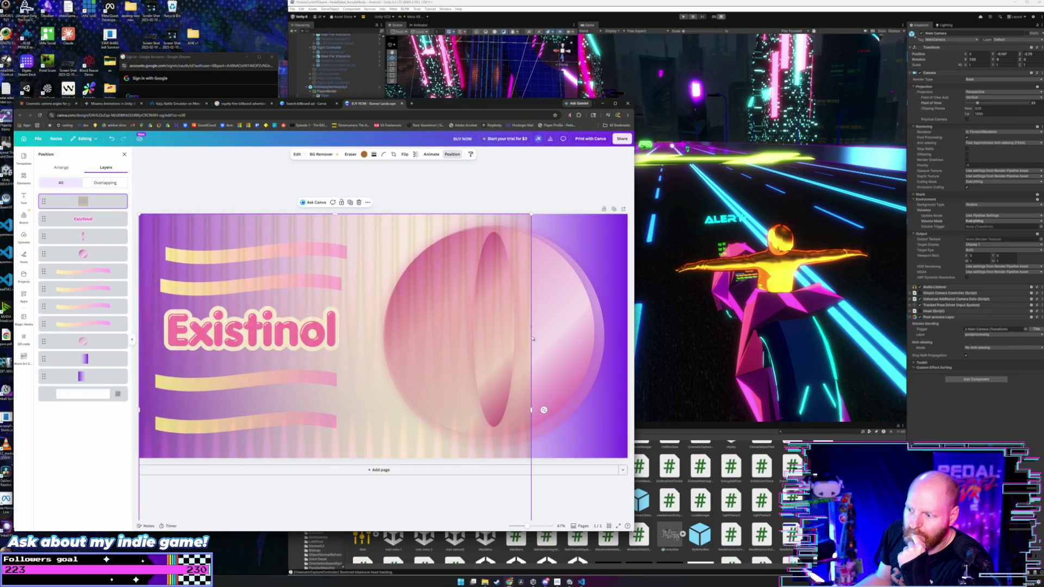
{"action": "mouse_move", "coordinate": [544, 410]}
{"action": "left_mouse_down"}
{"action": "mouse_move", "coordinate": [414, 511]}
{"action": "mouse_move", "coordinate": [264, 519]}
{"action": "mouse_move", "coordinate": [337, 520]}
{"action": "left_mouse_up"}
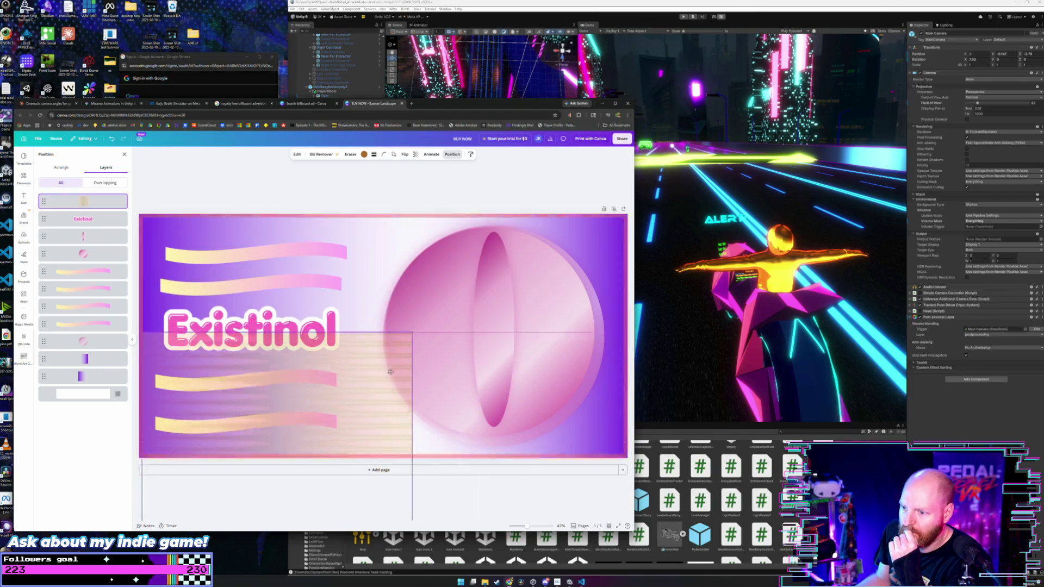
{"action": "mouse_move", "coordinate": [422, 341]}
{"action": "left_mouse_down"}
{"action": "mouse_move", "coordinate": [596, 256]}
{"action": "mouse_move", "coordinate": [300, 254]}
{"action": "mouse_move", "coordinate": [311, 250]}
{"action": "left_mouse_up"}
Duplicate the texture and rotate the copy over the title side.
{"action": "key", "text": "ctrl+d"}
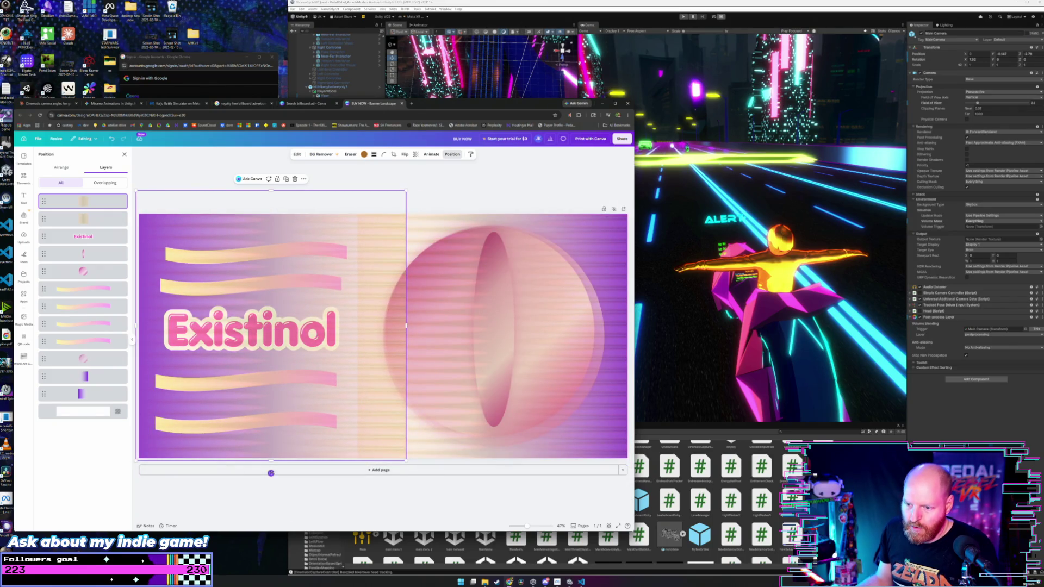
{"action": "mouse_move", "coordinate": [273, 474]}
{"action": "left_mouse_down"}
{"action": "mouse_move", "coordinate": [223, 365]}
{"action": "mouse_move", "coordinate": [312, 171]}
{"action": "mouse_move", "coordinate": [272, 187]}
{"action": "left_mouse_up"}
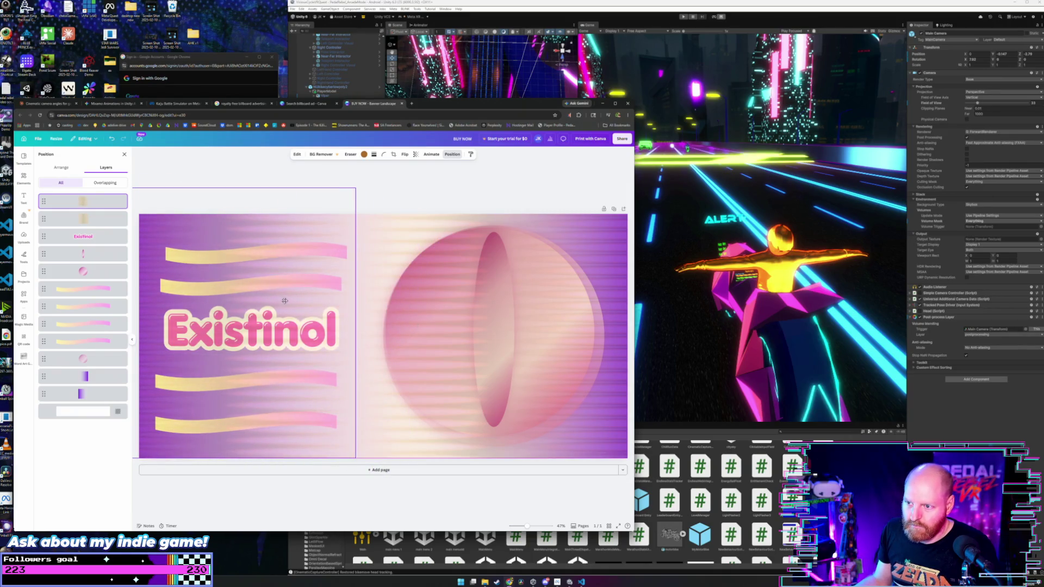
{"action": "left_click", "coordinate": [335, 251]}
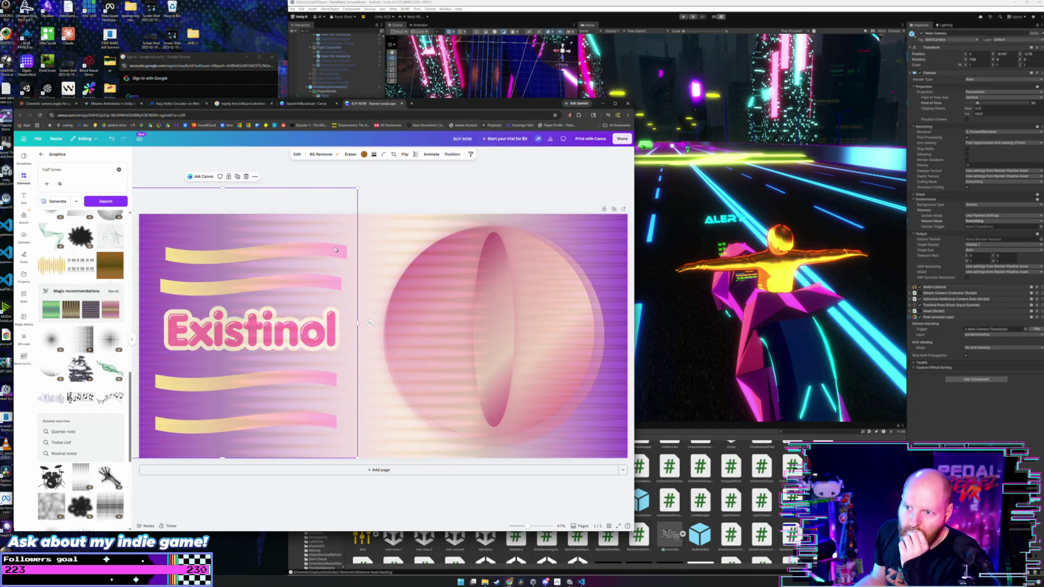
Tint the right-hand halftone texture pink after trying violet, coral and lilac.
{"action": "left_click", "coordinate": [363, 154]}
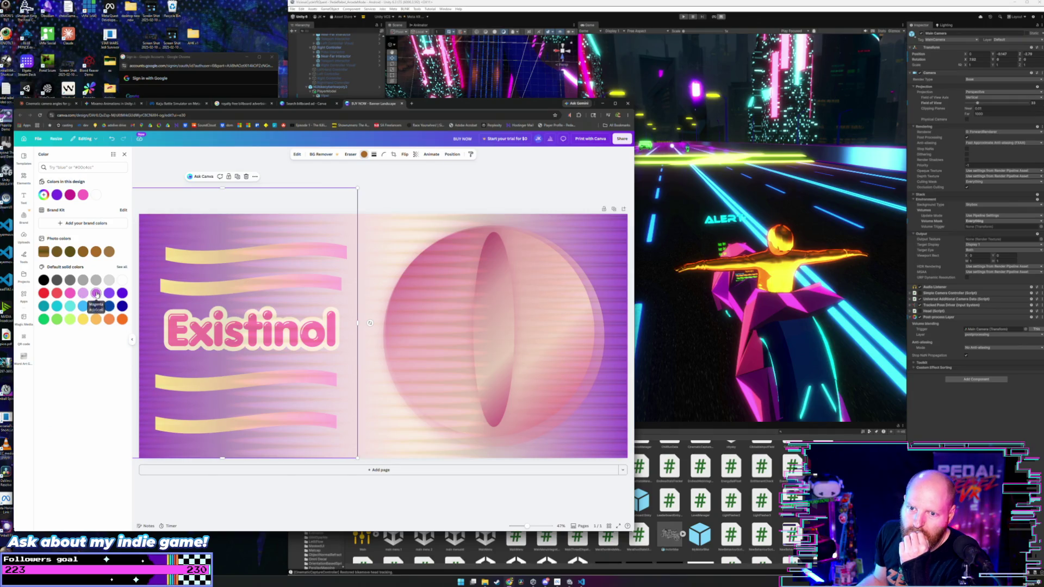
{"action": "left_click", "coordinate": [120, 294]}
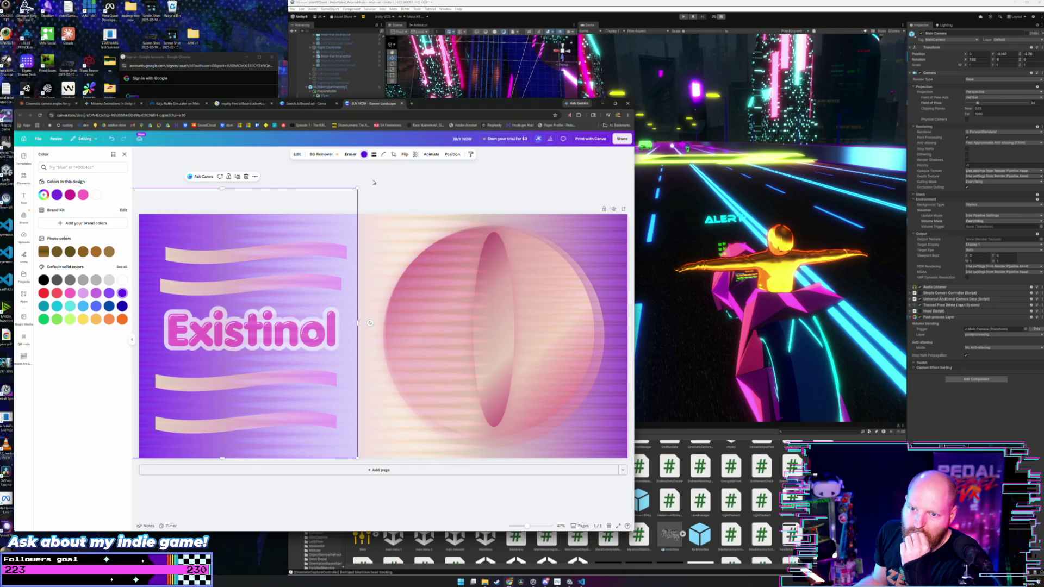
{"action": "left_click", "coordinate": [44, 293]}
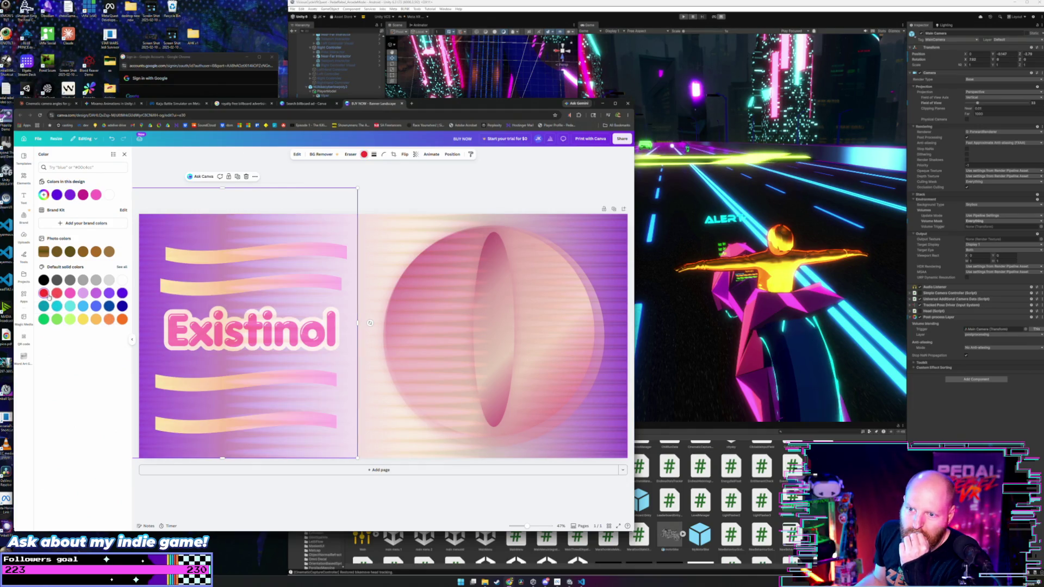
{"action": "left_click", "coordinate": [96, 294]}
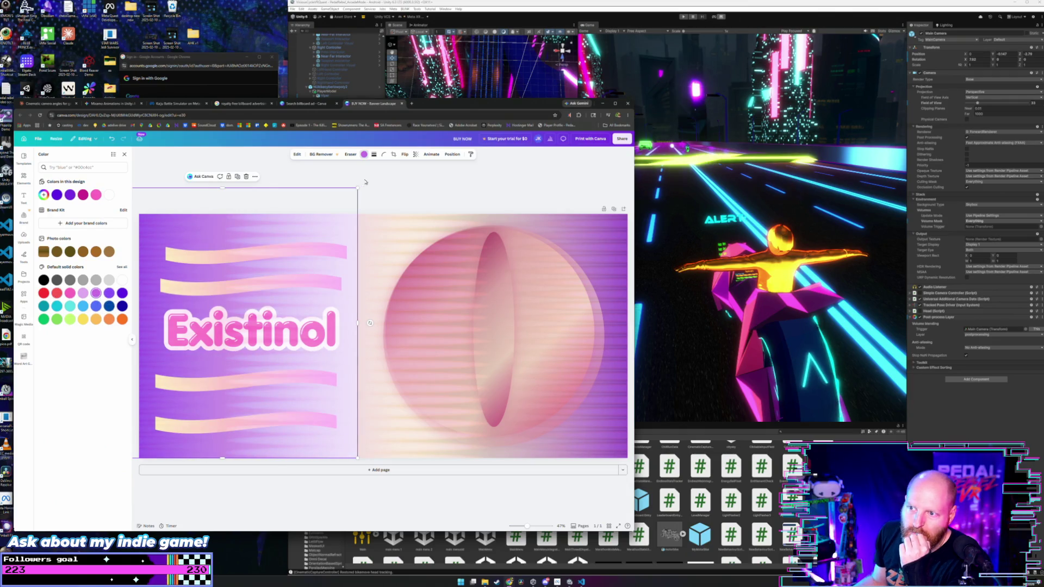
{"action": "left_click", "coordinate": [362, 199]}
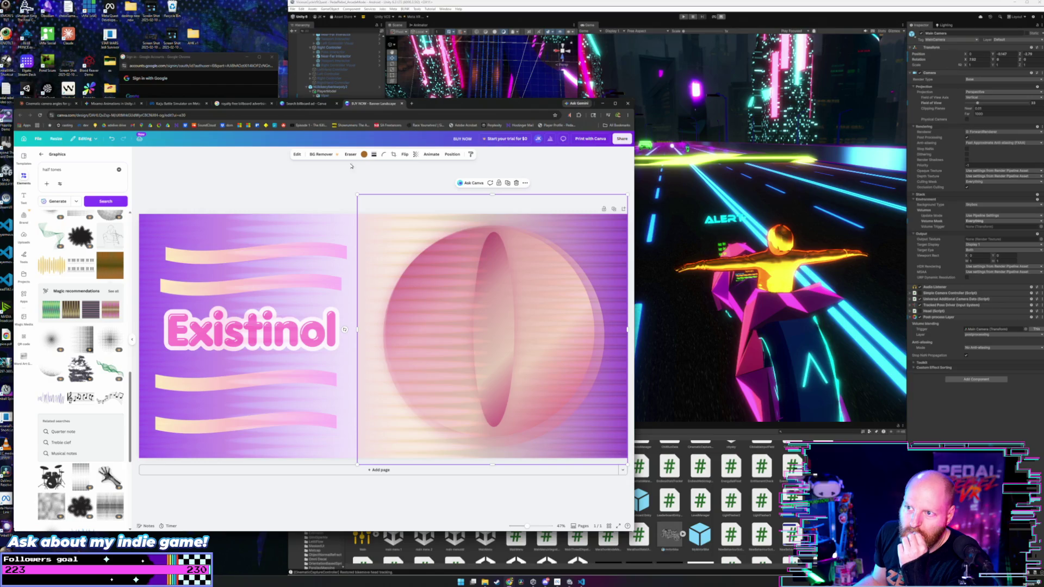
{"action": "left_click", "coordinate": [364, 154]}
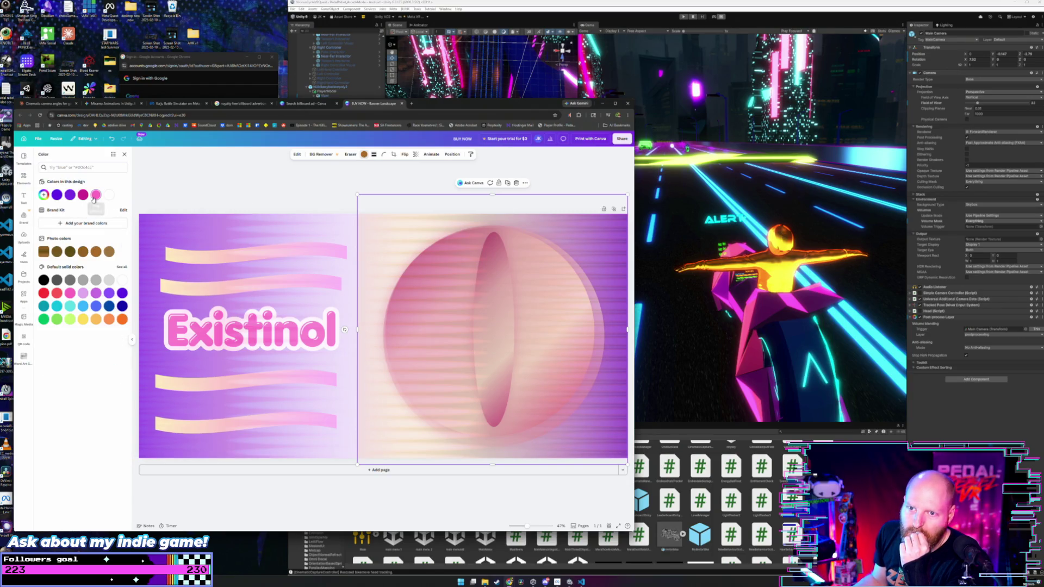
{"action": "left_click", "coordinate": [95, 196]}
{"action": "left_click", "coordinate": [281, 189]}
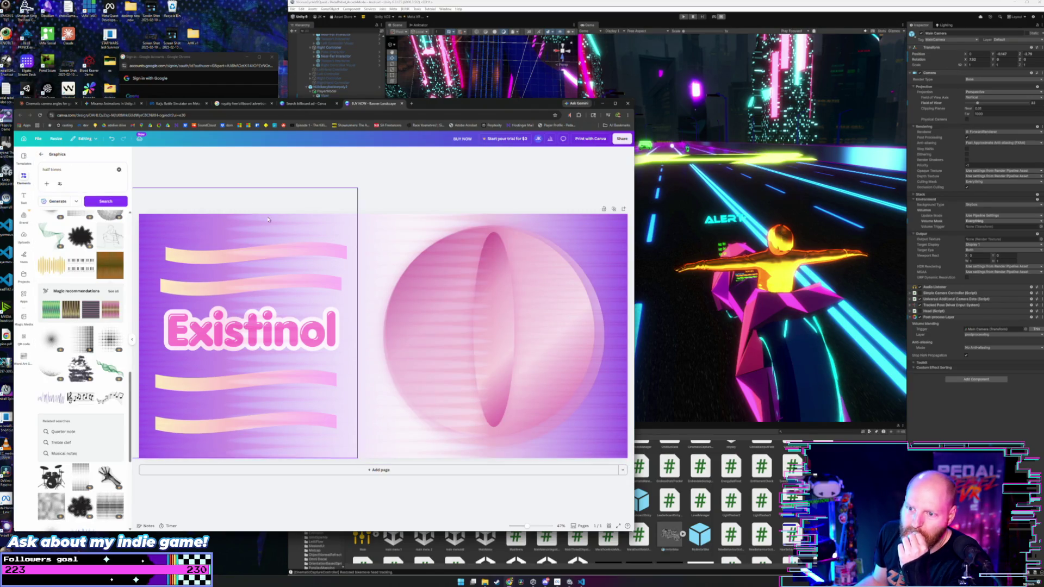
Move the Existinol text layer to the top of the layer stack.
{"action": "left_click", "coordinate": [277, 326]}
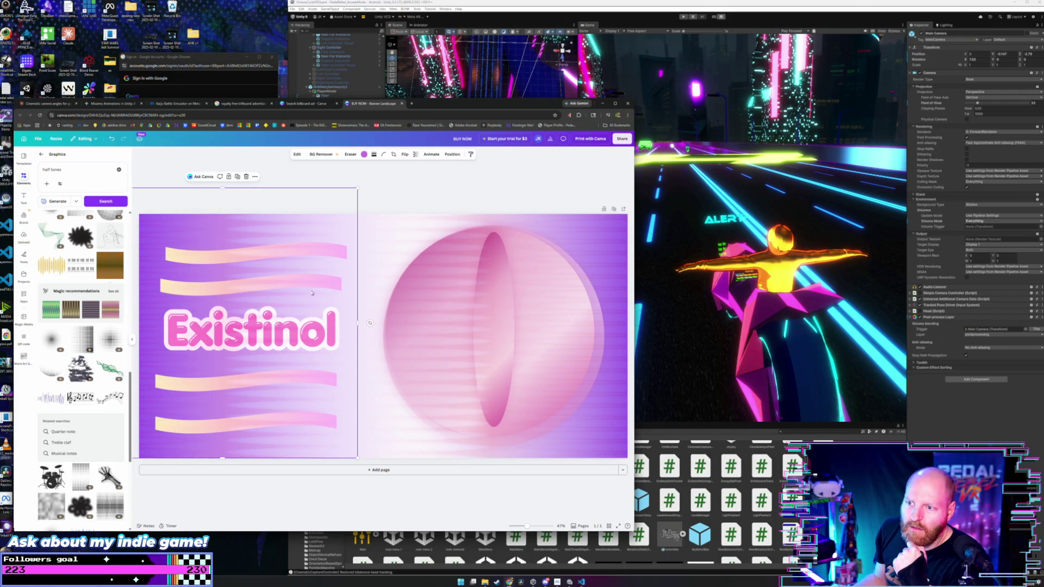
{"action": "left_click", "coordinate": [451, 154]}
{"action": "left_click_drag", "start_coordinate": [86, 236], "coordinate": [86, 198]}
{"action": "left_click", "coordinate": [301, 208]}
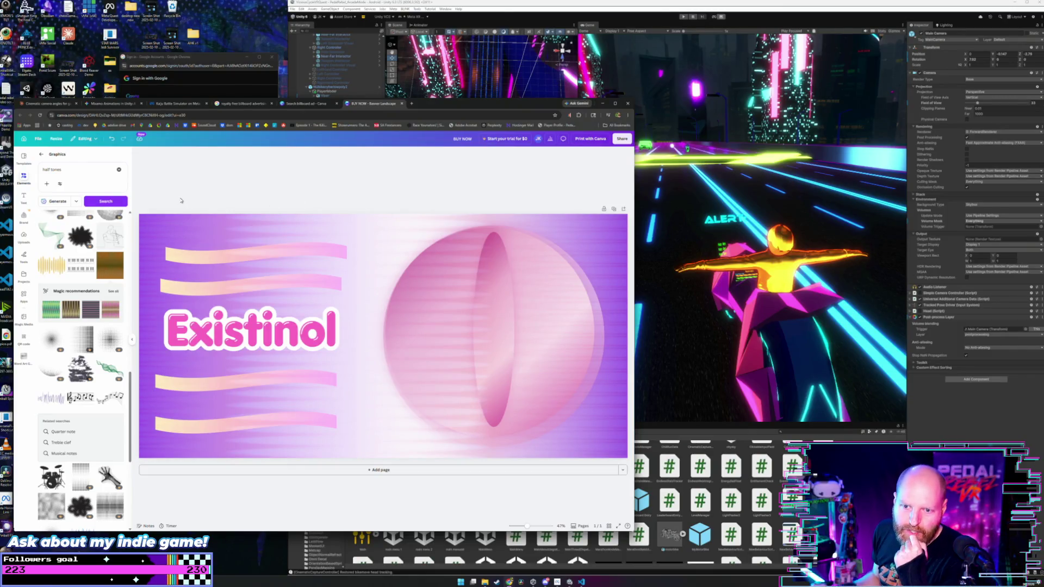
{"action": "left_click", "coordinate": [75, 170]}
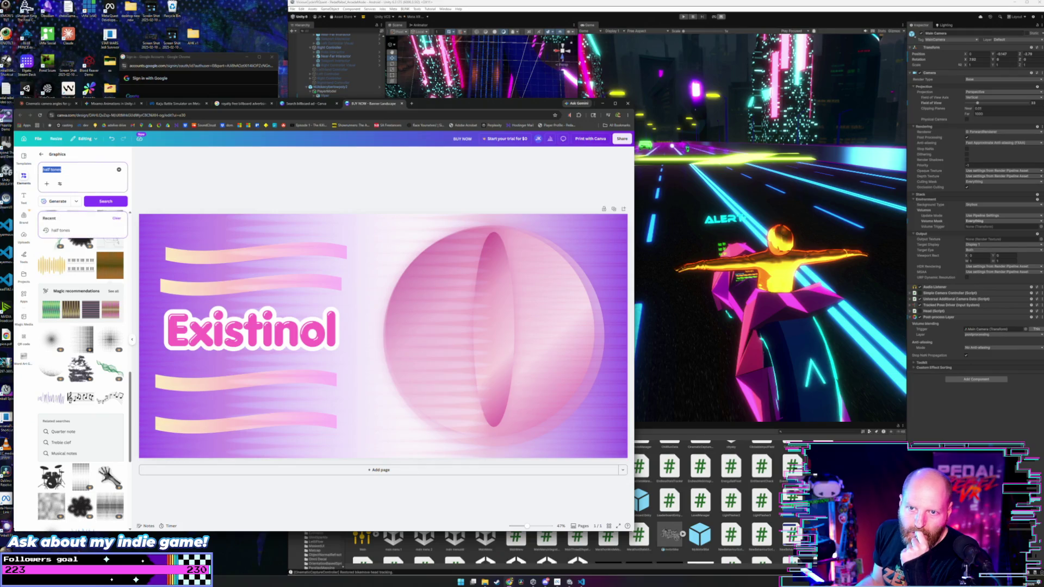
Search graphics for 'grunge' and stretch a black splatter graphic across the banner.
{"action": "type", "text": "grunge"}
{"action": "key", "text": "Return"}
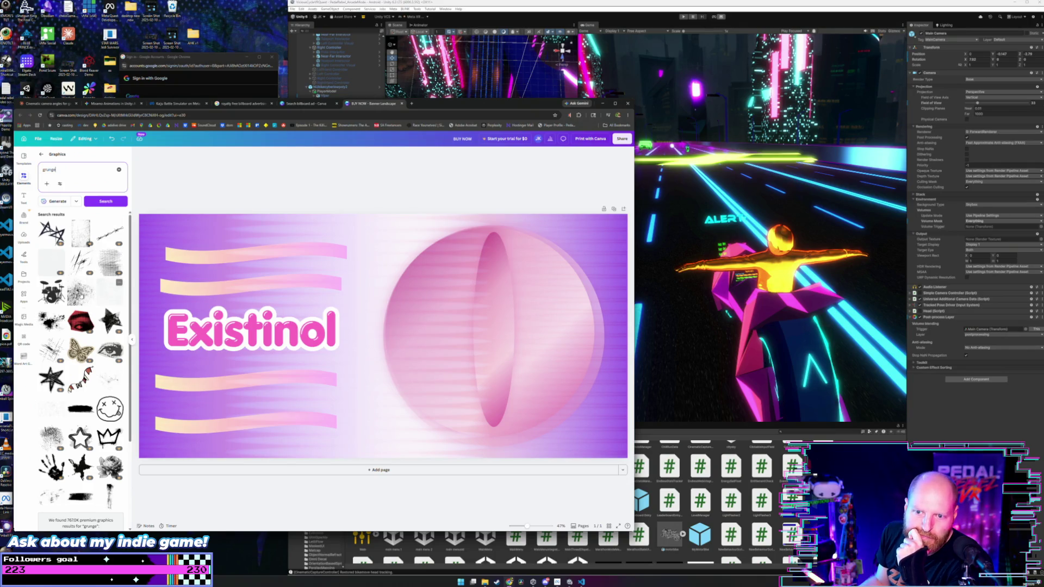
{"action": "left_click", "coordinate": [89, 291]}
{"action": "left_click_drag", "start_coordinate": [383, 329], "coordinate": [288, 313]}
{"action": "mouse_move", "coordinate": [334, 358]}
{"action": "left_mouse_down"}
{"action": "mouse_move", "coordinate": [230, 296]}
{"action": "mouse_move", "coordinate": [406, 437]}
{"action": "mouse_move", "coordinate": [485, 463]}
{"action": "left_mouse_up"}
{"action": "mouse_move", "coordinate": [348, 380]}
{"action": "left_mouse_down"}
{"action": "mouse_move", "coordinate": [375, 392]}
{"action": "mouse_move", "coordinate": [323, 374]}
{"action": "left_mouse_up"}
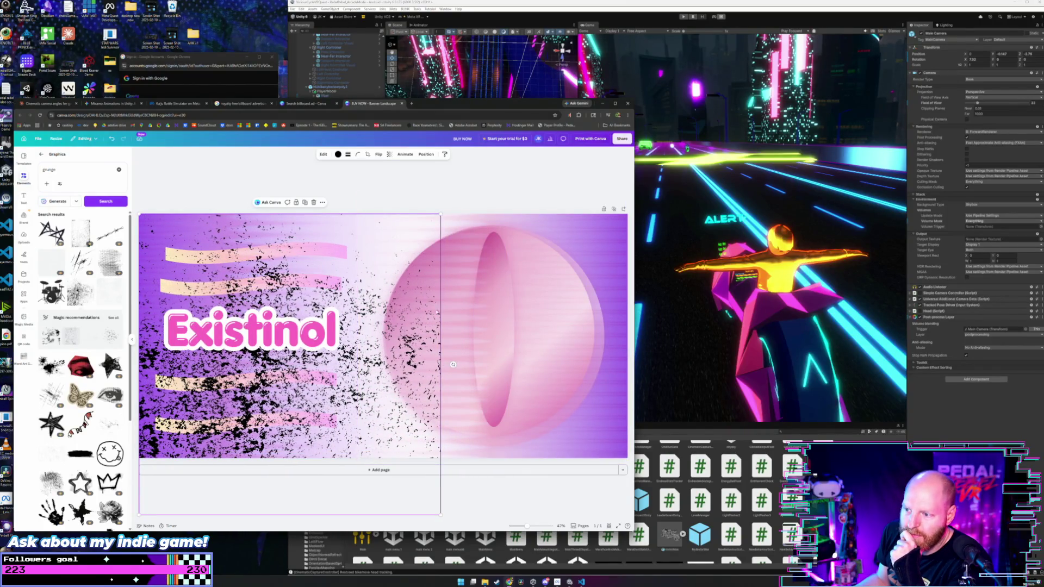
{"action": "mouse_move", "coordinate": [453, 364]}
{"action": "left_mouse_down"}
{"action": "mouse_move", "coordinate": [489, 392]}
{"action": "mouse_move", "coordinate": [522, 381]}
{"action": "mouse_move", "coordinate": [489, 272]}
{"action": "mouse_move", "coordinate": [505, 288]}
{"action": "mouse_move", "coordinate": [477, 290]}
{"action": "left_mouse_up"}
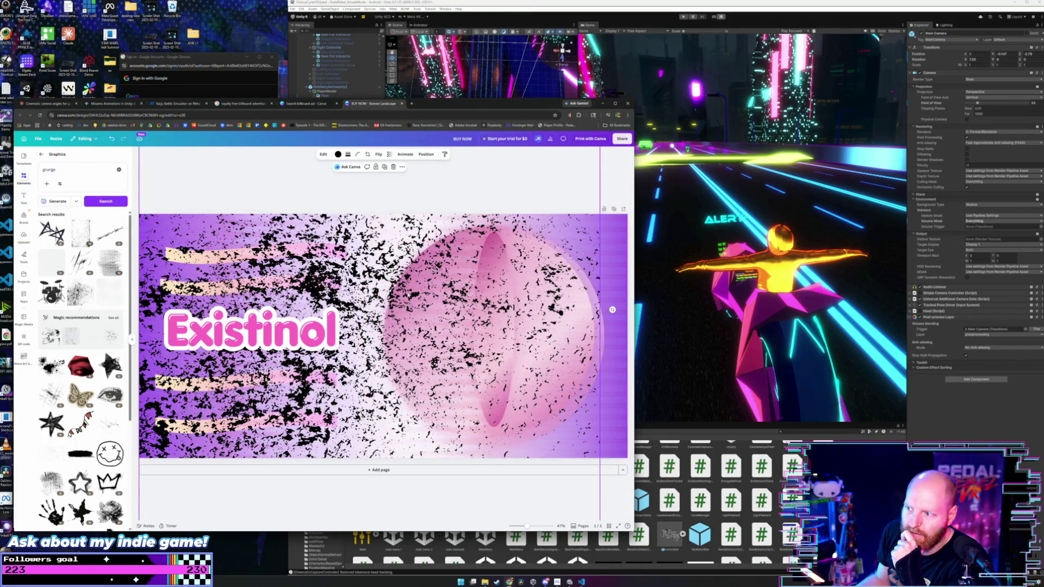
{"action": "scroll", "coordinate": [520, 228], "scroll_direction": "down", "scroll_amount": 5}
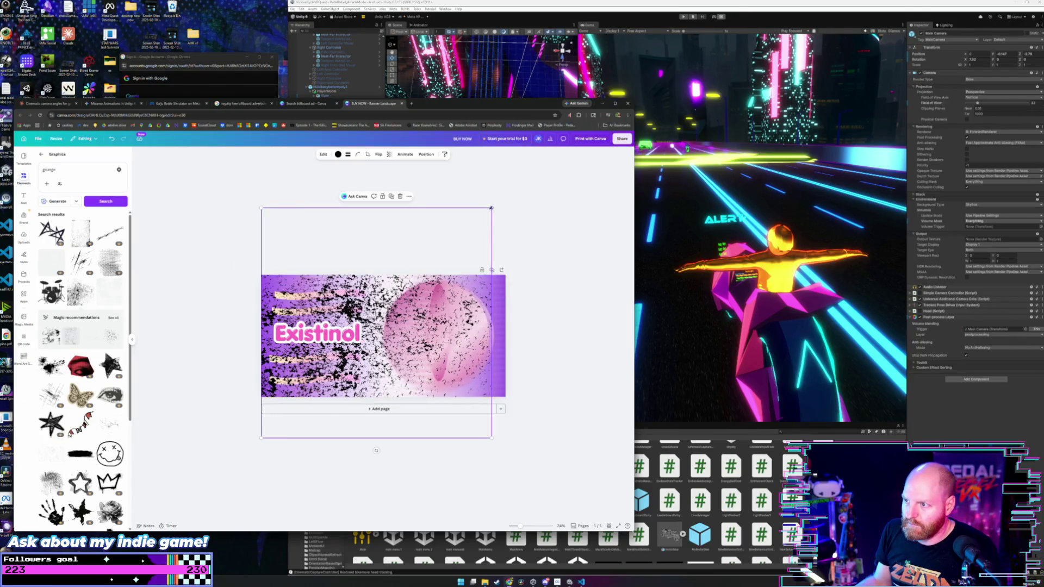
Stretch the grunge graphic further, turn it white and fade it to 54 transparency.
{"action": "left_click_drag", "start_coordinate": [491, 208], "coordinate": [504, 196]}
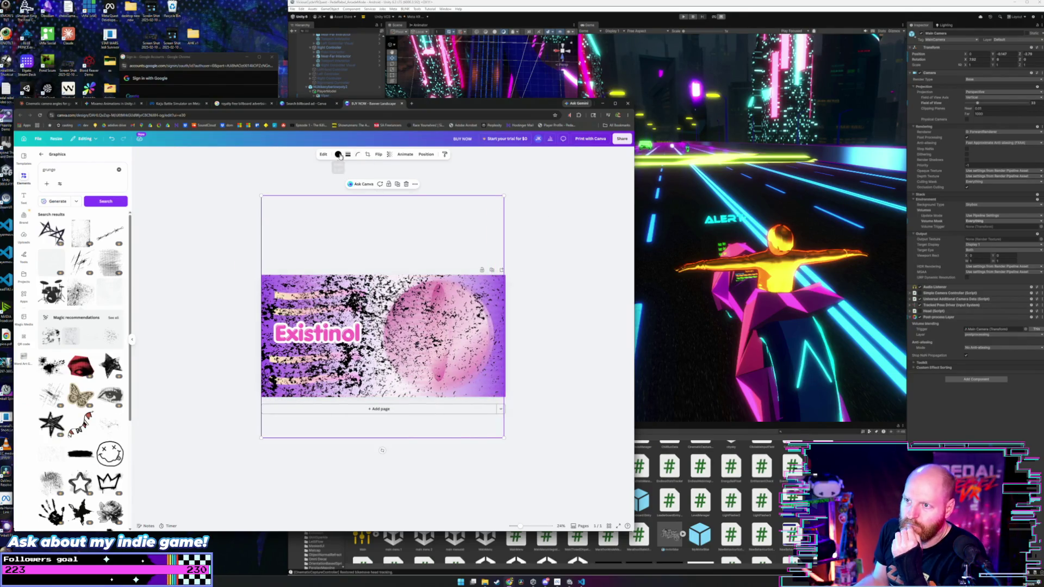
{"action": "left_click", "coordinate": [337, 155]}
{"action": "left_click", "coordinate": [69, 194]}
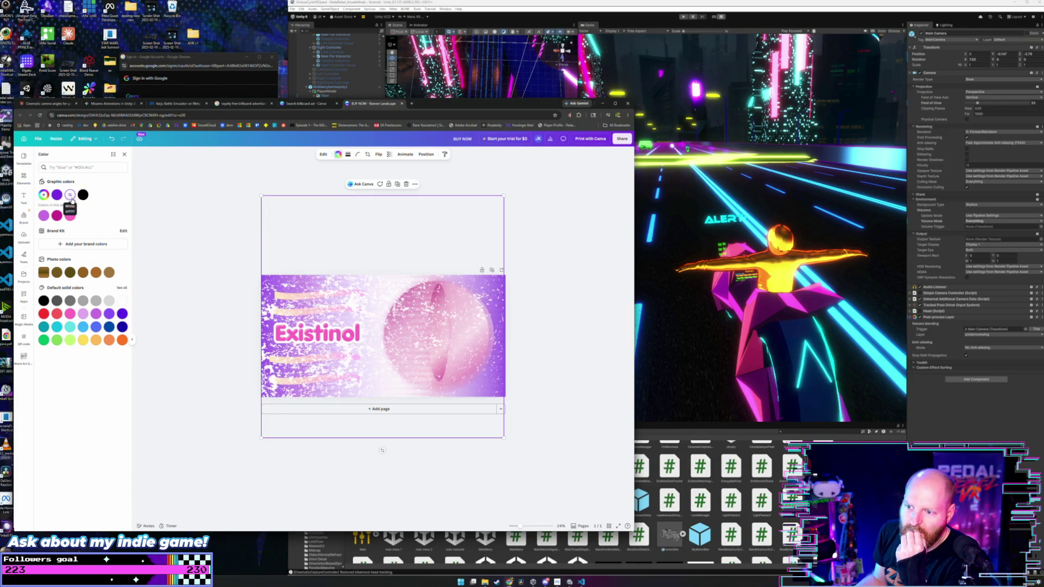
{"action": "left_click", "coordinate": [336, 294]}
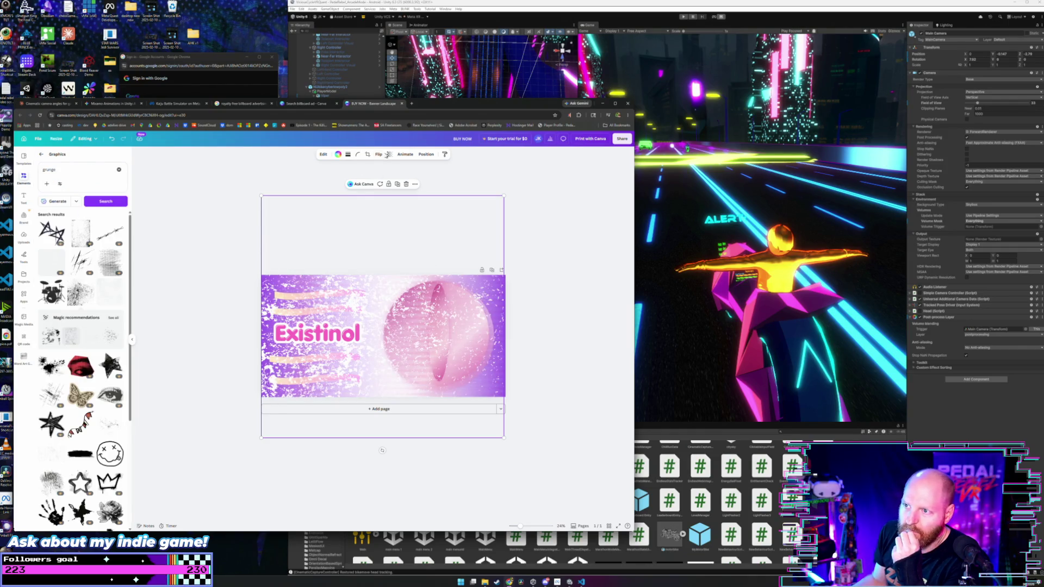
{"action": "left_click", "coordinate": [388, 155]}
{"action": "left_click_drag", "start_coordinate": [405, 177], "coordinate": [384, 183]}
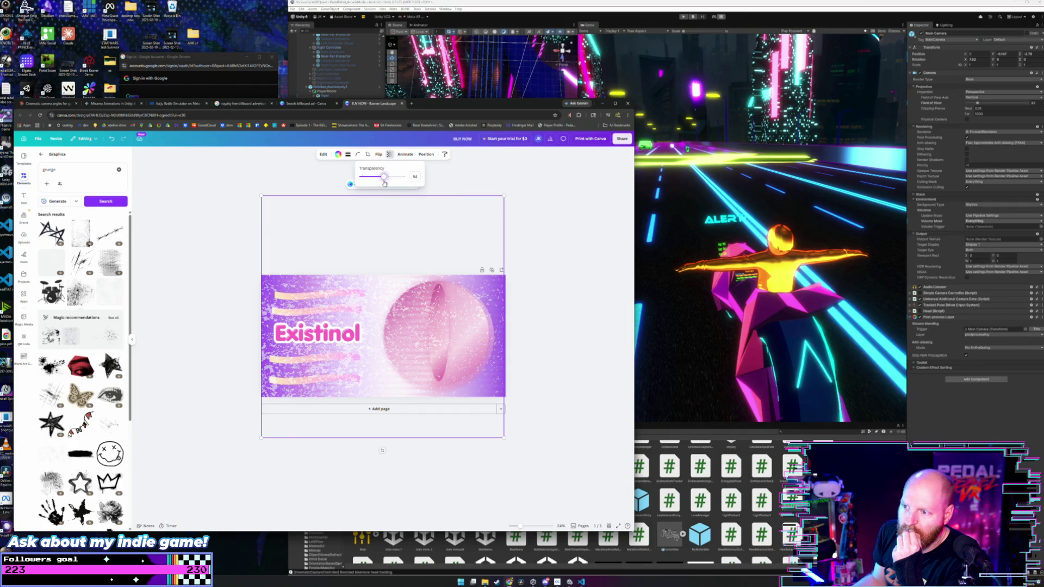
{"action": "left_click", "coordinate": [500, 270]}
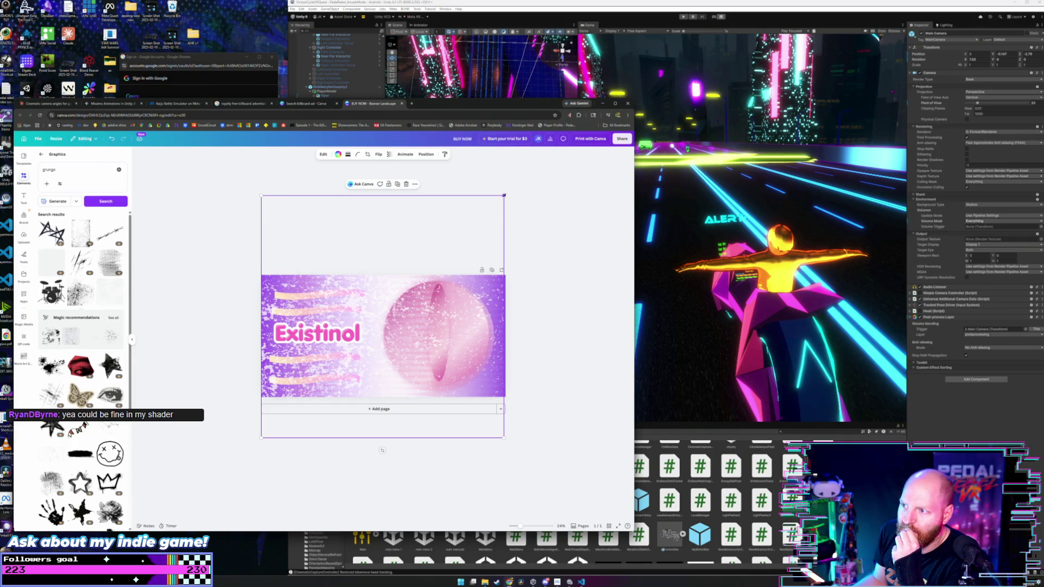
{"action": "key", "text": "Escape"}
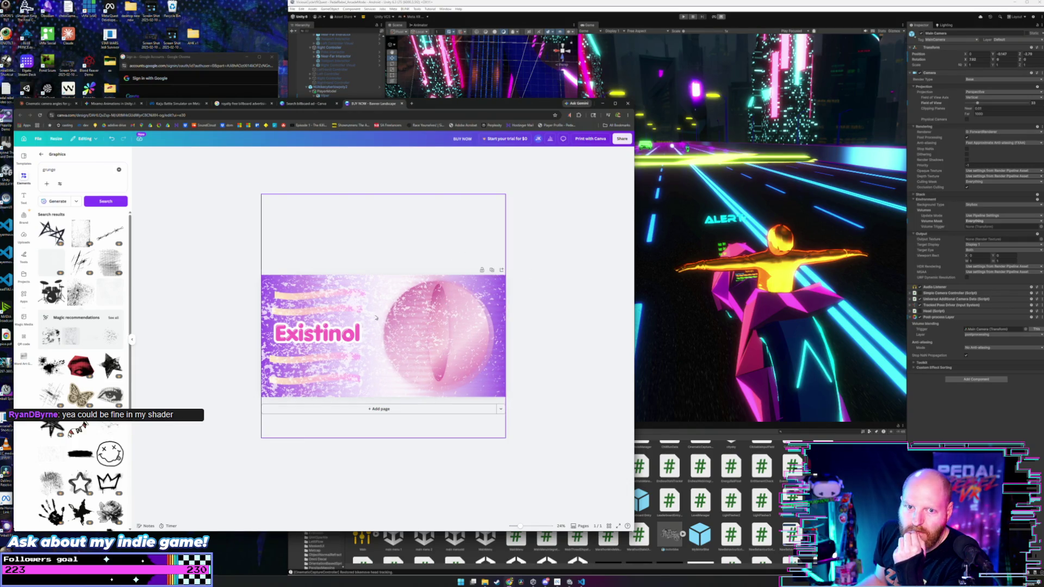
Set the whole page's transparency to 49.
{"action": "left_click", "coordinate": [379, 219]}
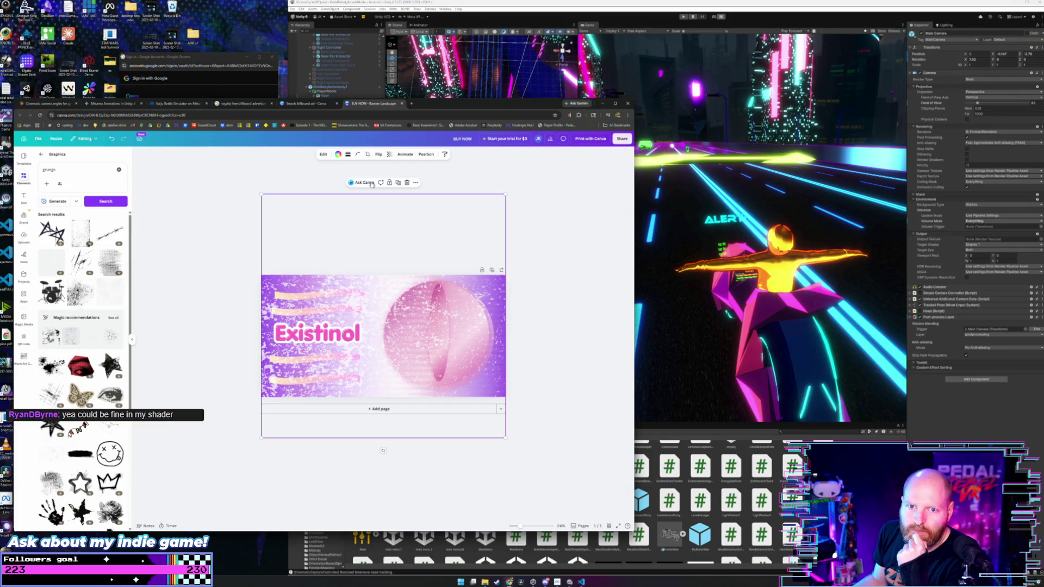
{"action": "left_click", "coordinate": [390, 154]}
{"action": "left_click_drag", "start_coordinate": [404, 176], "coordinate": [382, 177]}
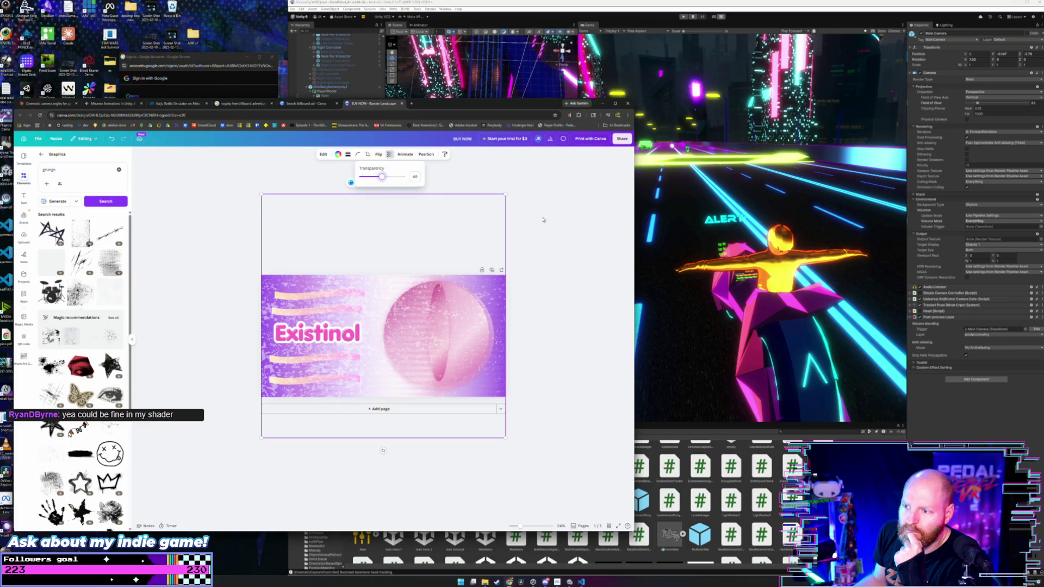
{"action": "left_click", "coordinate": [543, 219]}
{"action": "left_click", "coordinate": [551, 242]}
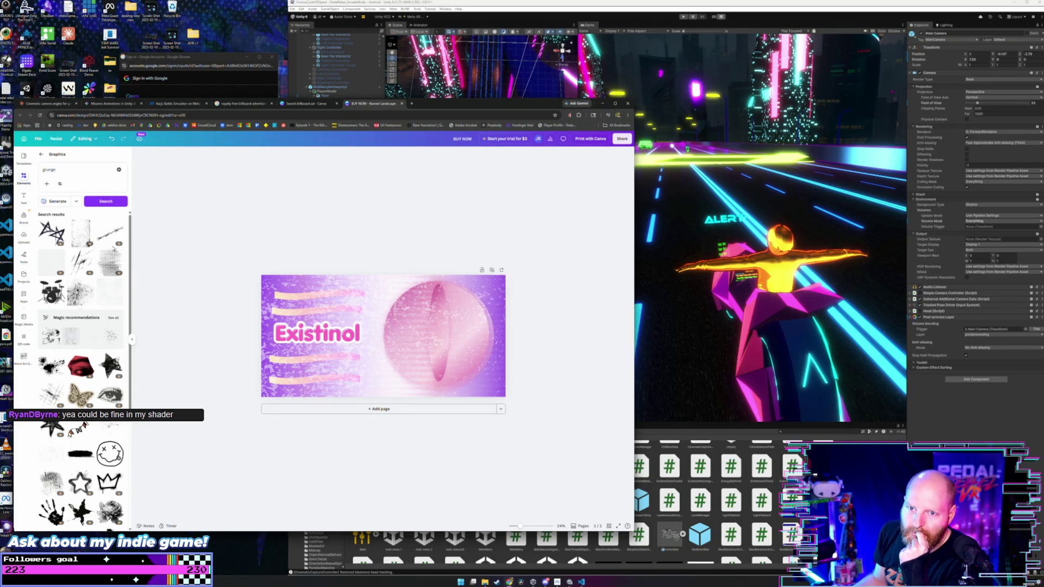
Search graphics for 'scan lines' and add a dark scan-line graphic.
{"action": "triple_click", "coordinate": [67, 174]}
{"action": "type", "text": "sca"}
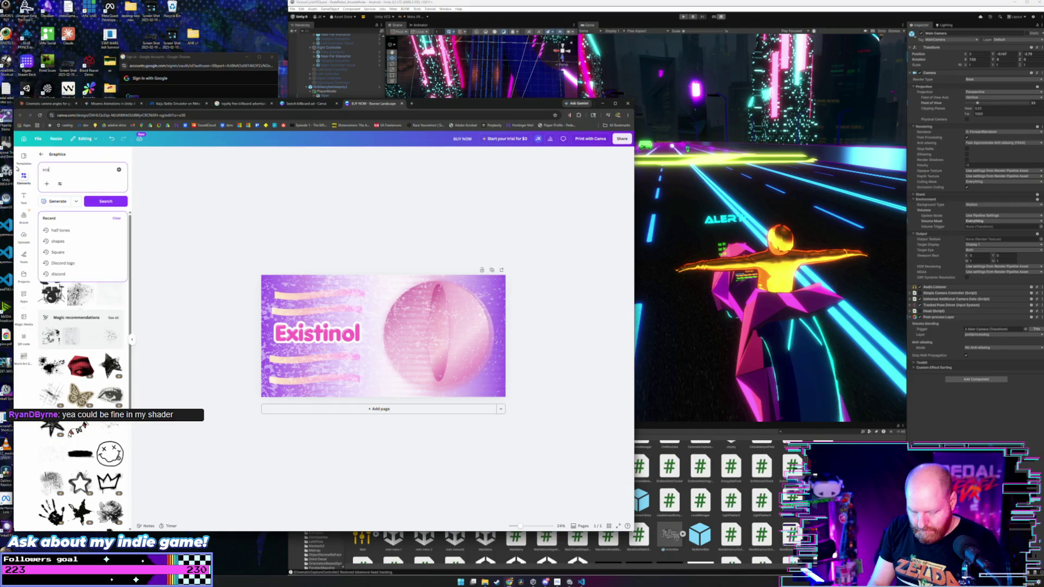
{"action": "type", "text": "n lines"}
{"action": "key", "text": "Return"}
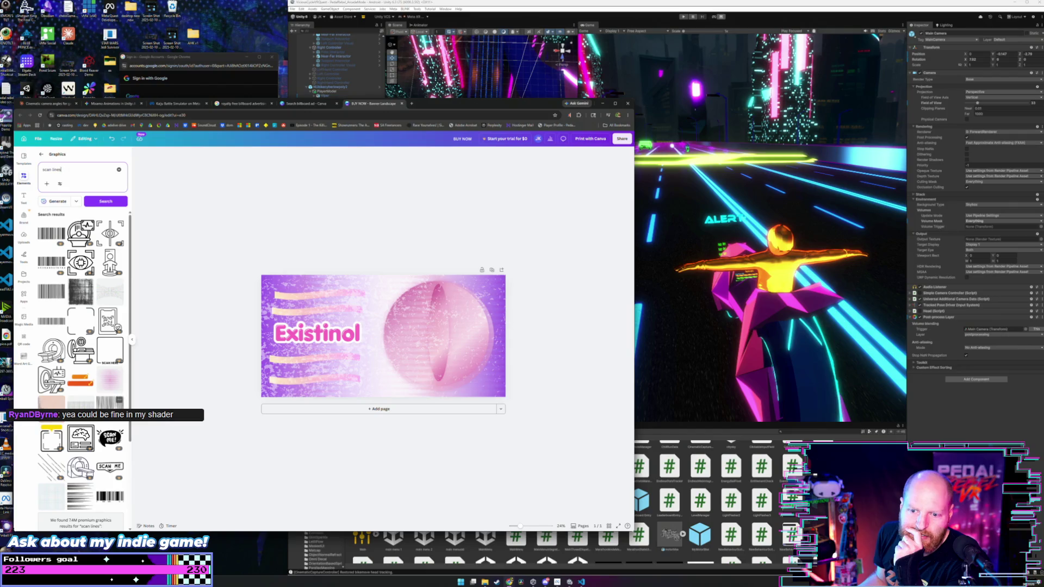
{"action": "scroll", "coordinate": [99, 334], "scroll_direction": "down", "scroll_amount": 2}
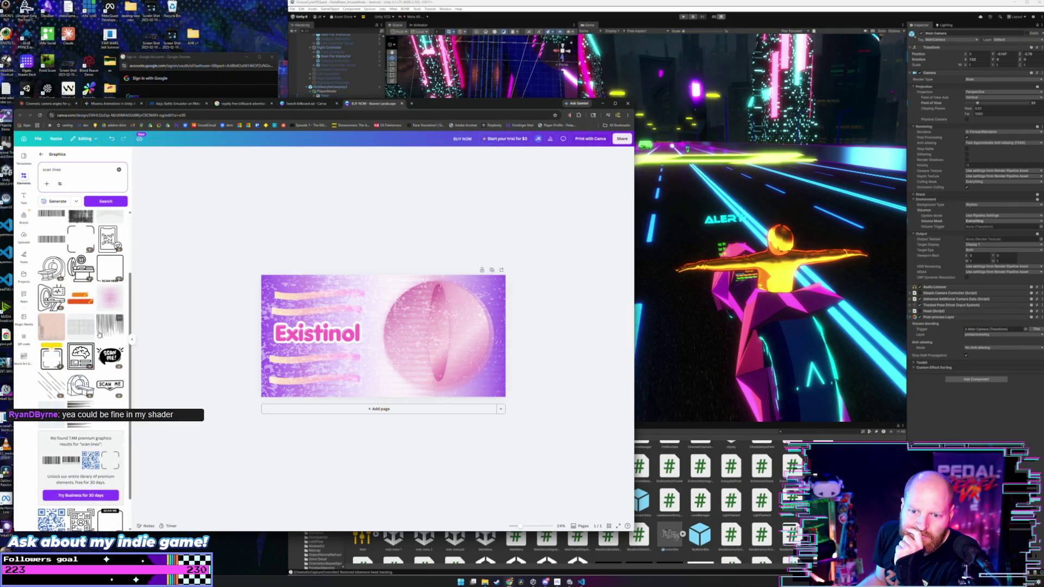
{"action": "left_click", "coordinate": [61, 406]}
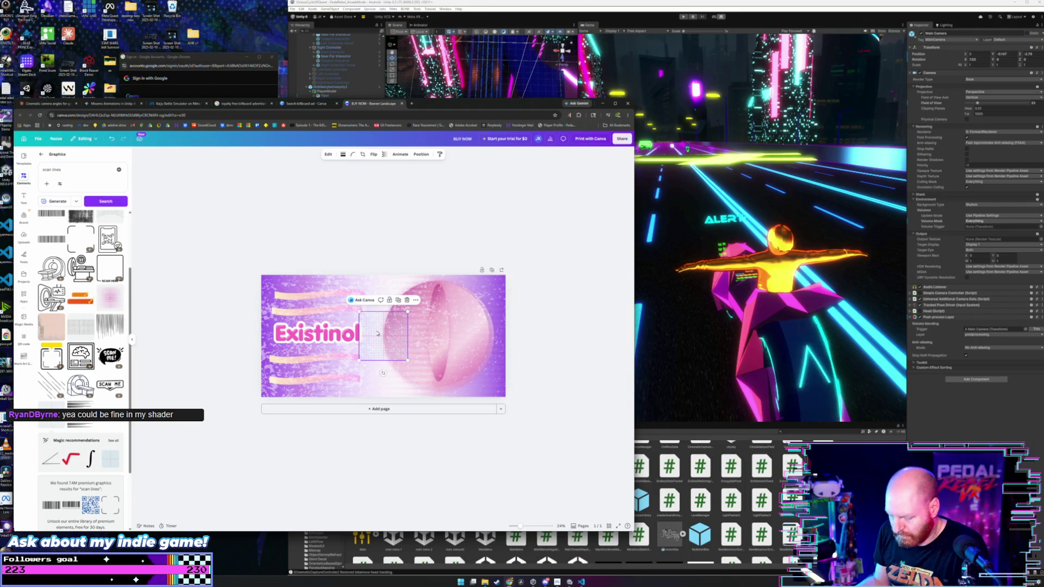
{"action": "key", "text": "Delete"}
{"action": "scroll", "coordinate": [50, 285], "scroll_direction": "up", "scroll_amount": 2}
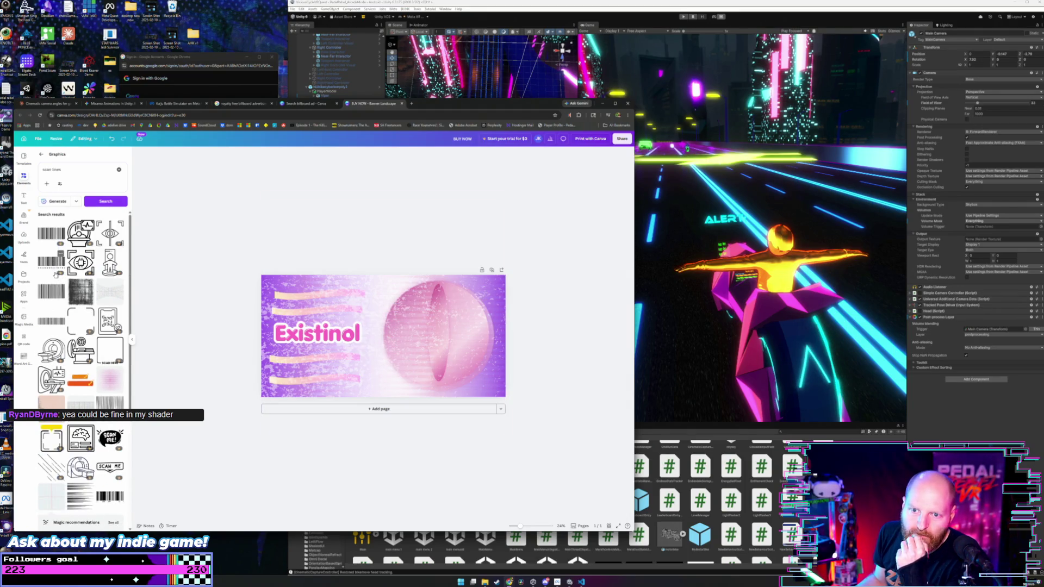
{"action": "left_click", "coordinate": [88, 282]}
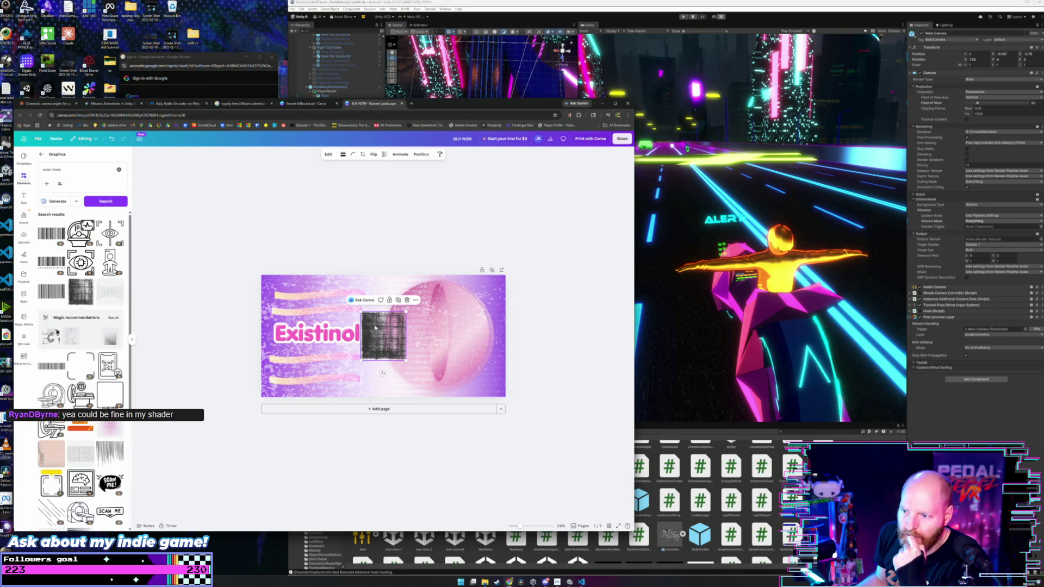
Enlarge the scan-line graphic and centre it across the whole banner.
{"action": "left_click_drag", "start_coordinate": [375, 328], "coordinate": [271, 282]}
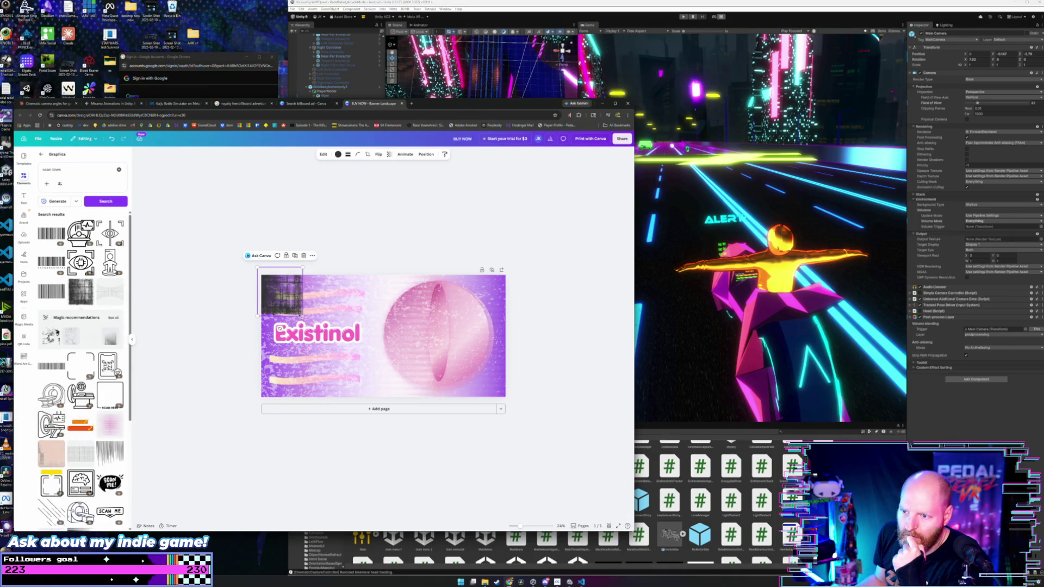
{"action": "mouse_move", "coordinate": [302, 316]}
{"action": "left_mouse_down"}
{"action": "mouse_move", "coordinate": [450, 472]}
{"action": "mouse_move", "coordinate": [403, 422]}
{"action": "left_mouse_up"}
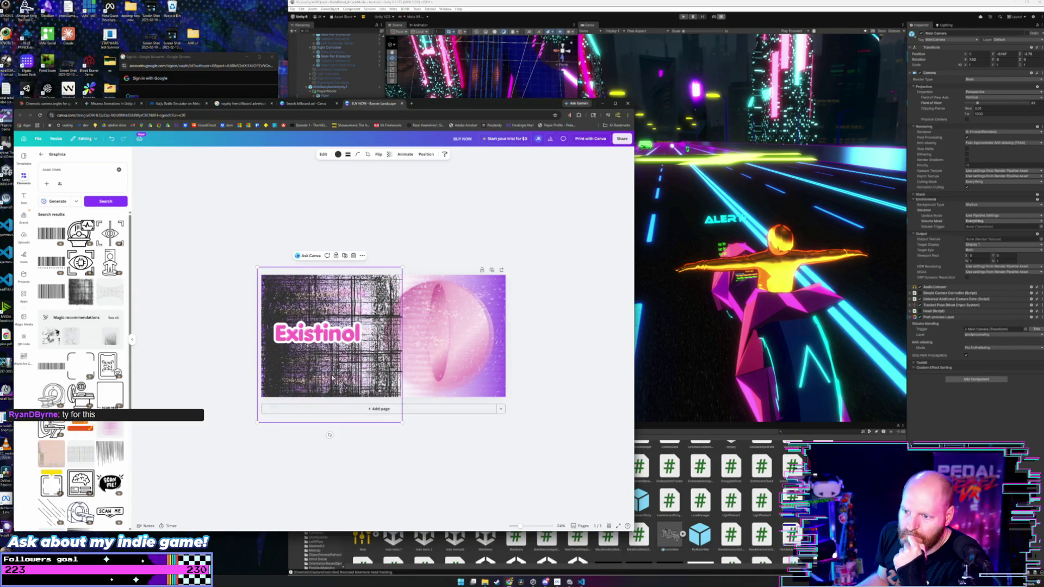
{"action": "left_click_drag", "start_coordinate": [324, 358], "coordinate": [299, 361]}
{"action": "left_click_drag", "start_coordinate": [377, 271], "coordinate": [445, 196]}
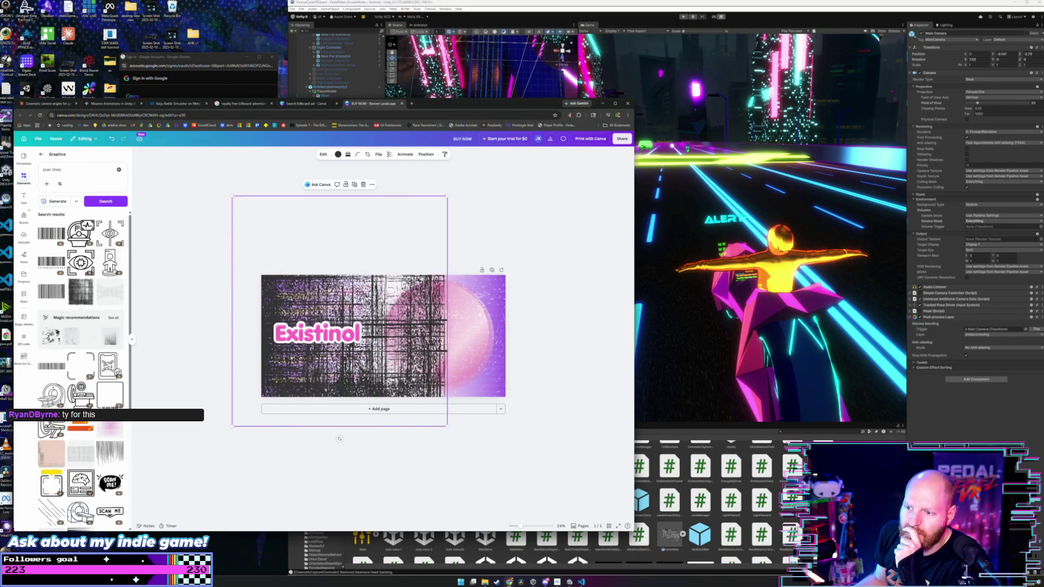
{"action": "left_click_drag", "start_coordinate": [252, 297], "coordinate": [309, 297]}
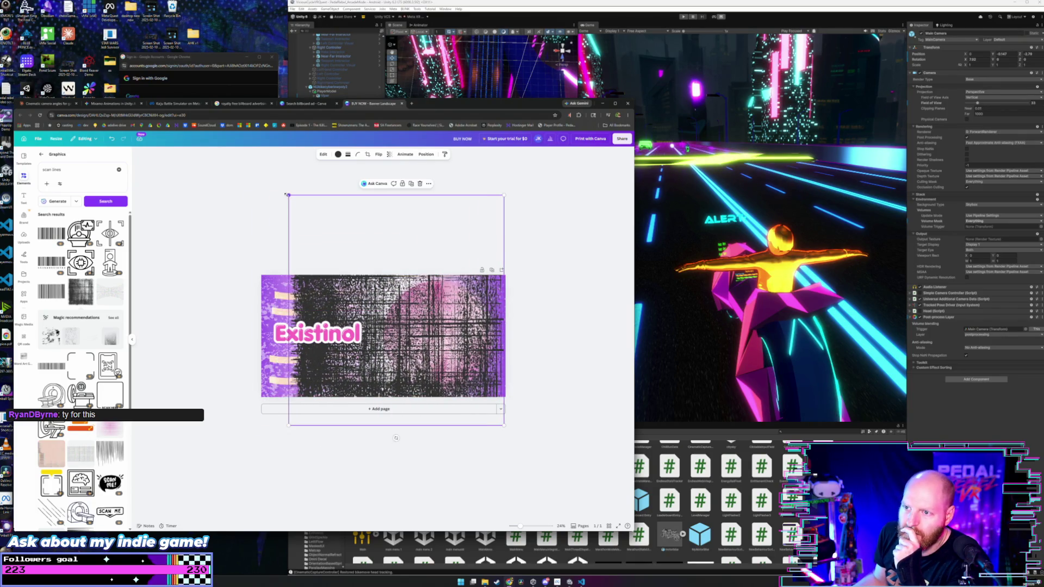
{"action": "left_click_drag", "start_coordinate": [287, 195], "coordinate": [252, 154]}
{"action": "mouse_move", "coordinate": [317, 252]}
{"action": "left_mouse_down"}
{"action": "mouse_move", "coordinate": [299, 256]}
{"action": "mouse_move", "coordinate": [302, 268]}
{"action": "left_mouse_up"}
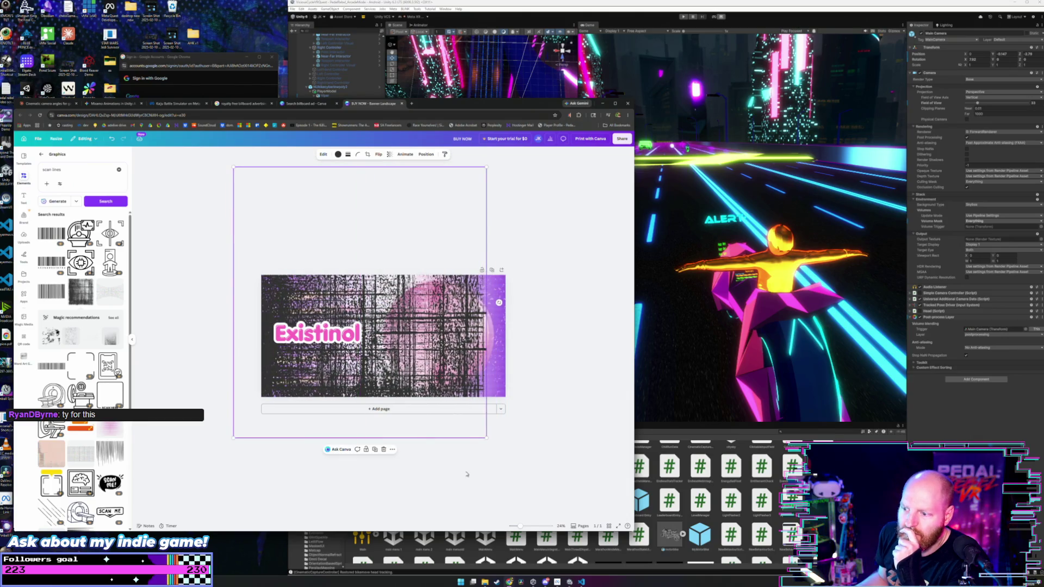
{"action": "left_click_drag", "start_coordinate": [486, 438], "coordinate": [522, 464]}
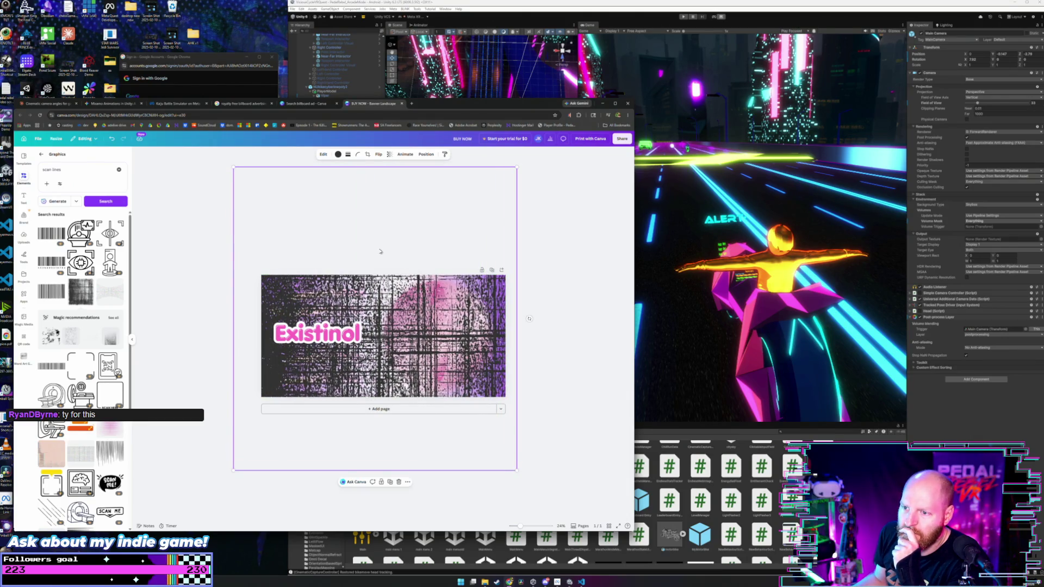
{"action": "mouse_move", "coordinate": [377, 250]}
{"action": "left_mouse_down"}
{"action": "mouse_move", "coordinate": [354, 248]}
{"action": "mouse_move", "coordinate": [367, 248]}
{"action": "left_mouse_up"}
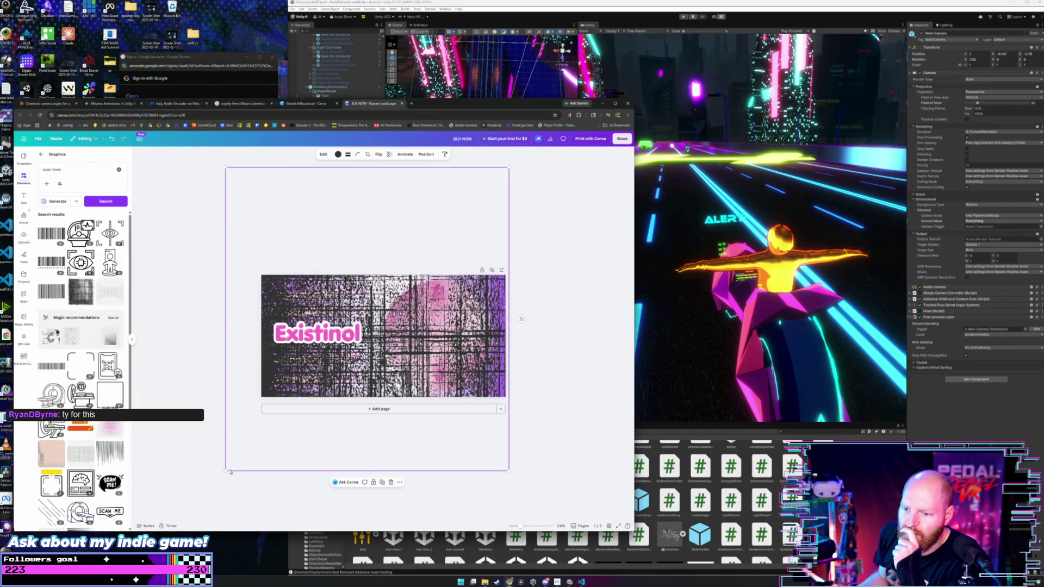
{"action": "left_click_drag", "start_coordinate": [223, 477], "coordinate": [175, 523]}
{"action": "left_click_drag", "start_coordinate": [419, 333], "coordinate": [419, 333]}
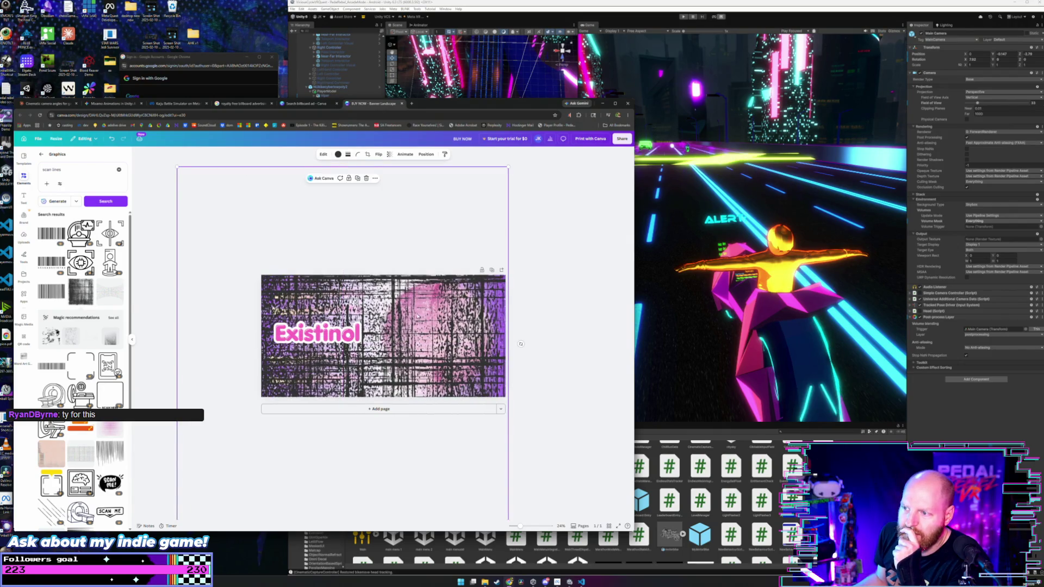
Set the scan-line graphic's transparency to 42.
{"action": "left_click", "coordinate": [338, 154]}
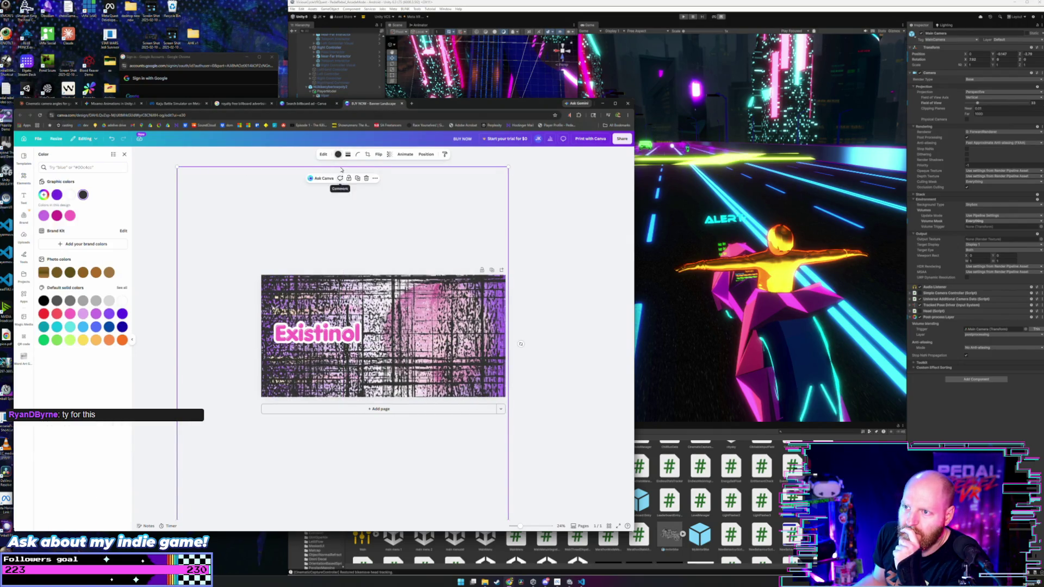
{"action": "left_click", "coordinate": [388, 155]}
{"action": "mouse_move", "coordinate": [395, 180]}
{"action": "left_mouse_down"}
{"action": "mouse_move", "coordinate": [381, 181]}
{"action": "mouse_move", "coordinate": [390, 181]}
{"action": "left_mouse_up"}
{"action": "left_click", "coordinate": [338, 155]}
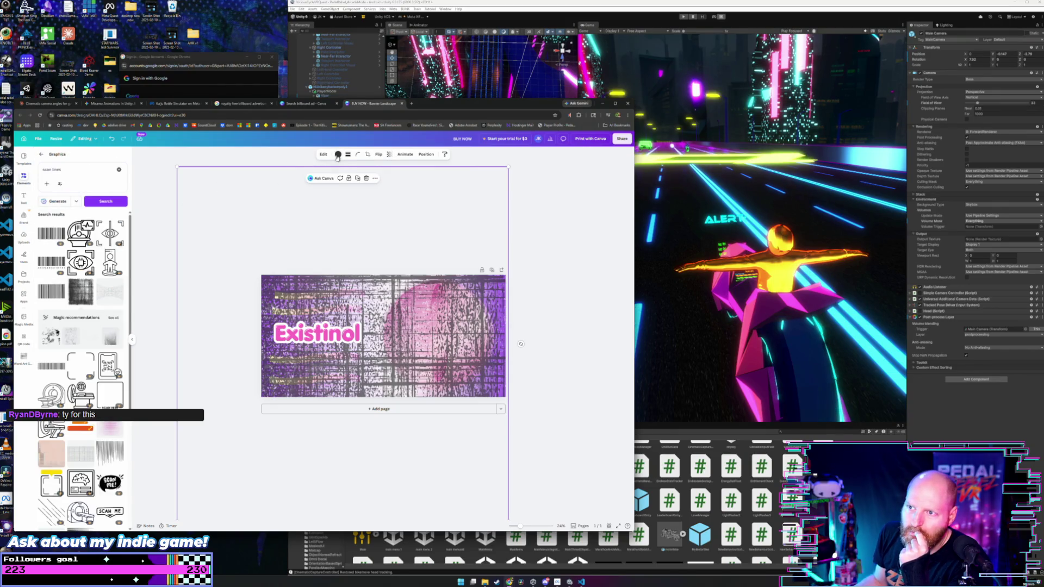
Recolour the scan-line graphic black (#000000) and lower its transparency further to darken it.
{"action": "left_click", "coordinate": [337, 155]}
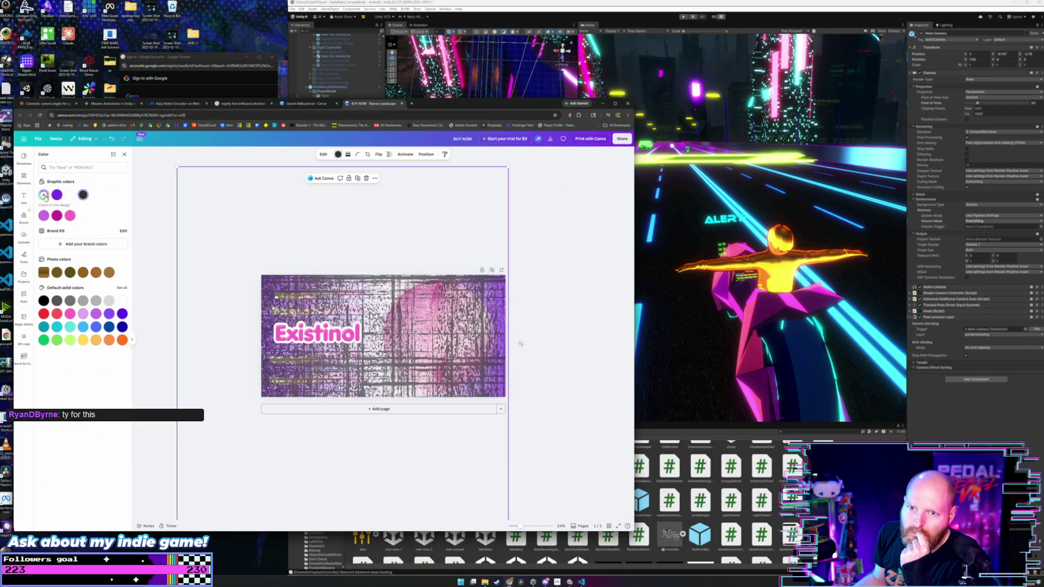
{"action": "left_click", "coordinate": [44, 195]}
{"action": "left_click_drag", "start_coordinate": [55, 228], "coordinate": [44, 236]}
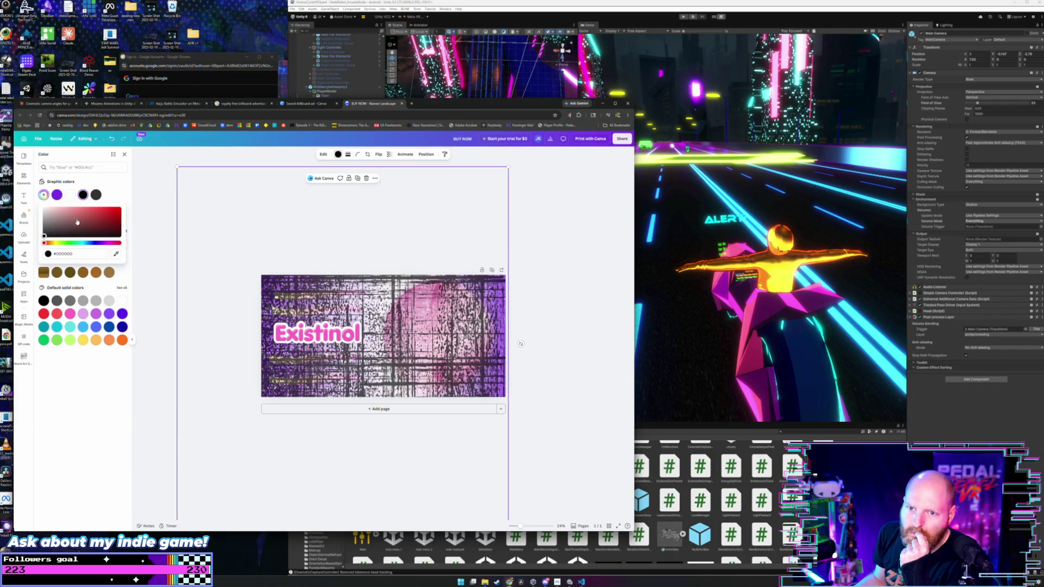
{"action": "left_click", "coordinate": [280, 180]}
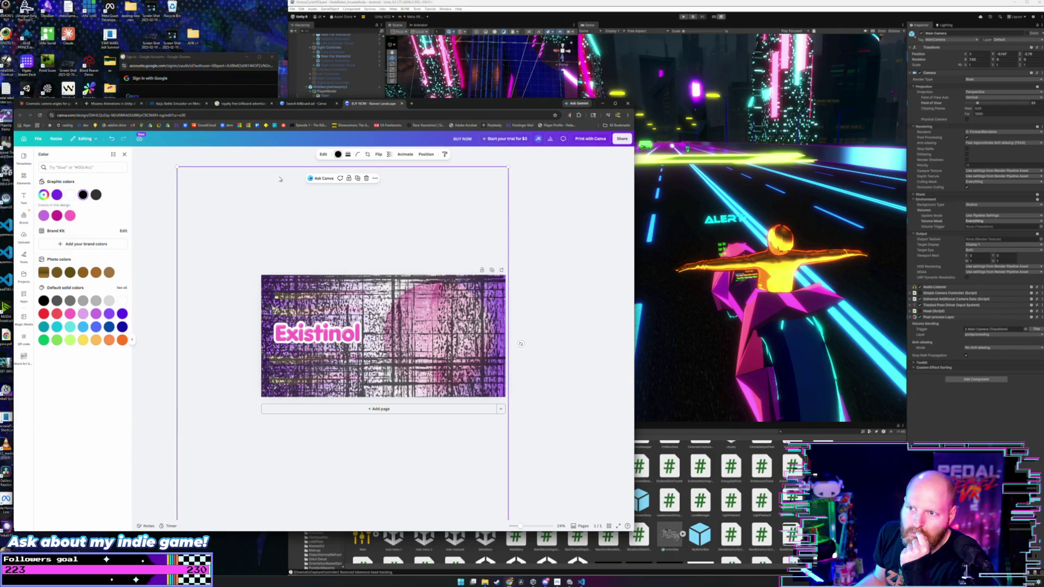
{"action": "left_click", "coordinate": [389, 155]}
{"action": "mouse_move", "coordinate": [388, 181]}
{"action": "left_mouse_down"}
{"action": "mouse_move", "coordinate": [406, 180]}
{"action": "mouse_move", "coordinate": [378, 203]}
{"action": "left_mouse_up"}
{"action": "left_click", "coordinate": [460, 211]}
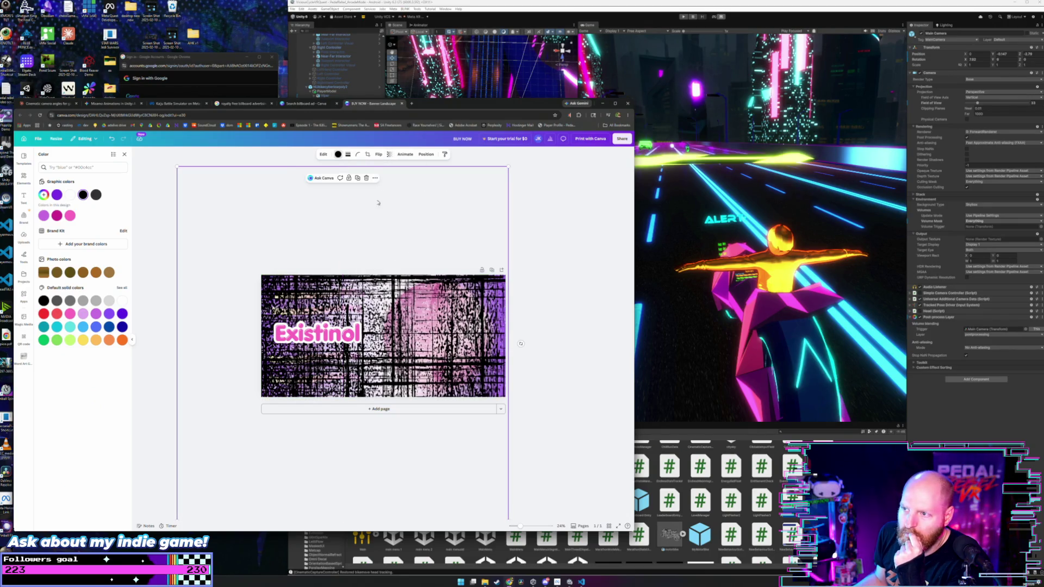
Move the black overlay layer above the Existinol text layer.
{"action": "left_click", "coordinate": [427, 156]}
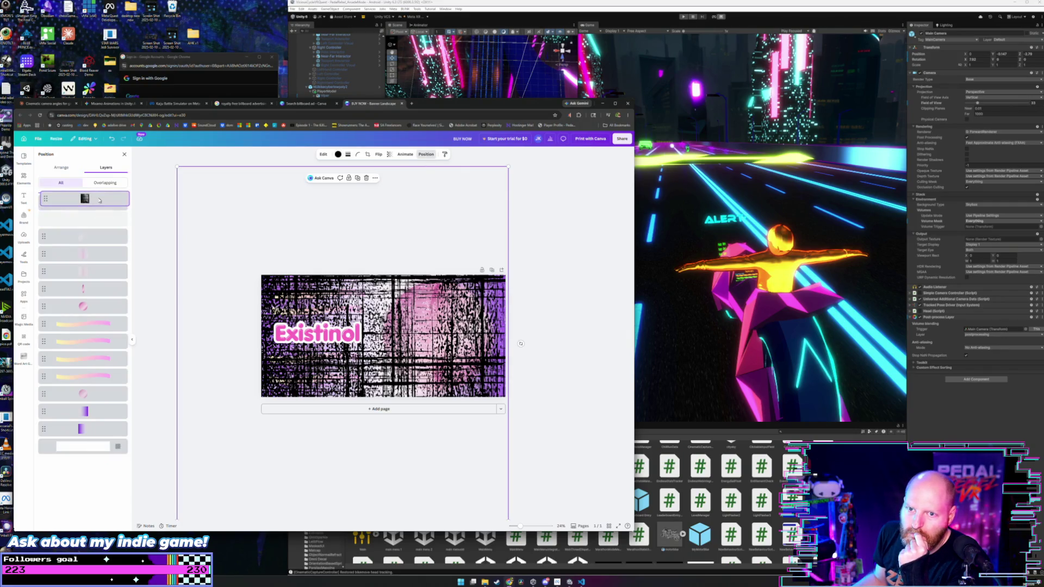
{"action": "left_click_drag", "start_coordinate": [100, 200], "coordinate": [100, 200]}
{"action": "left_click", "coordinate": [124, 155]}
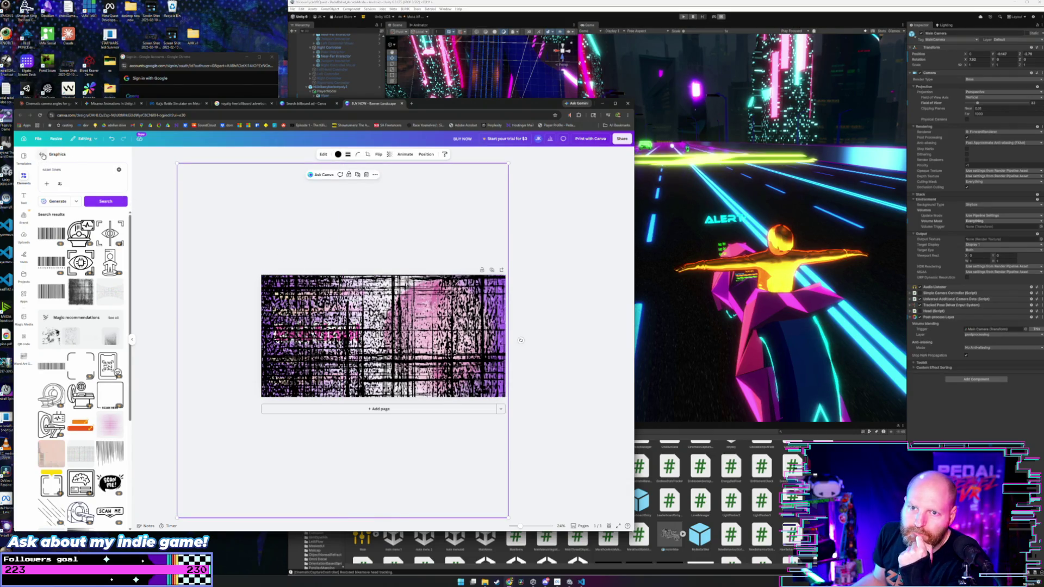
{"action": "left_click", "coordinate": [42, 156]}
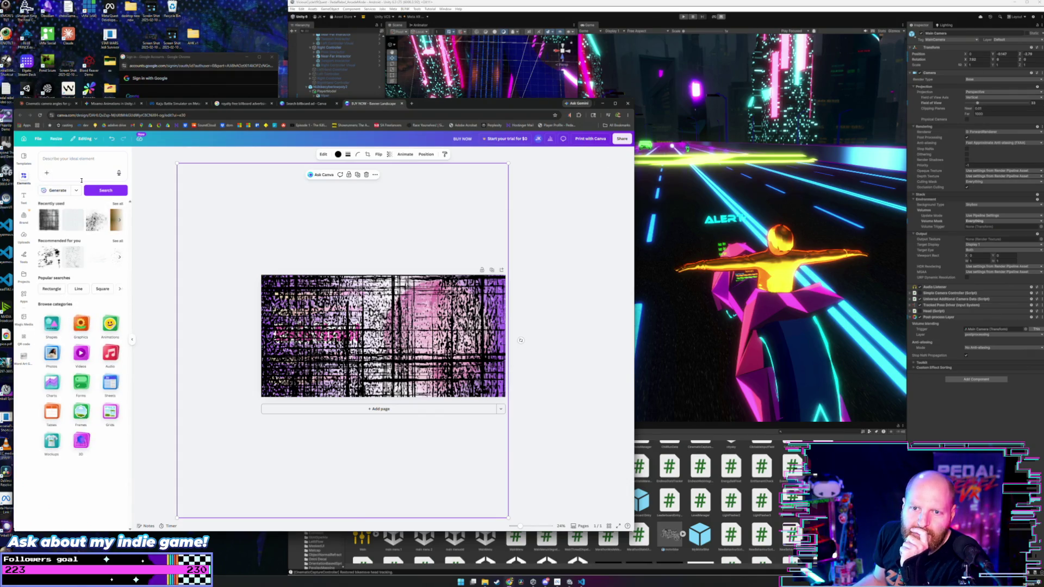
Try the Vintage, Outrun and Minty filters on the scan-line image, then apply the pink Mystic duotone.
{"action": "left_click", "coordinate": [324, 156]}
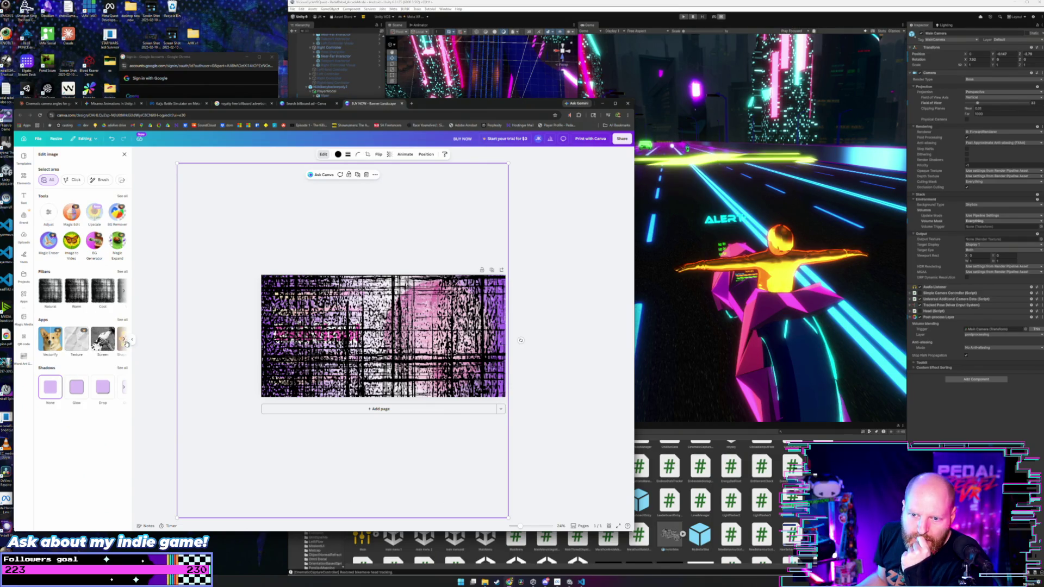
{"action": "left_click", "coordinate": [124, 341]}
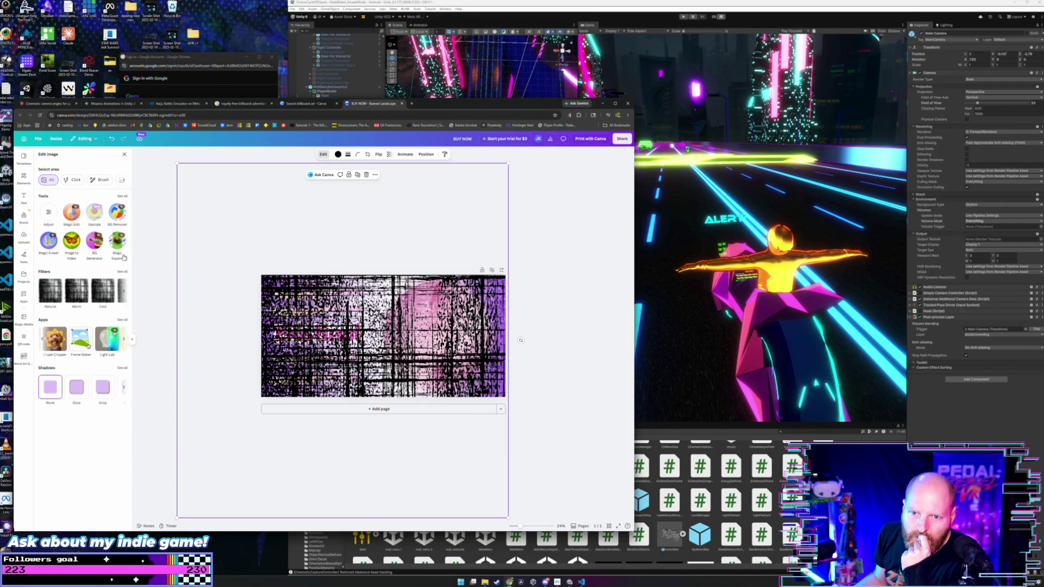
{"action": "left_click", "coordinate": [122, 274]}
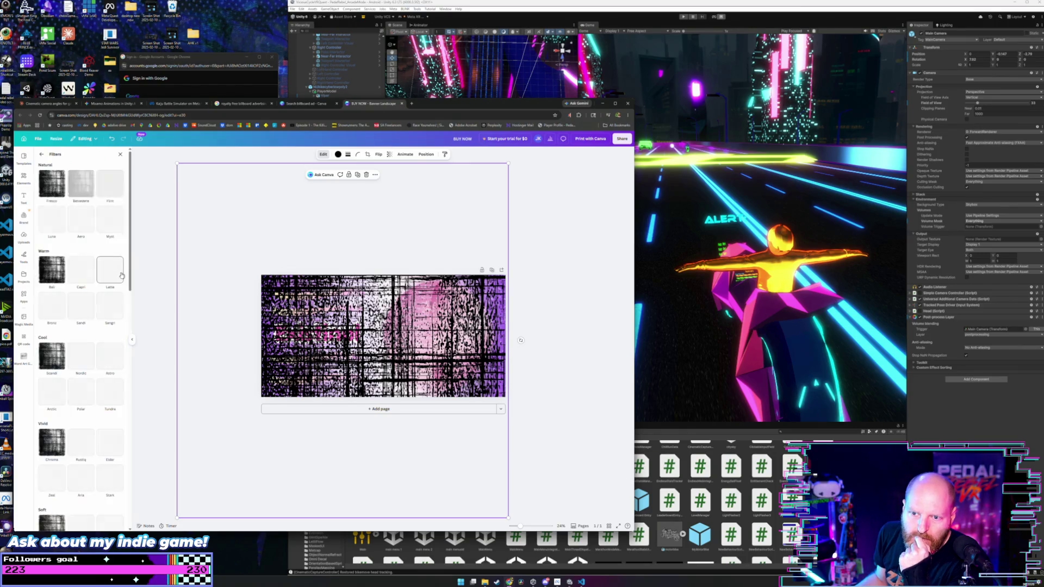
{"action": "scroll", "coordinate": [106, 290], "scroll_direction": "down", "scroll_amount": 5}
{"action": "scroll", "coordinate": [106, 290], "scroll_direction": "down", "scroll_amount": 3}
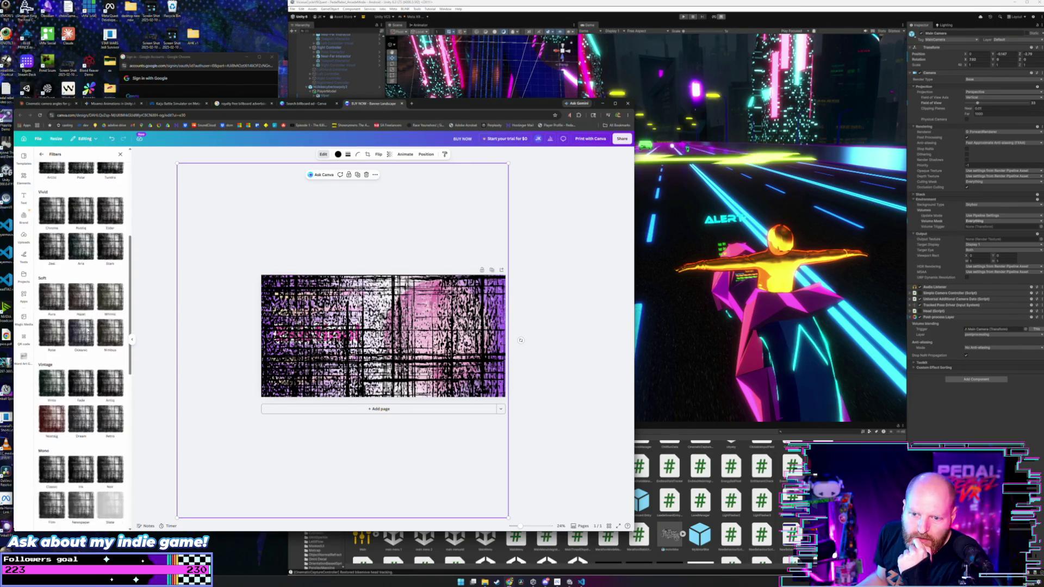
{"action": "left_click", "coordinate": [57, 298]}
{"action": "scroll", "coordinate": [66, 319], "scroll_direction": "down", "scroll_amount": 2}
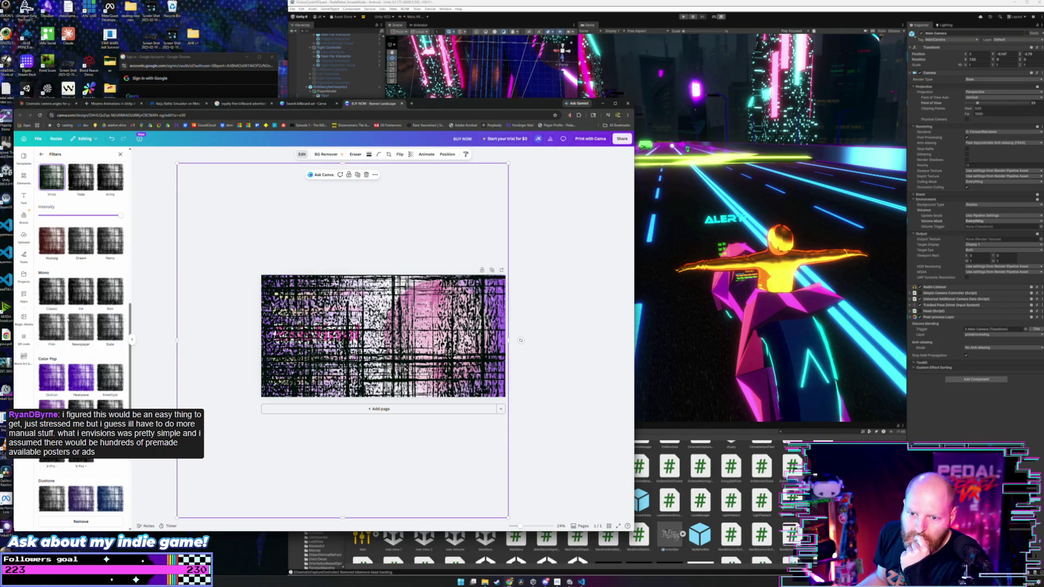
{"action": "scroll", "coordinate": [67, 321], "scroll_direction": "down", "scroll_amount": 2}
{"action": "left_click", "coordinate": [53, 303]}
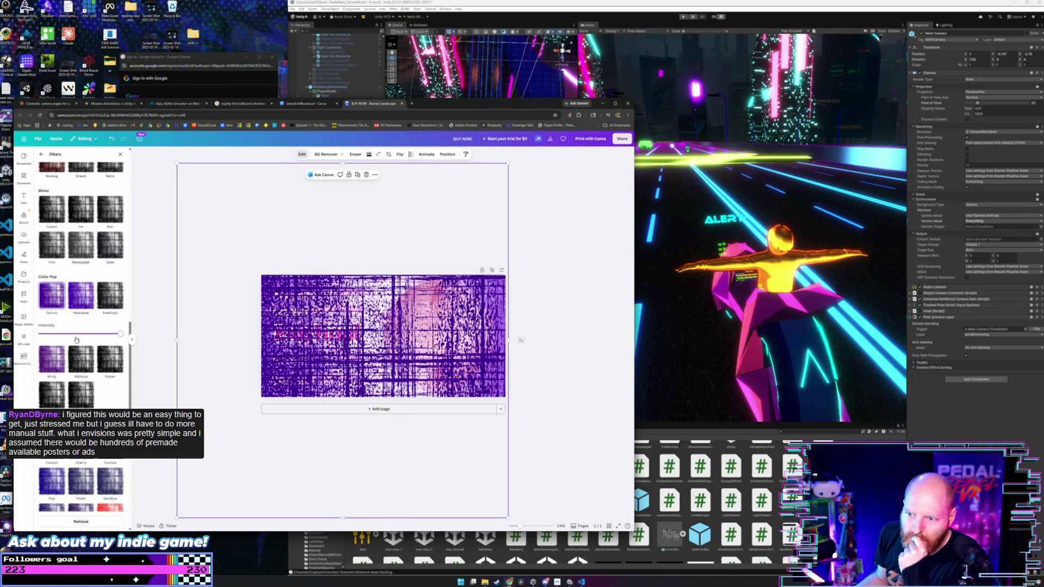
{"action": "scroll", "coordinate": [77, 340], "scroll_direction": "down", "scroll_amount": 2}
{"action": "left_click", "coordinate": [56, 256]}
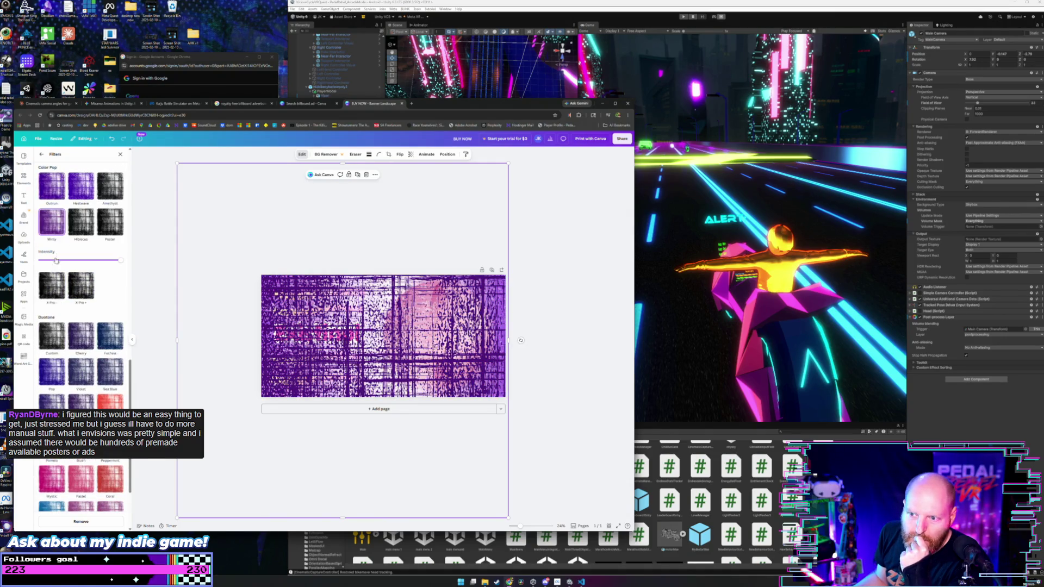
{"action": "scroll", "coordinate": [74, 317], "scroll_direction": "down", "scroll_amount": 2}
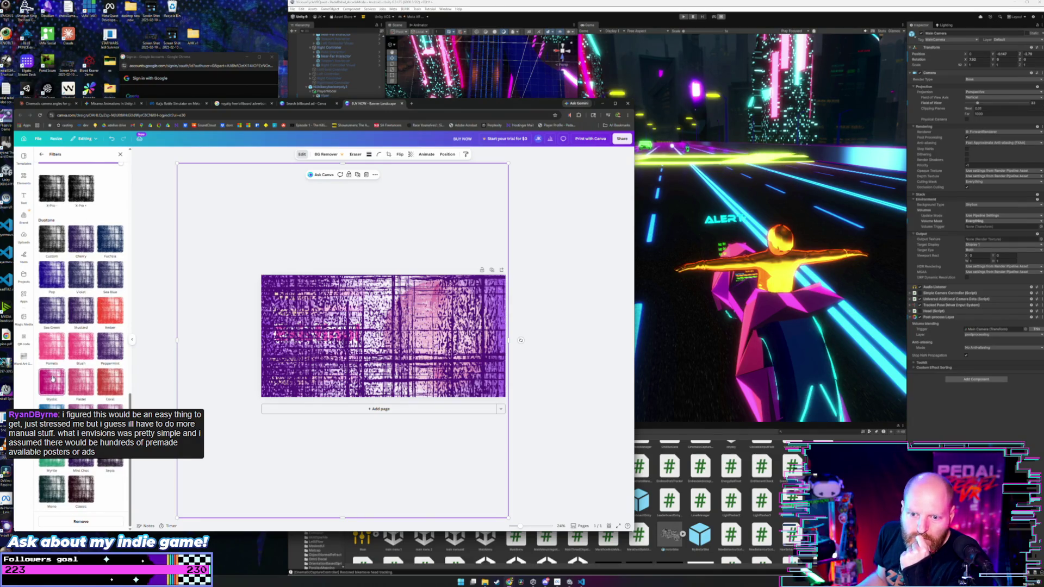
{"action": "left_click", "coordinate": [53, 379]}
Enlarge the scan-line image from its left side.
{"action": "scroll", "coordinate": [81, 330], "scroll_direction": "up", "scroll_amount": 10}
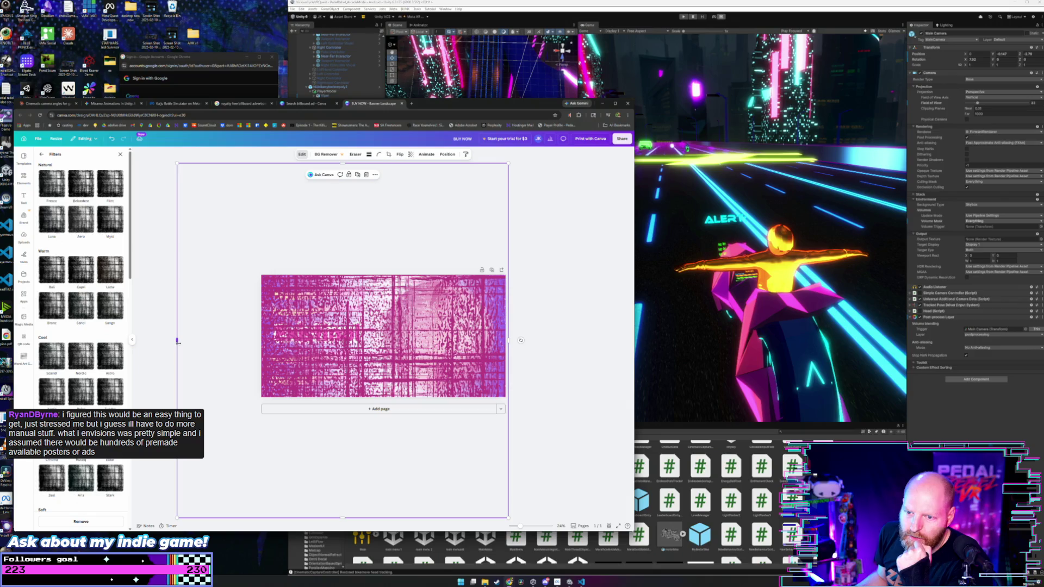
{"action": "mouse_move", "coordinate": [178, 341]}
{"action": "left_mouse_down"}
{"action": "mouse_move", "coordinate": [134, 342]}
{"action": "mouse_move", "coordinate": [337, 317]}
{"action": "mouse_move", "coordinate": [356, 292]}
{"action": "left_mouse_up"}
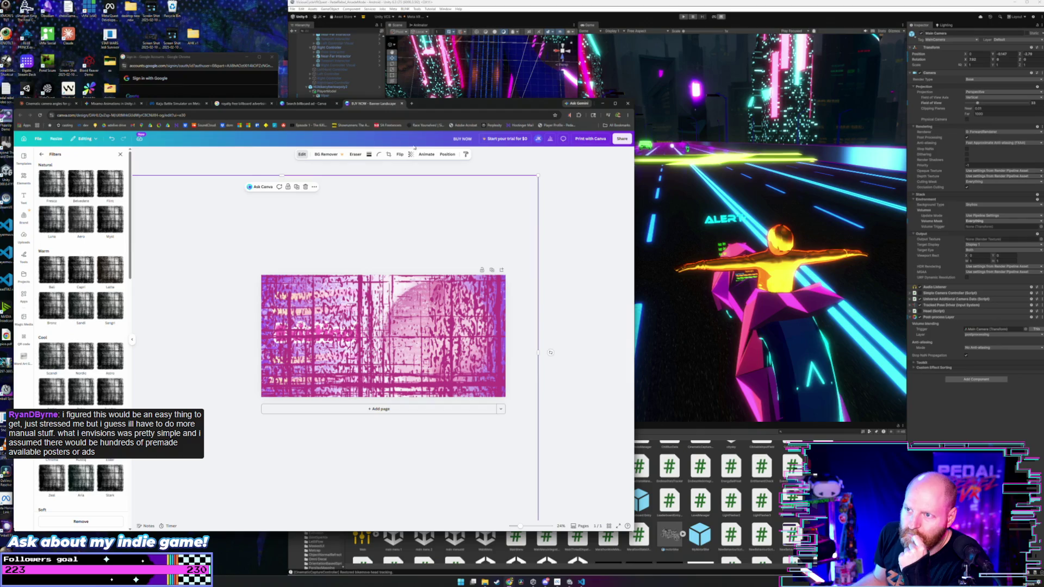
{"action": "left_click", "coordinate": [446, 155]}
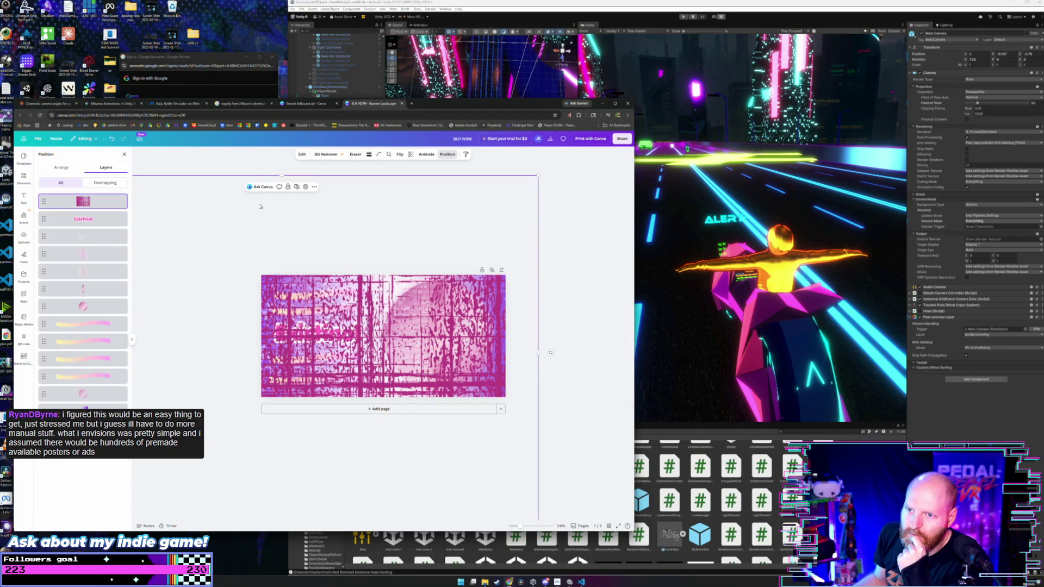
Try the overlay image at 47 transparency, then restore it to full opacity.
{"action": "left_click", "coordinate": [411, 154]}
{"action": "left_click_drag", "start_coordinate": [426, 177], "coordinate": [392, 186]}
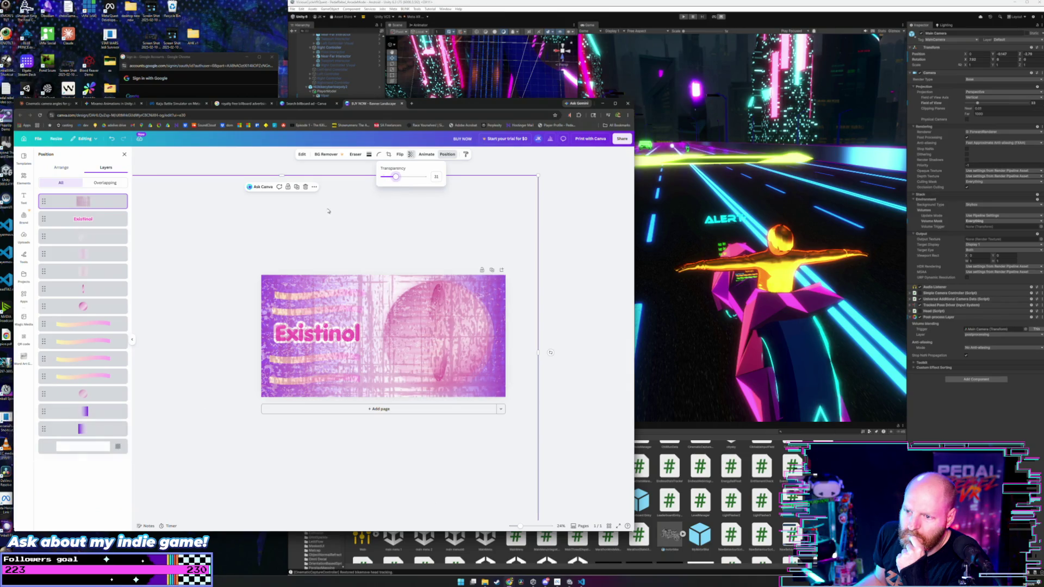
{"action": "left_click", "coordinate": [223, 225]}
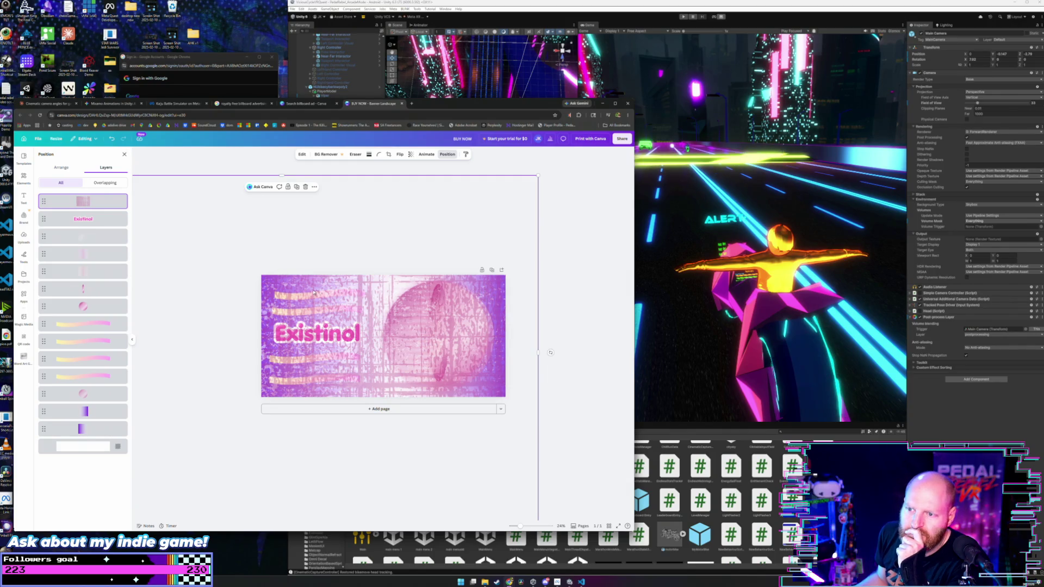
{"action": "left_click", "coordinate": [410, 154]}
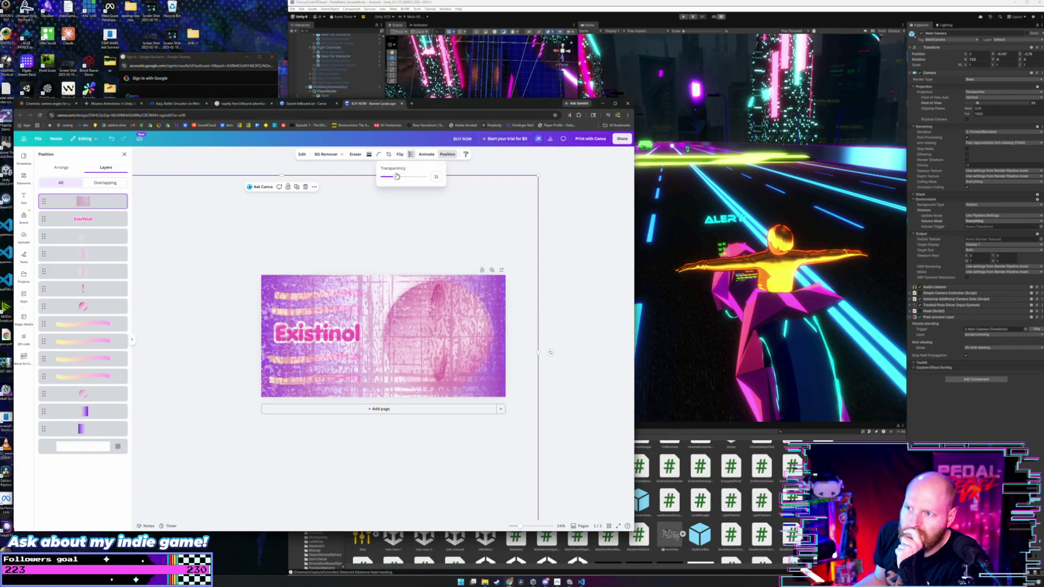
{"action": "left_click_drag", "start_coordinate": [399, 177], "coordinate": [424, 177]}
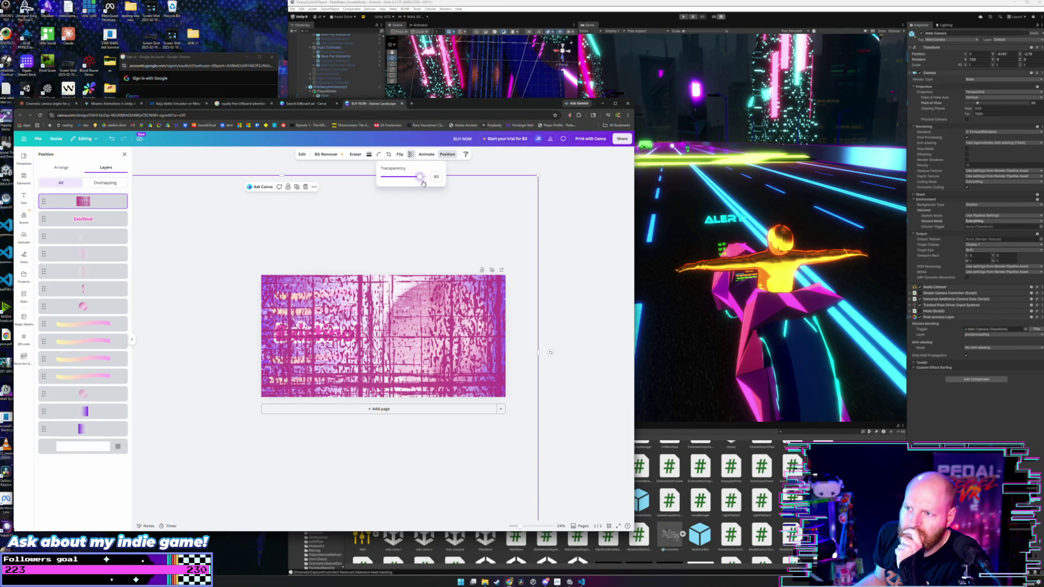
{"action": "key", "text": "Escape"}
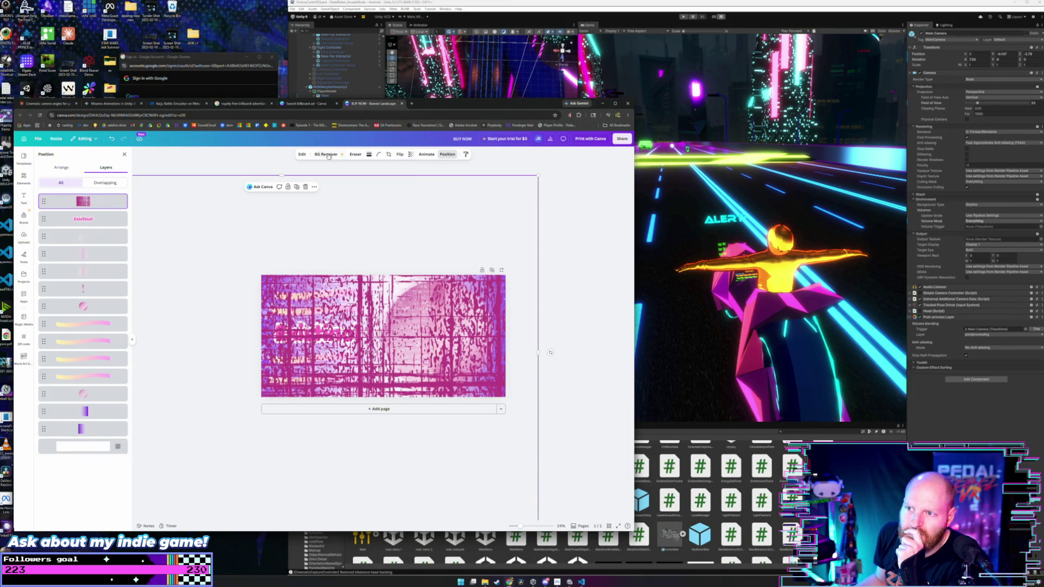
Toggle the Adjust Invert effect on and back off for the overlay image.
{"action": "left_click", "coordinate": [298, 156]}
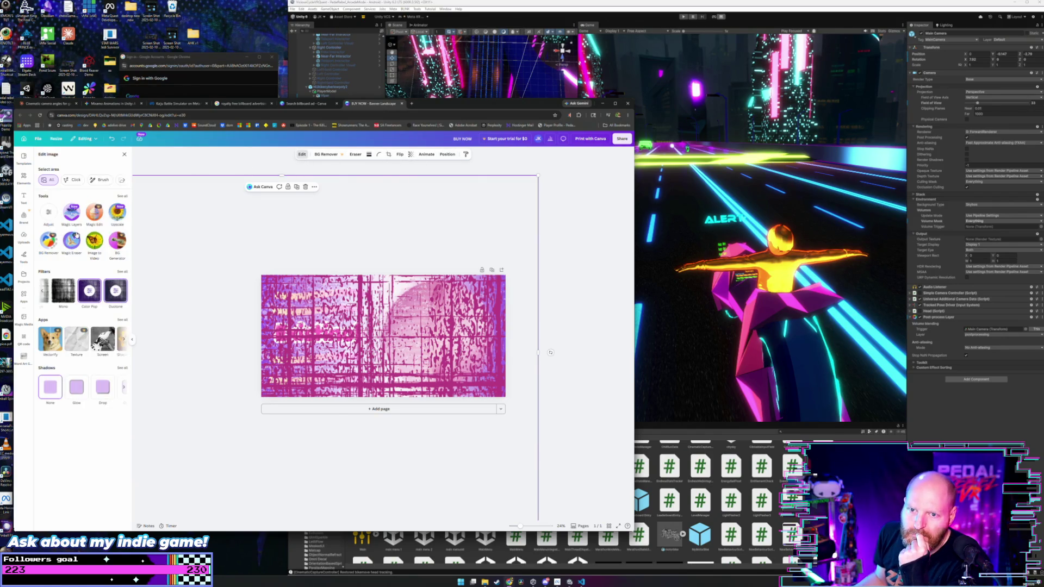
{"action": "left_click", "coordinate": [82, 287]}
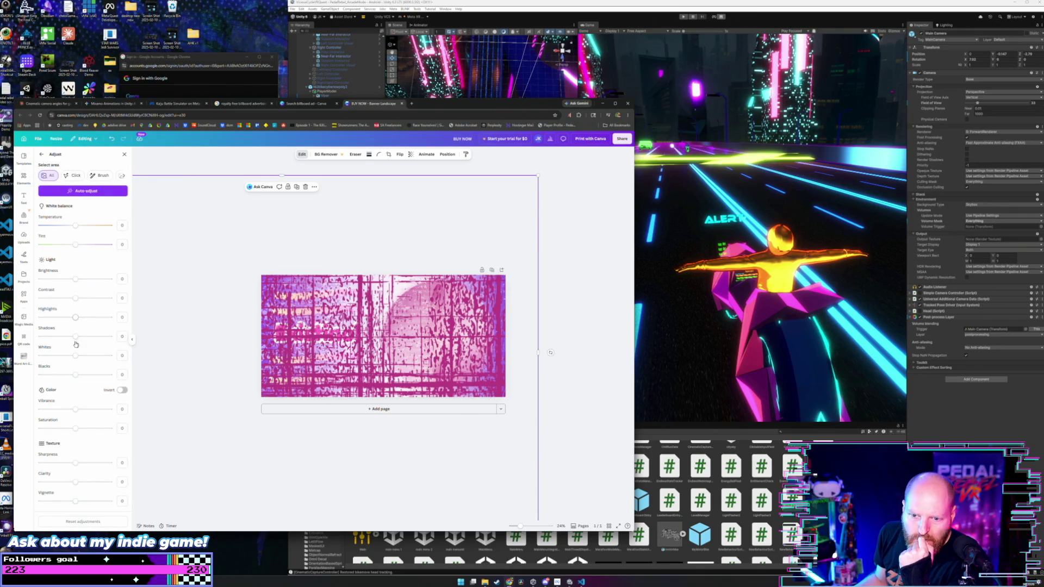
{"action": "left_click", "coordinate": [121, 391]}
{"action": "left_click", "coordinate": [121, 391]}
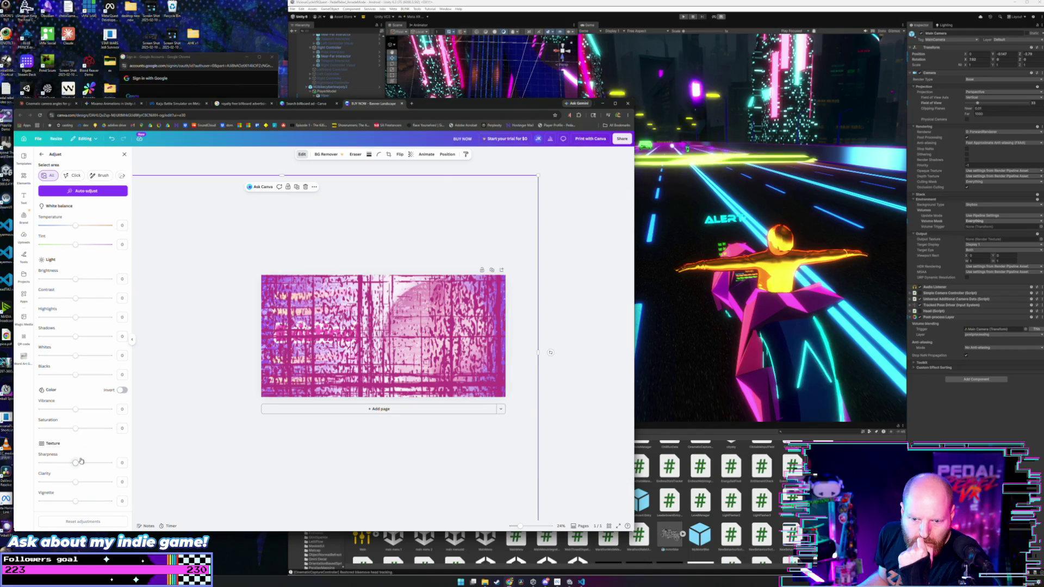
{"action": "left_click", "coordinate": [41, 155]}
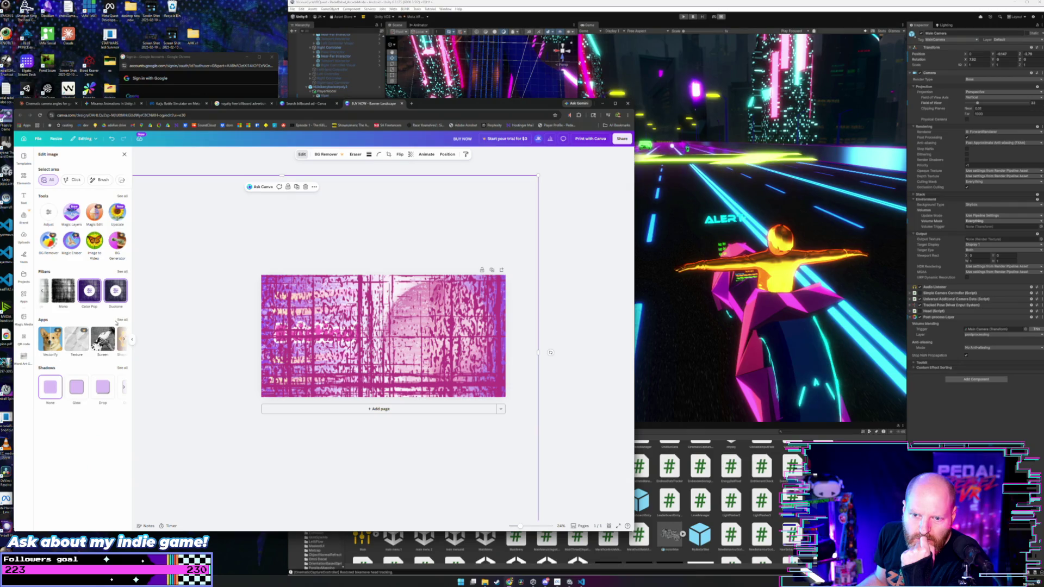
Apply the Backdrop shadow to the overlay image, then undo it.
{"action": "left_click", "coordinate": [124, 388]}
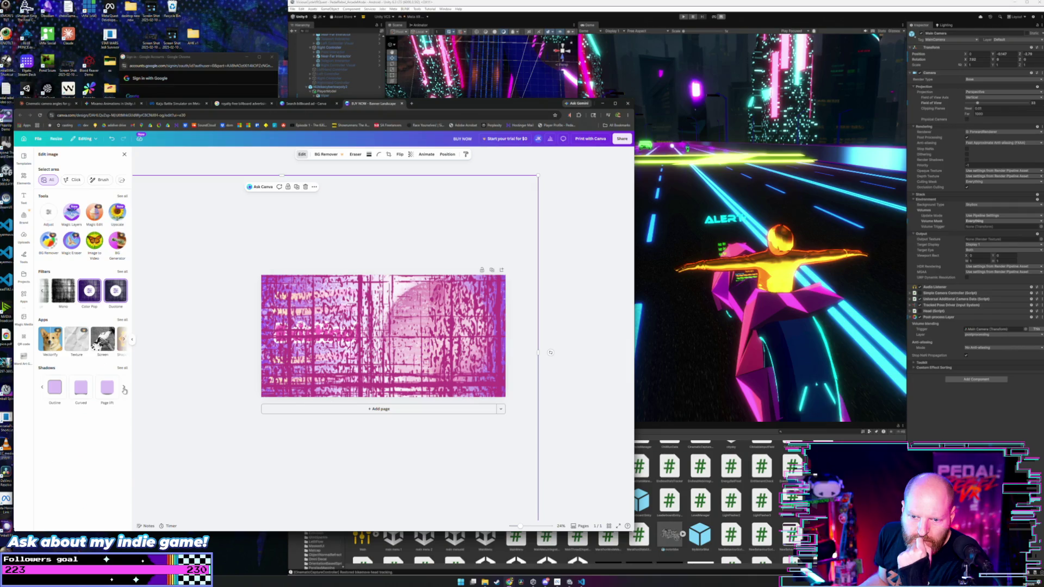
{"action": "left_click", "coordinate": [124, 389]}
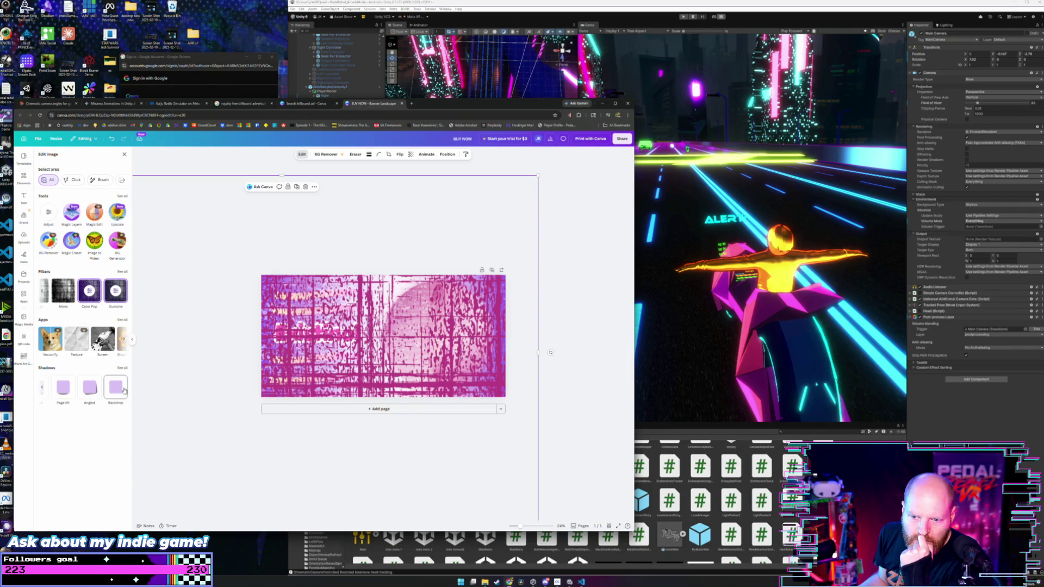
{"action": "left_click", "coordinate": [124, 390]}
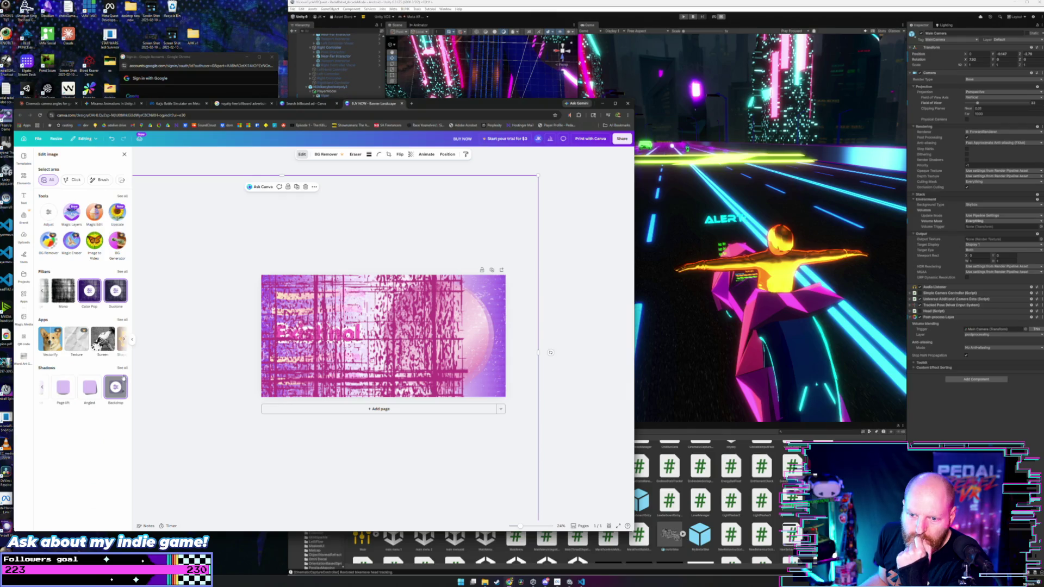
{"action": "key", "text": "Escape"}
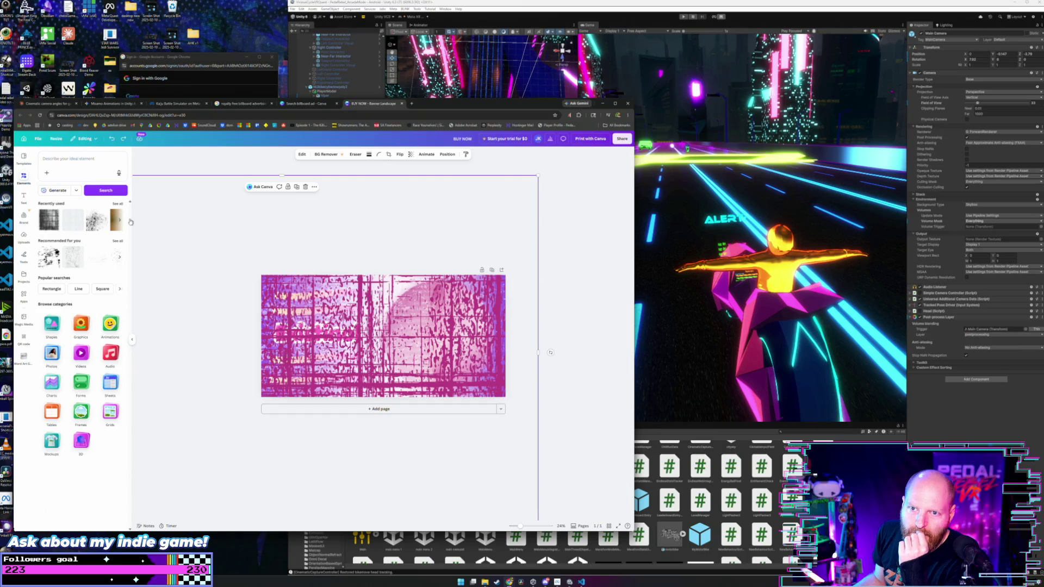
Open the full image tools list and choose the Blur tool.
{"action": "left_click", "coordinate": [302, 154]}
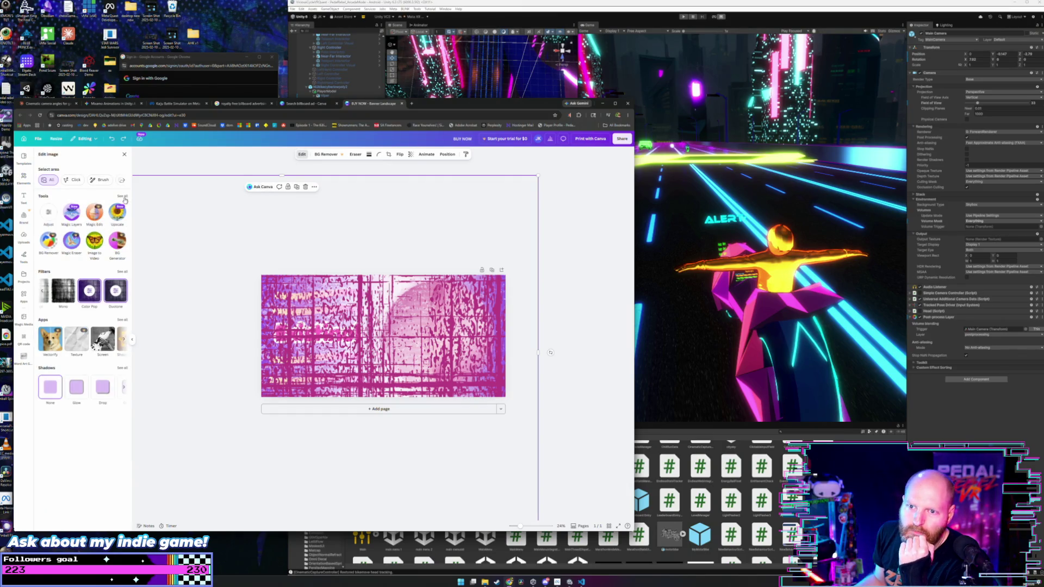
{"action": "left_click", "coordinate": [124, 197]}
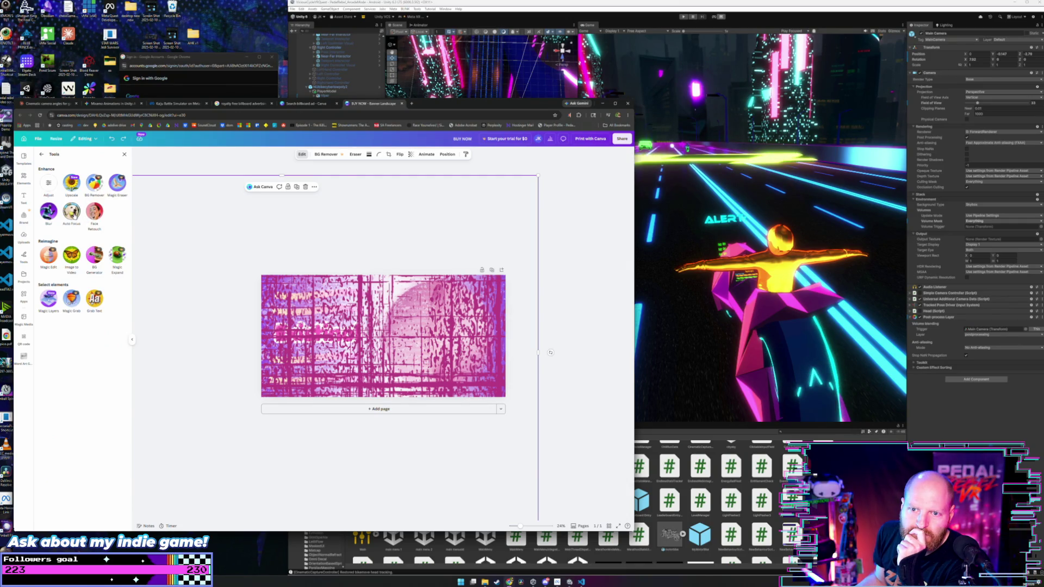
{"action": "left_click", "coordinate": [55, 214]}
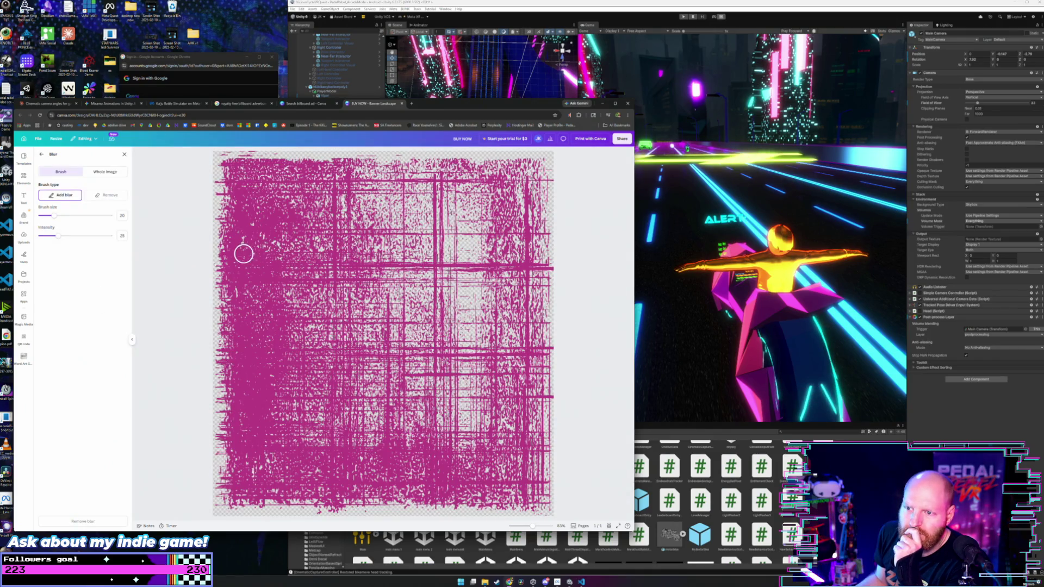
Blur the whole scan-line image at an intensity of 38.
{"action": "left_click", "coordinate": [98, 174]}
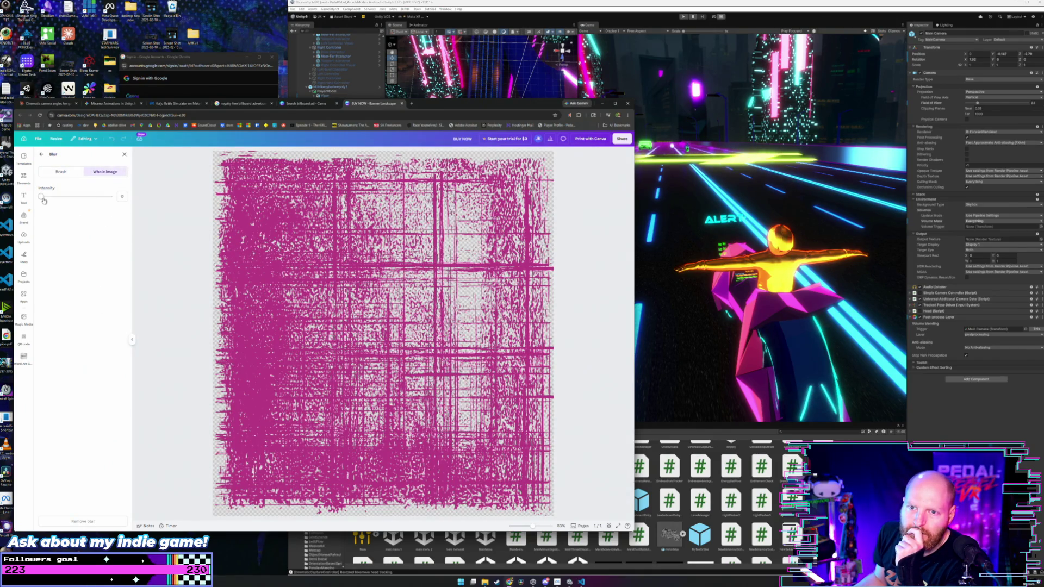
{"action": "left_click_drag", "start_coordinate": [41, 197], "coordinate": [67, 199]}
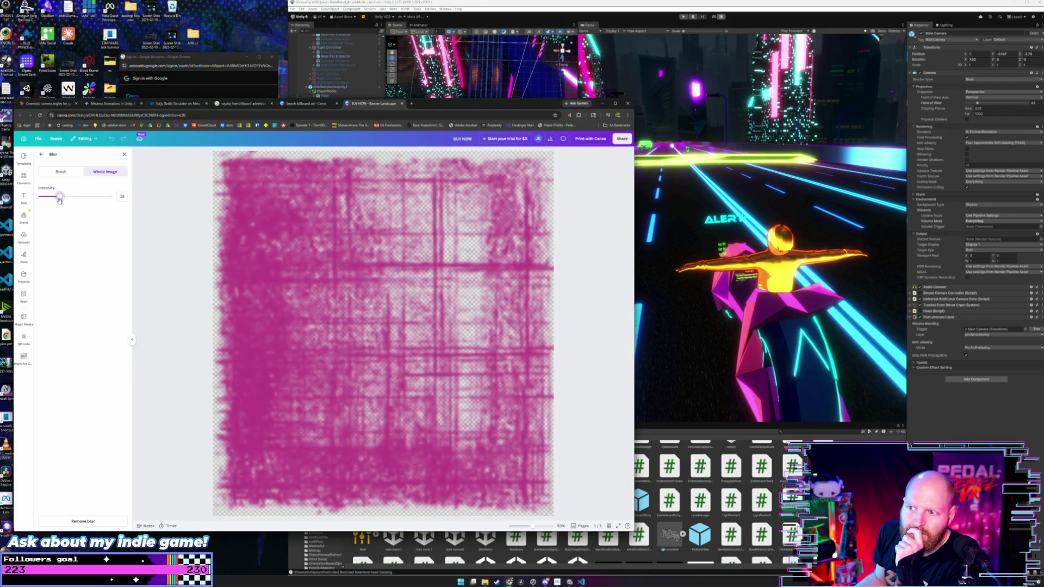
{"action": "mouse_move", "coordinate": [67, 199]}
{"action": "left_mouse_down"}
{"action": "mouse_move", "coordinate": [89, 198]}
{"action": "mouse_move", "coordinate": [81, 203]}
{"action": "left_mouse_up"}
{"action": "left_click_drag", "start_coordinate": [70, 205], "coordinate": [68, 206]}
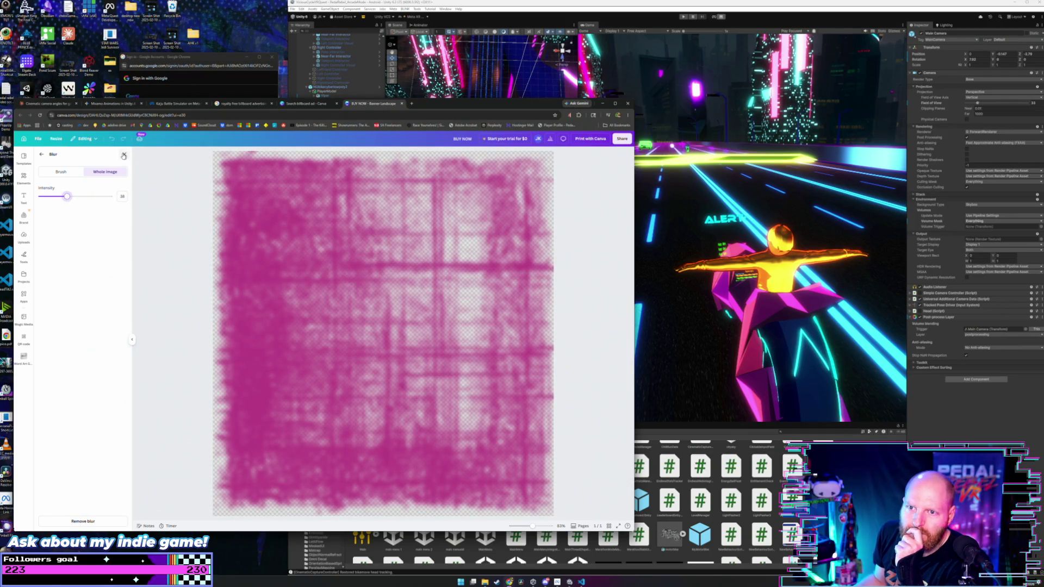
{"action": "left_click", "coordinate": [124, 154]}
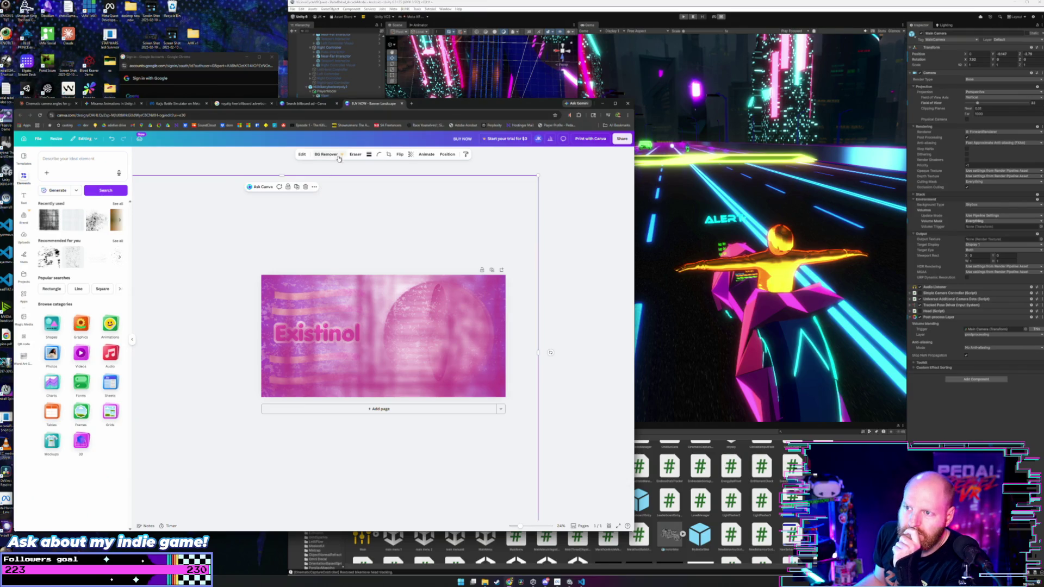
Replace the Duotone and Minty filters with Fresco and shift the overlay right and down.
{"action": "left_click", "coordinate": [301, 155]}
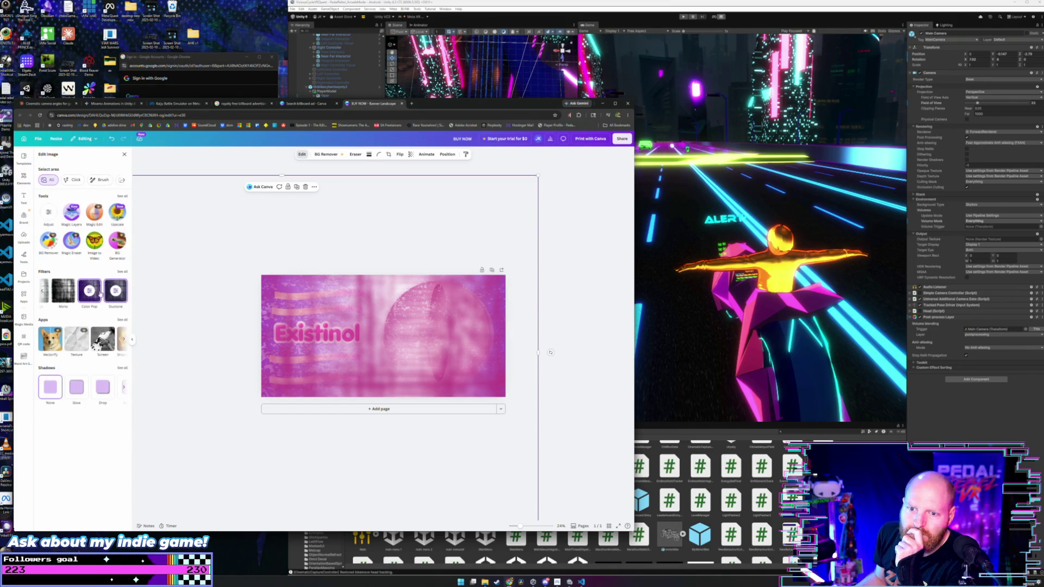
{"action": "left_click", "coordinate": [87, 296]}
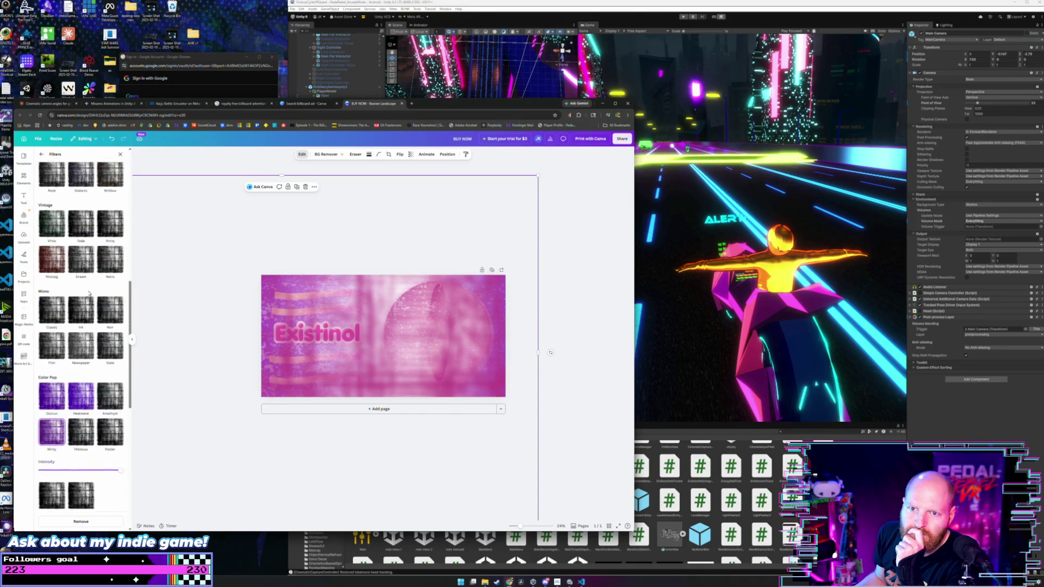
{"action": "left_click", "coordinate": [57, 189]}
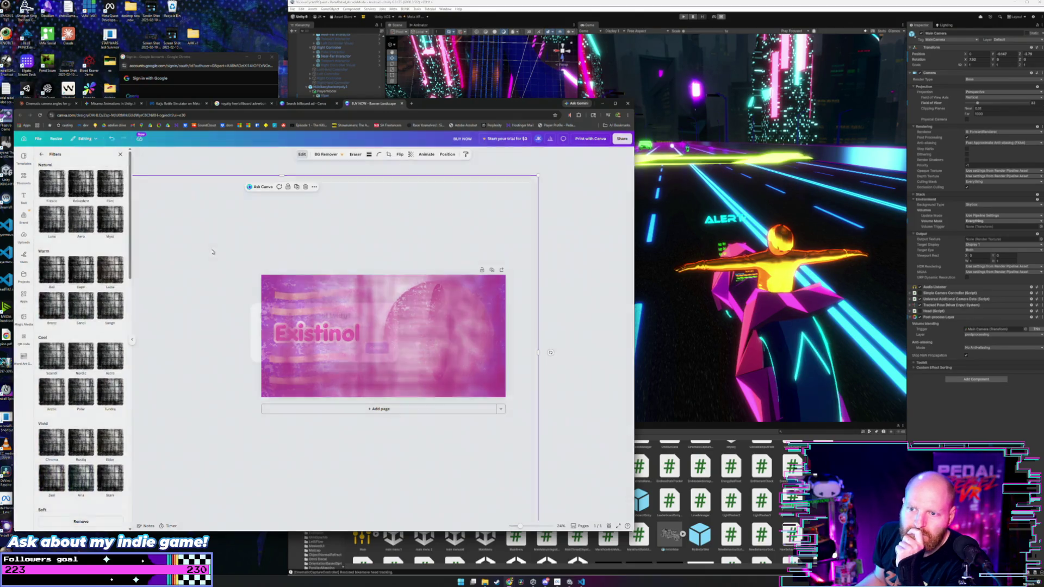
{"action": "left_click", "coordinate": [378, 348]}
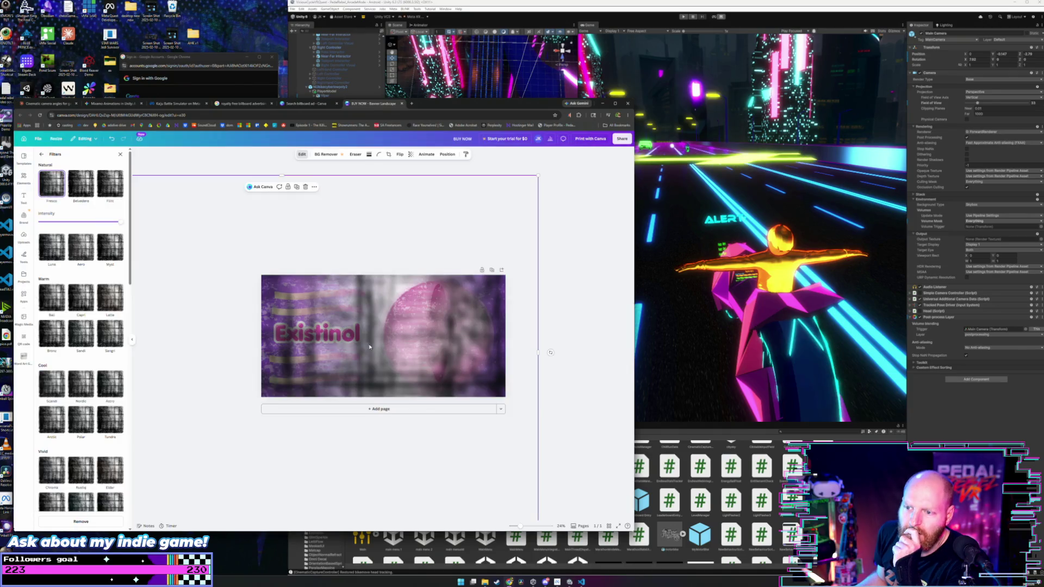
{"action": "left_click_drag", "start_coordinate": [352, 298], "coordinate": [421, 308]}
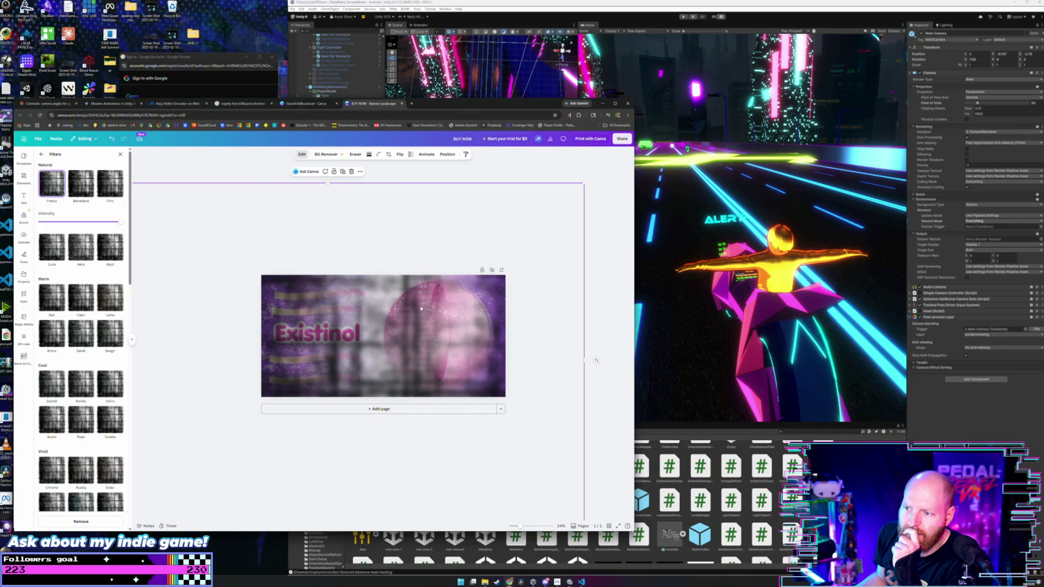
Make the overlay about half transparent (49) and move it left.
{"action": "left_click", "coordinate": [417, 154]}
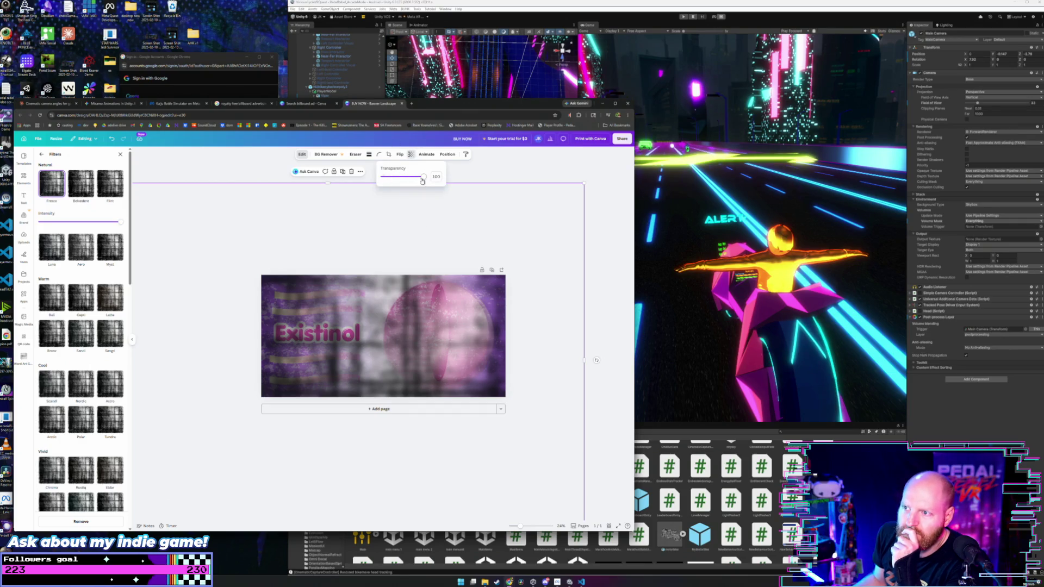
{"action": "left_click_drag", "start_coordinate": [423, 177], "coordinate": [404, 182]}
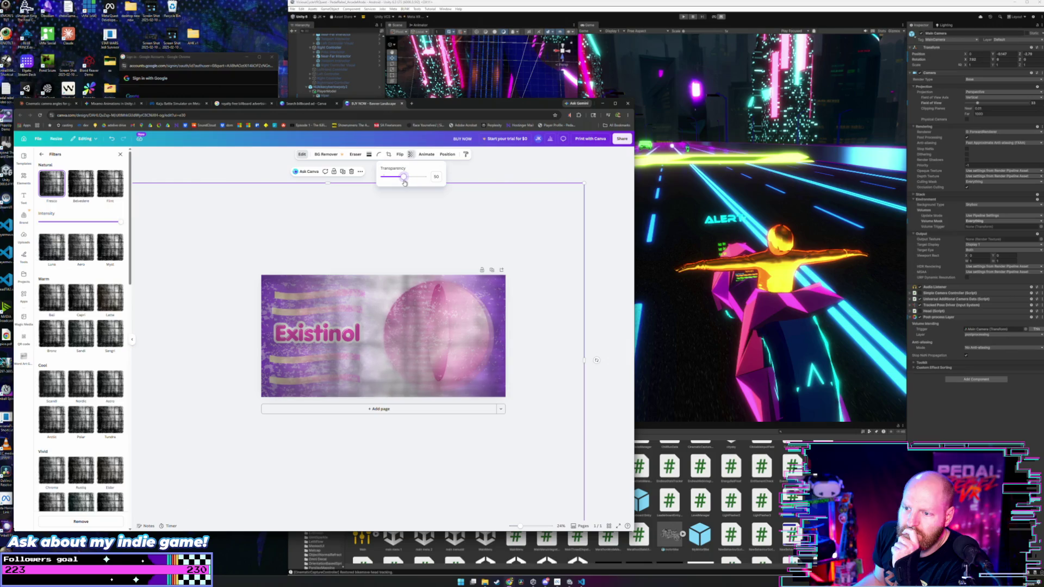
{"action": "left_click", "coordinate": [393, 204]}
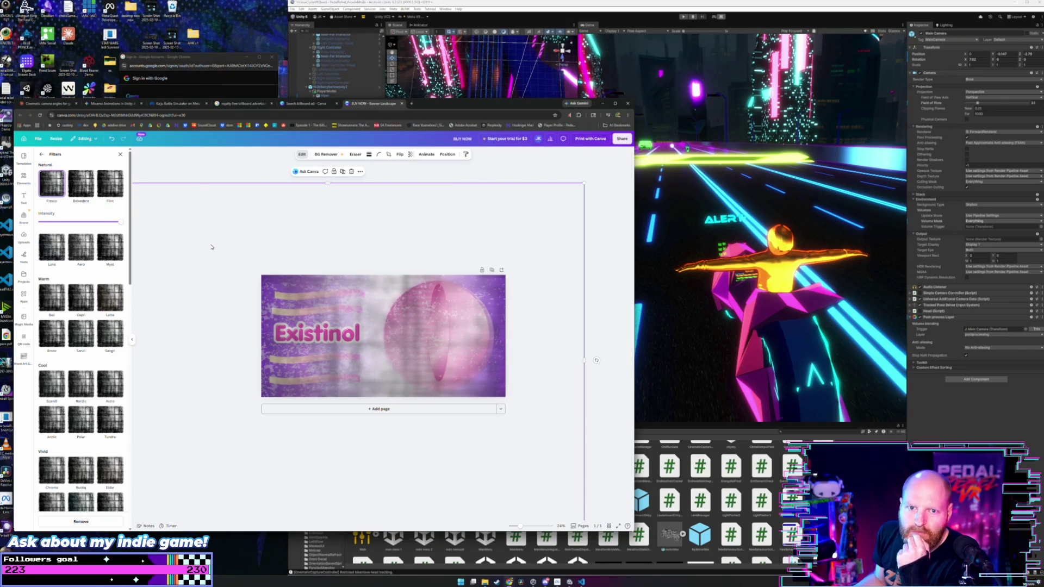
{"action": "left_click_drag", "start_coordinate": [384, 315], "coordinate": [295, 309]}
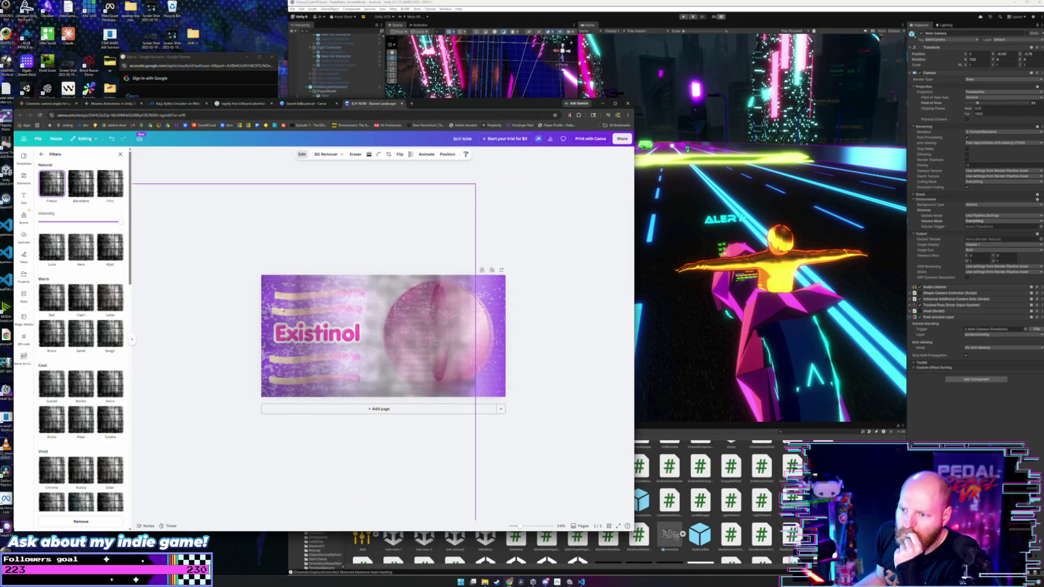
At 17% zoom, stretch, rotate and enlarge the overlay so it extends past the banner edges.
{"action": "mouse_move", "coordinate": [525, 369]}
{"action": "left_mouse_down"}
{"action": "mouse_move", "coordinate": [558, 389]}
{"action": "mouse_move", "coordinate": [626, 386]}
{"action": "left_mouse_up"}
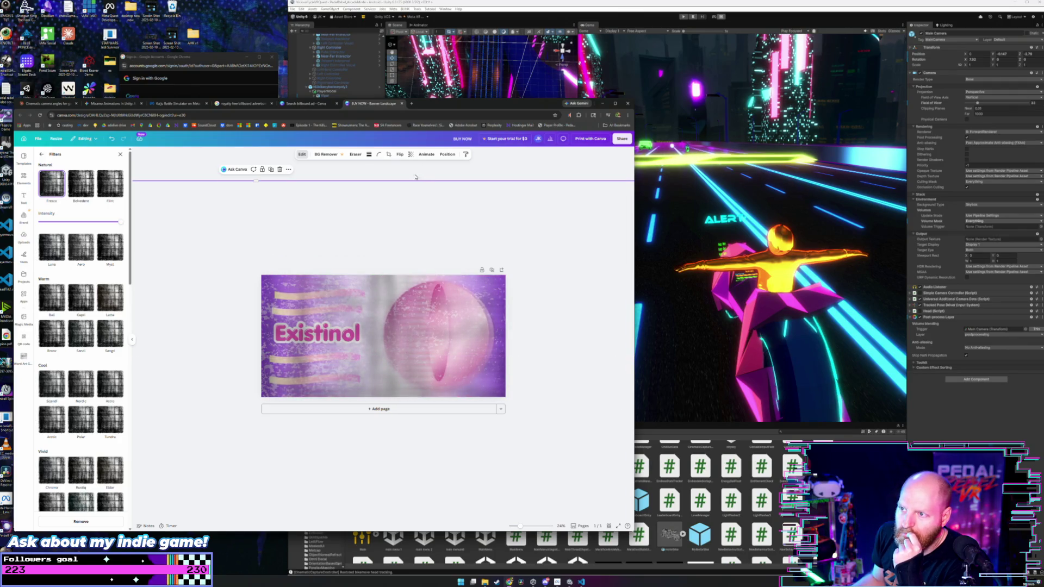
{"action": "scroll", "coordinate": [429, 228], "scroll_direction": "down", "scroll_amount": 1}
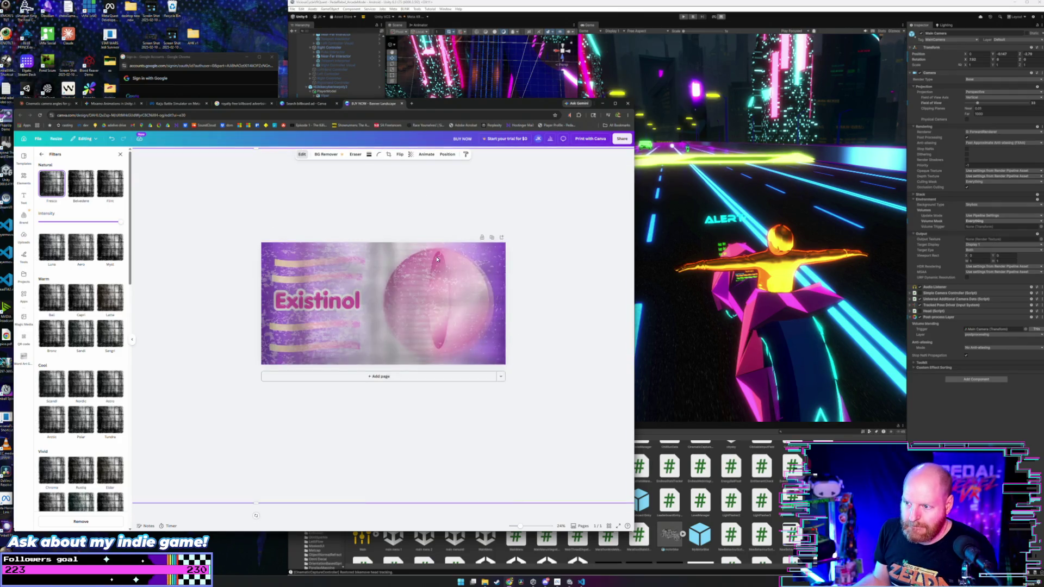
{"action": "scroll", "coordinate": [438, 261], "scroll_direction": "up", "scroll_amount": 1}
{"action": "scroll", "coordinate": [440, 264], "scroll_direction": "down", "scroll_amount": 1}
{"action": "scroll", "coordinate": [444, 269], "scroll_direction": "up", "scroll_amount": 1}
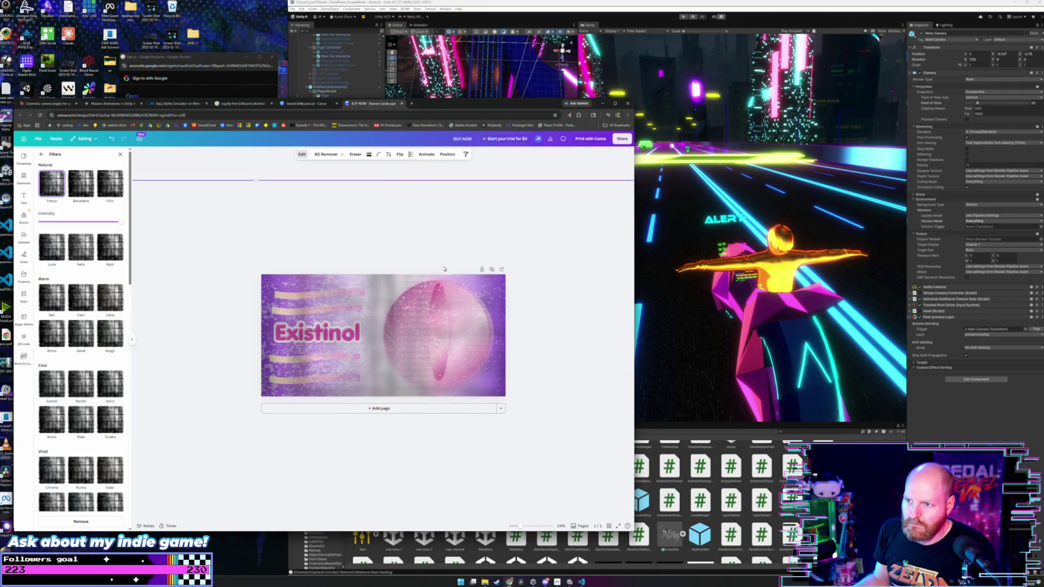
{"action": "scroll", "coordinate": [443, 268], "scroll_direction": "down", "scroll_amount": 1}
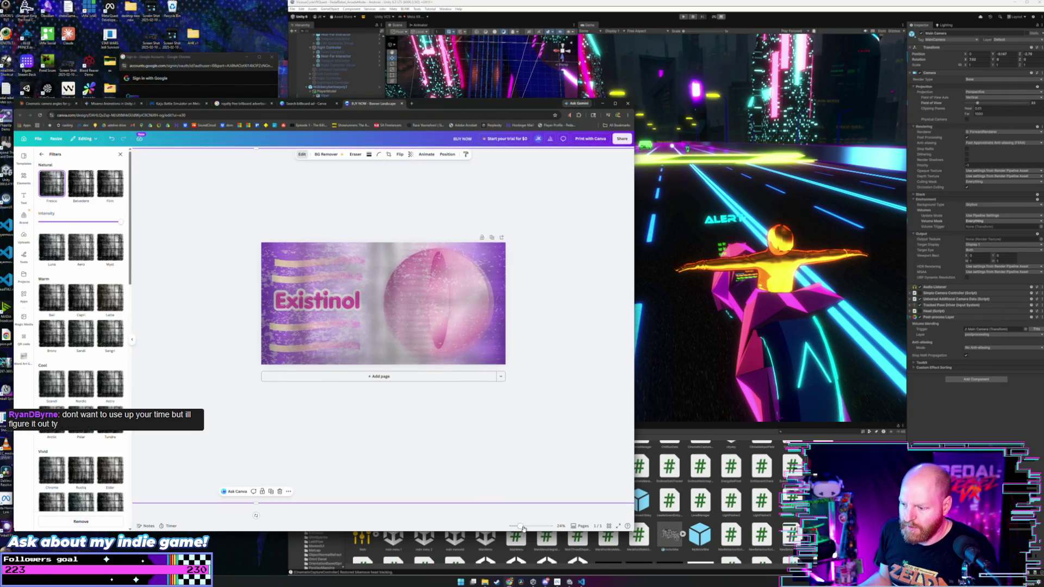
{"action": "left_click_drag", "start_coordinate": [522, 527], "coordinate": [516, 528]}
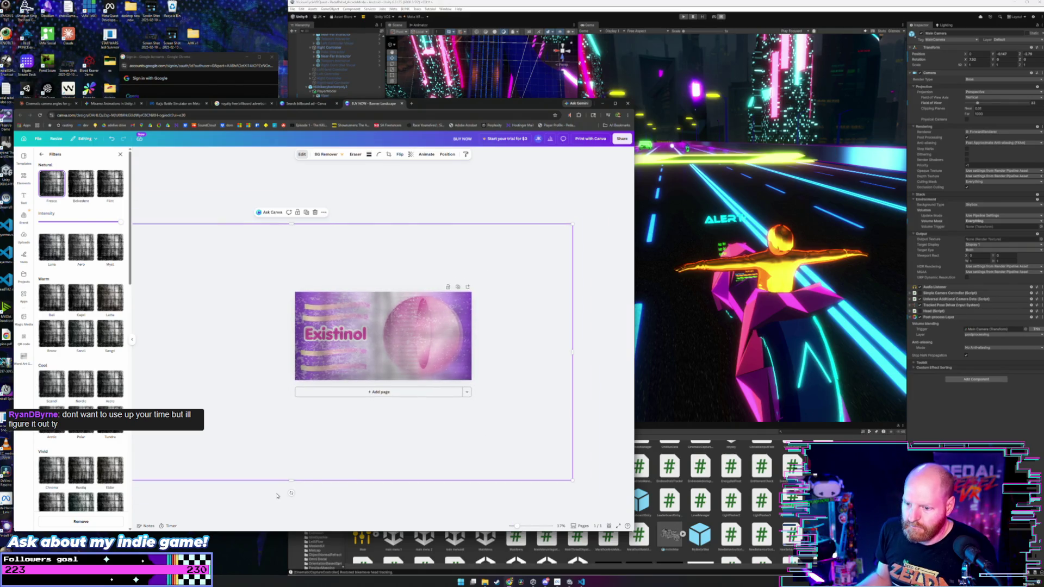
{"action": "mouse_move", "coordinate": [291, 493]}
{"action": "left_mouse_down"}
{"action": "mouse_move", "coordinate": [175, 485]}
{"action": "mouse_move", "coordinate": [108, 407]}
{"action": "mouse_move", "coordinate": [163, 436]}
{"action": "mouse_move", "coordinate": [252, 356]}
{"action": "mouse_move", "coordinate": [401, 256]}
{"action": "mouse_move", "coordinate": [420, 219]}
{"action": "mouse_move", "coordinate": [378, 203]}
{"action": "mouse_move", "coordinate": [291, 210]}
{"action": "mouse_move", "coordinate": [401, 210]}
{"action": "mouse_move", "coordinate": [412, 164]}
{"action": "mouse_move", "coordinate": [409, 251]}
{"action": "mouse_move", "coordinate": [407, 232]}
{"action": "left_mouse_up"}
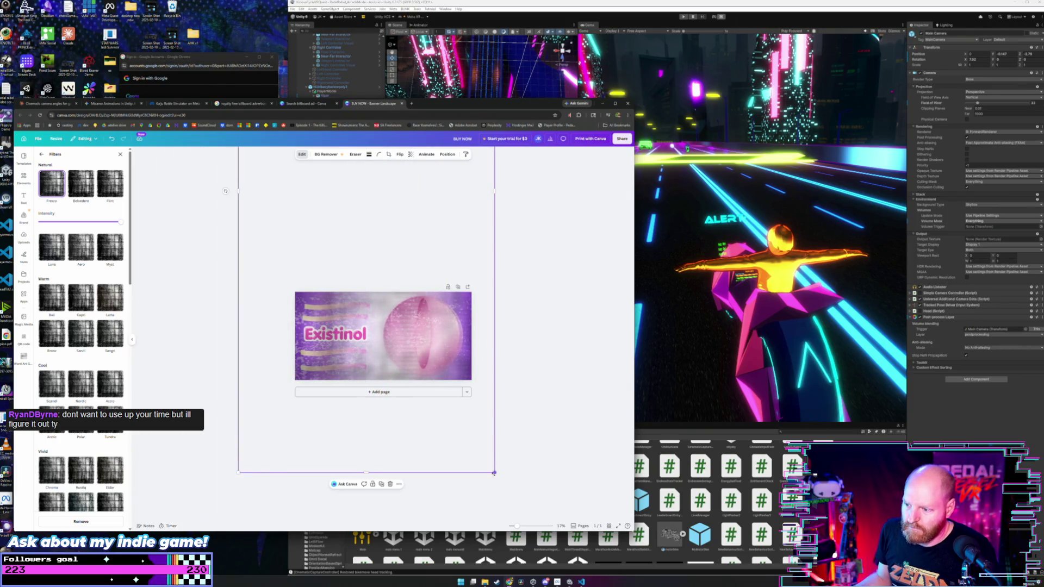
{"action": "left_click_drag", "start_coordinate": [494, 473], "coordinate": [530, 497]}
{"action": "left_click_drag", "start_coordinate": [402, 235], "coordinate": [387, 236]}
{"action": "left_click", "coordinate": [330, 319]}
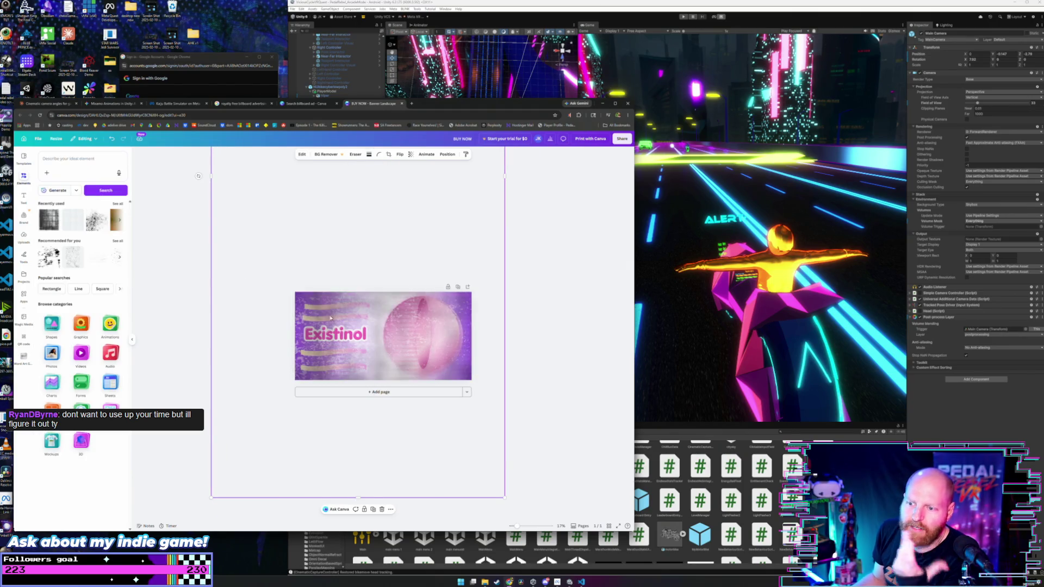
Delete the Existinol text layer from the banner using the layers list.
{"action": "left_click", "coordinate": [166, 325]}
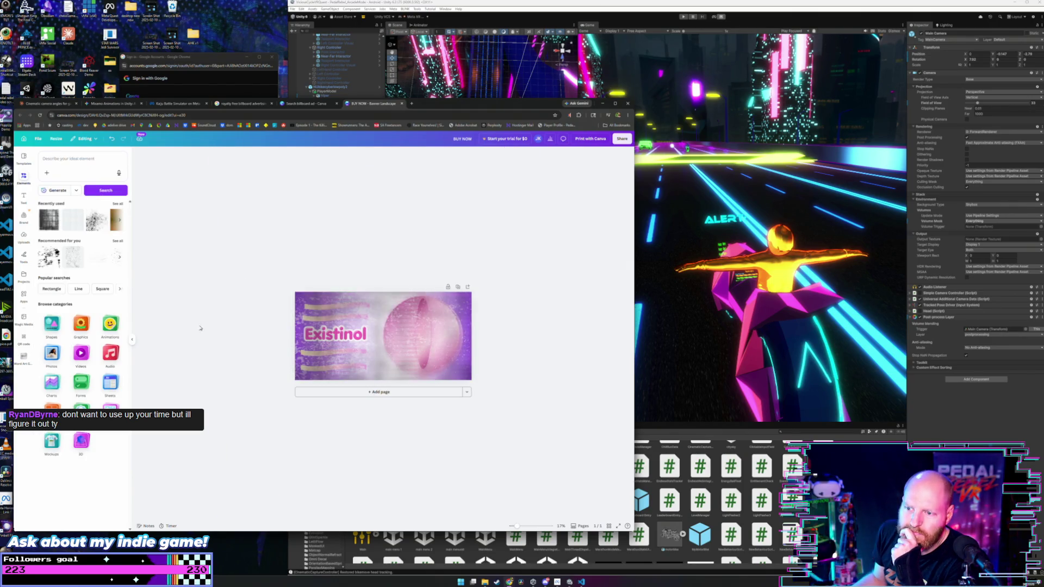
{"action": "left_click", "coordinate": [369, 303]}
{"action": "left_click", "coordinate": [288, 237]}
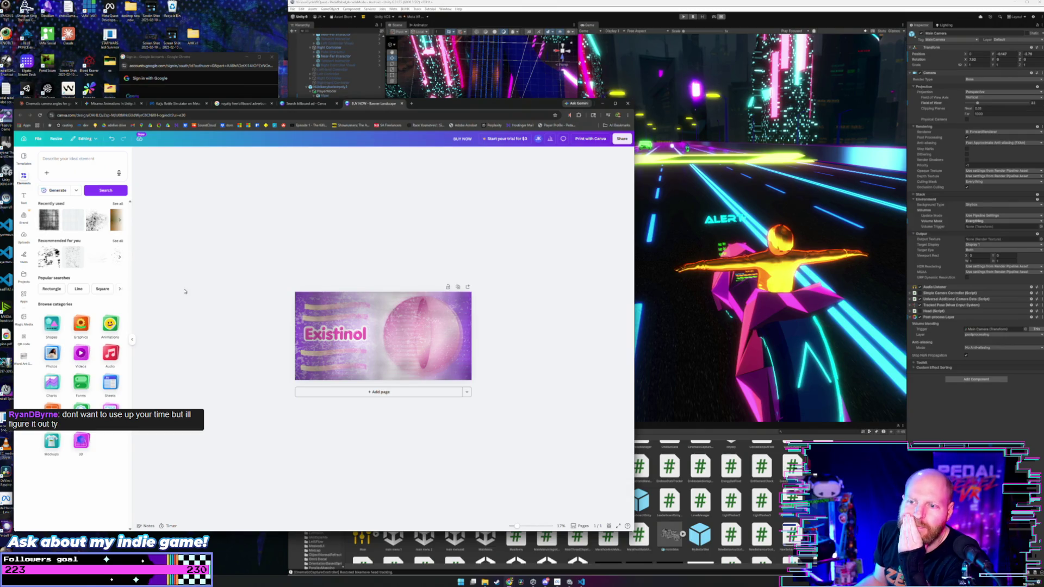
{"action": "mouse_move", "coordinate": [222, 274]}
{"action": "left_mouse_down"}
{"action": "mouse_move", "coordinate": [317, 349]}
{"action": "mouse_move", "coordinate": [383, 385]}
{"action": "left_mouse_up"}
{"action": "left_click", "coordinate": [185, 321]}
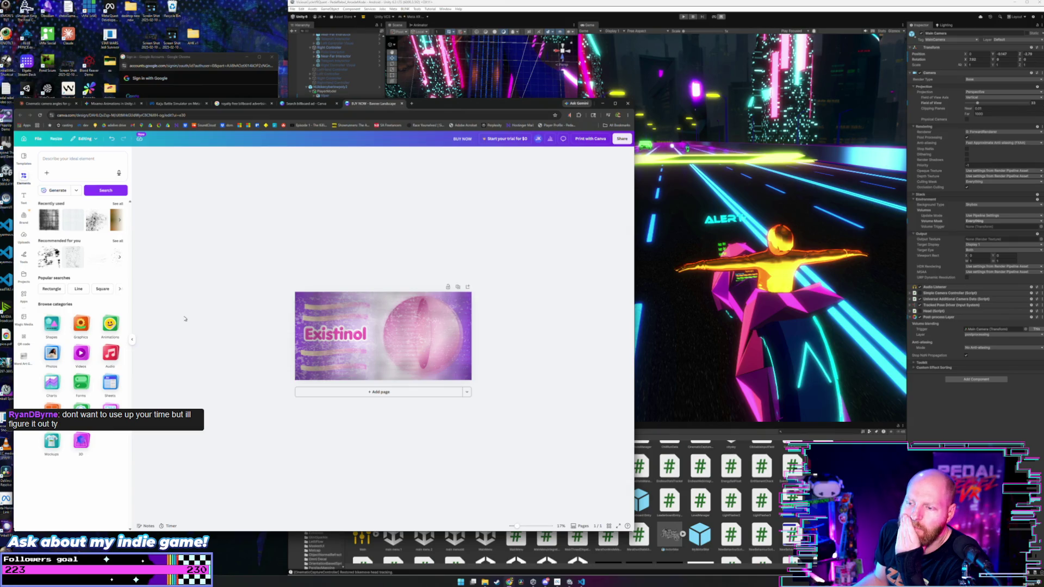
{"action": "left_click", "coordinate": [289, 329]}
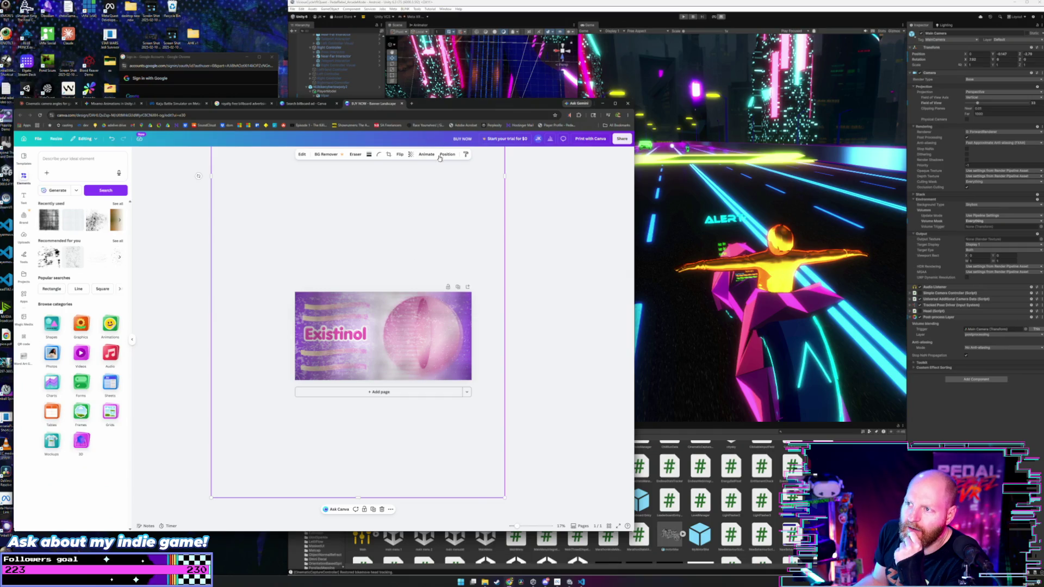
{"action": "left_click", "coordinate": [440, 156]}
{"action": "left_click", "coordinate": [93, 223]}
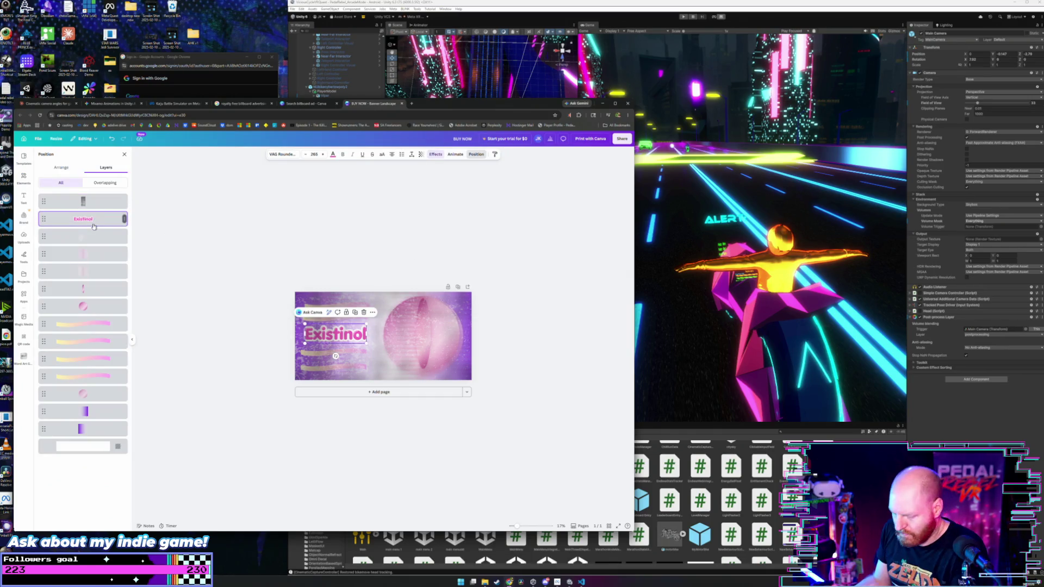
{"action": "key", "text": "Delete"}
{"action": "left_click", "coordinate": [250, 246]}
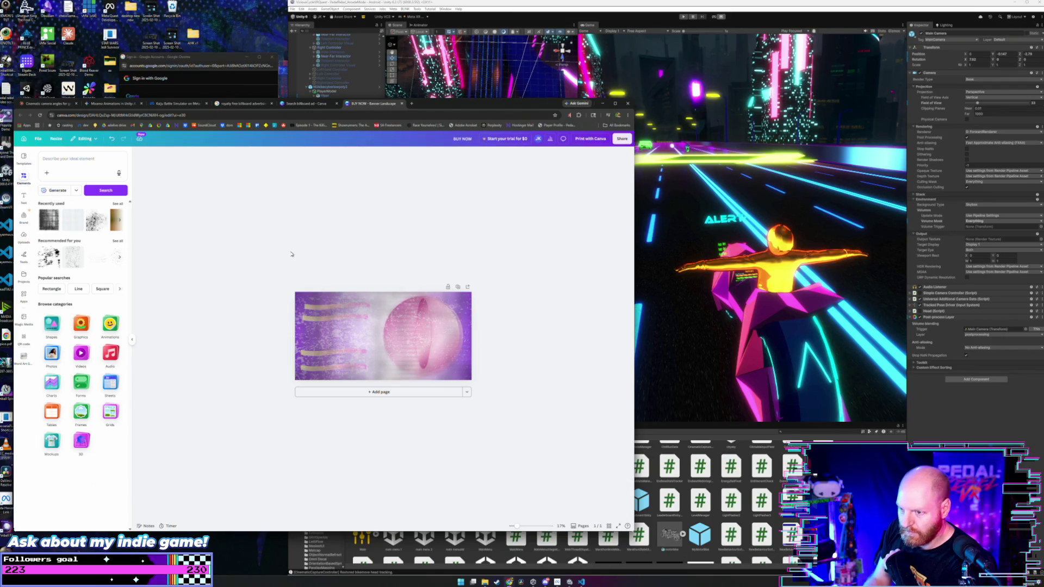
Snip the banner with Win+Shift+S and open the Screenshots folder.
{"action": "key", "text": "super+shift+s"}
{"action": "mouse_move", "coordinate": [294, 292]}
{"action": "left_mouse_down"}
{"action": "mouse_move", "coordinate": [484, 369]}
{"action": "mouse_move", "coordinate": [472, 384]}
{"action": "left_mouse_up"}
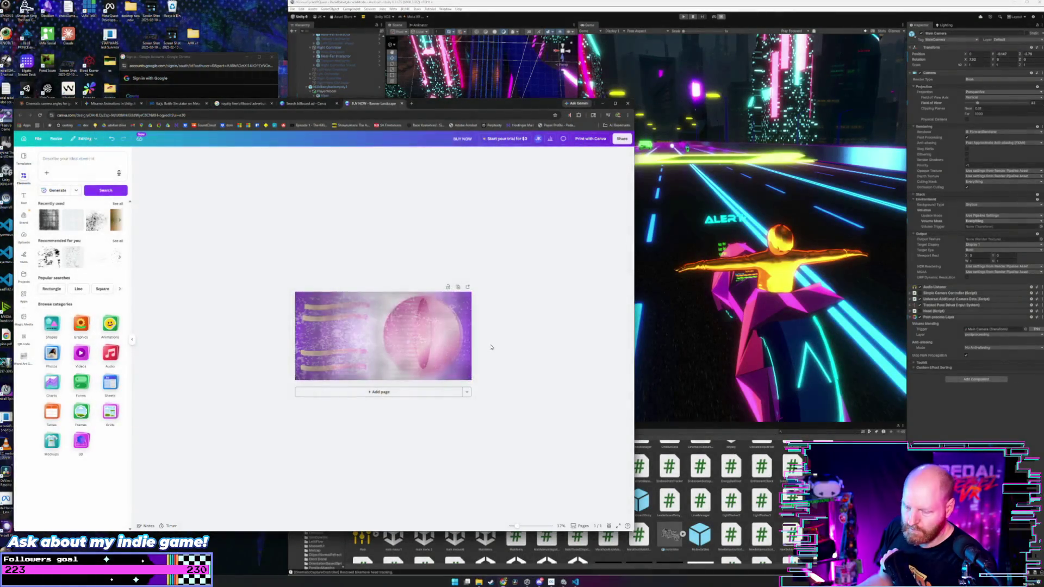
{"action": "left_click", "coordinate": [484, 582]}
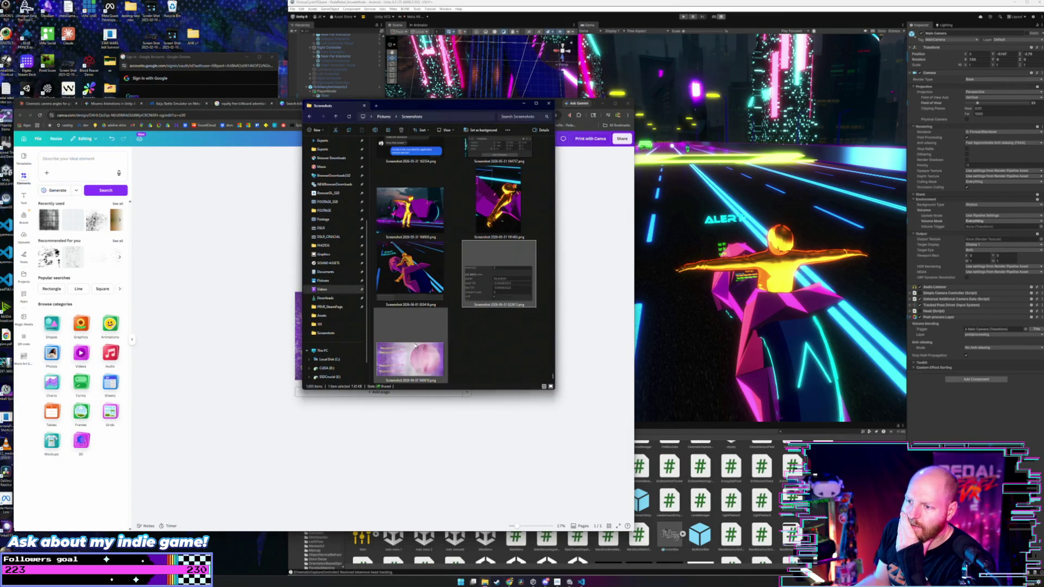
Open the new banner screenshot in the Photos editor on the Adjustment tab.
{"action": "double_click", "coordinate": [410, 351]}
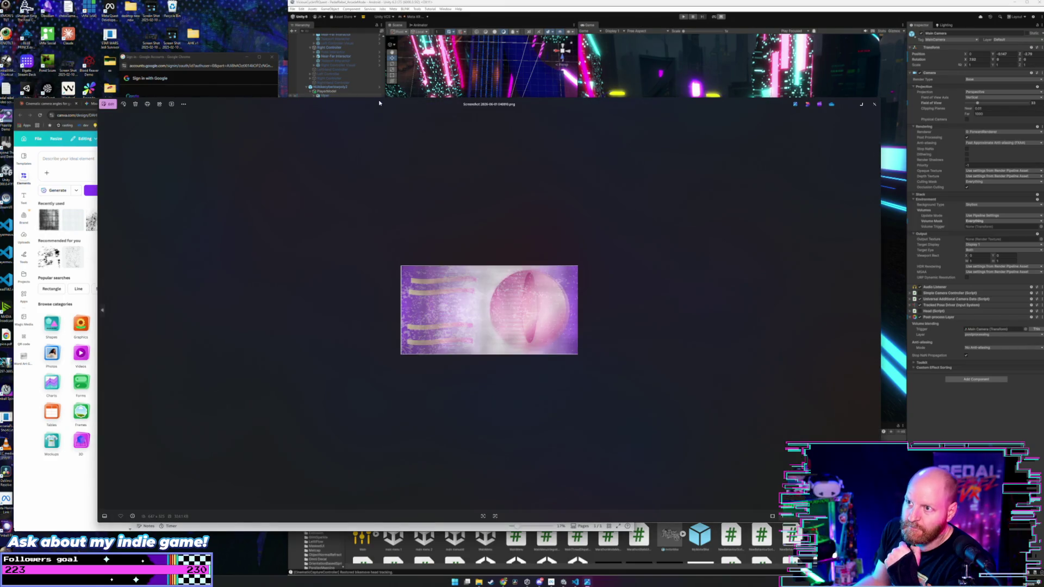
{"action": "left_click", "coordinate": [92, 103]}
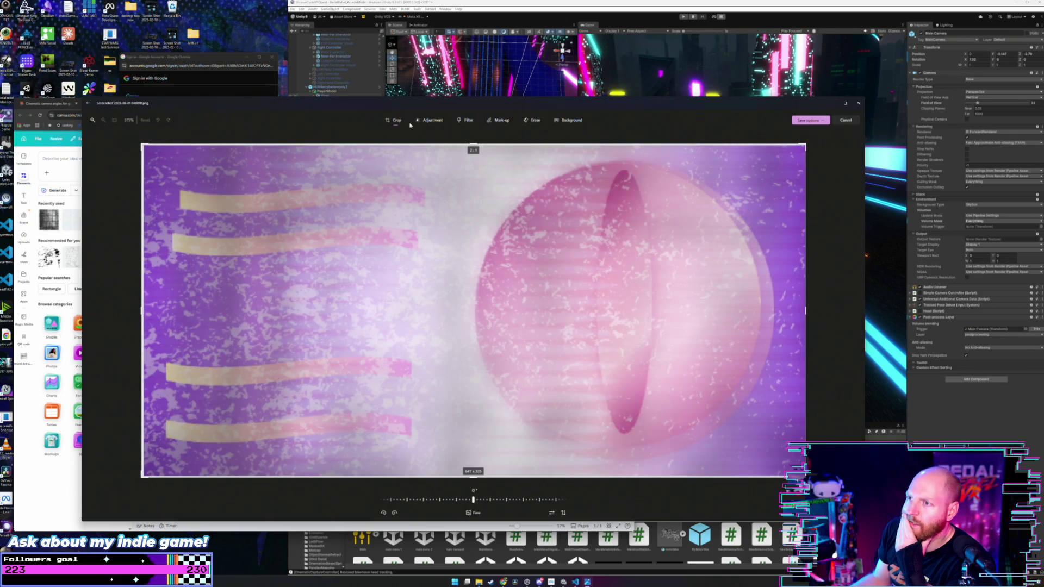
{"action": "left_click", "coordinate": [431, 122]}
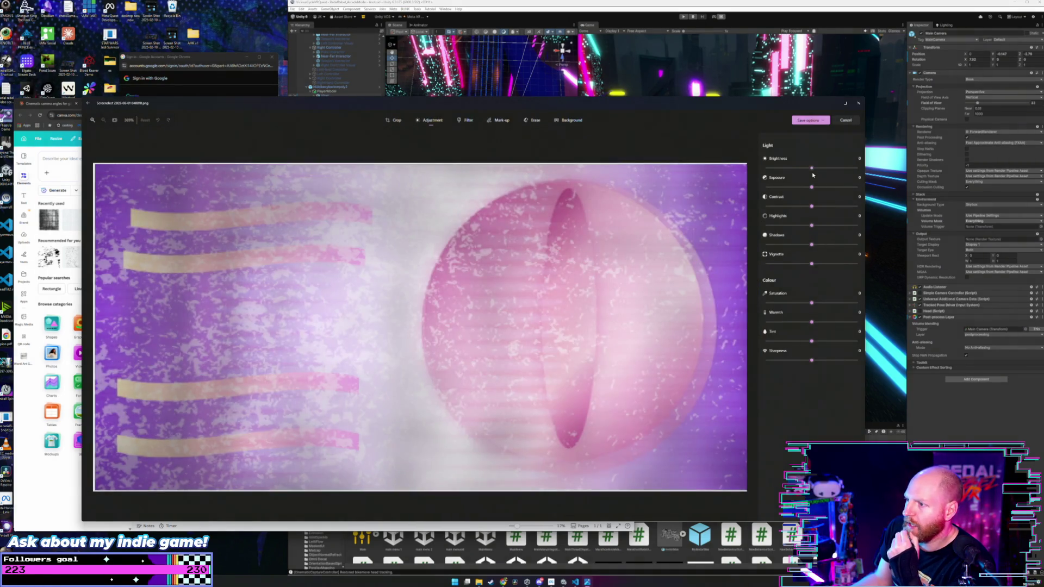
Raise brightness to 50 and saturation to 77, and lower sharpness on the banner screenshot.
{"action": "mouse_move", "coordinate": [810, 168]}
{"action": "left_mouse_down"}
{"action": "mouse_move", "coordinate": [841, 169]}
{"action": "mouse_move", "coordinate": [793, 187]}
{"action": "mouse_move", "coordinate": [824, 208]}
{"action": "mouse_move", "coordinate": [798, 209]}
{"action": "mouse_move", "coordinate": [804, 226]}
{"action": "mouse_move", "coordinate": [783, 253]}
{"action": "mouse_move", "coordinate": [822, 244]}
{"action": "mouse_move", "coordinate": [795, 265]}
{"action": "mouse_move", "coordinate": [769, 265]}
{"action": "mouse_move", "coordinate": [885, 266]}
{"action": "left_mouse_up"}
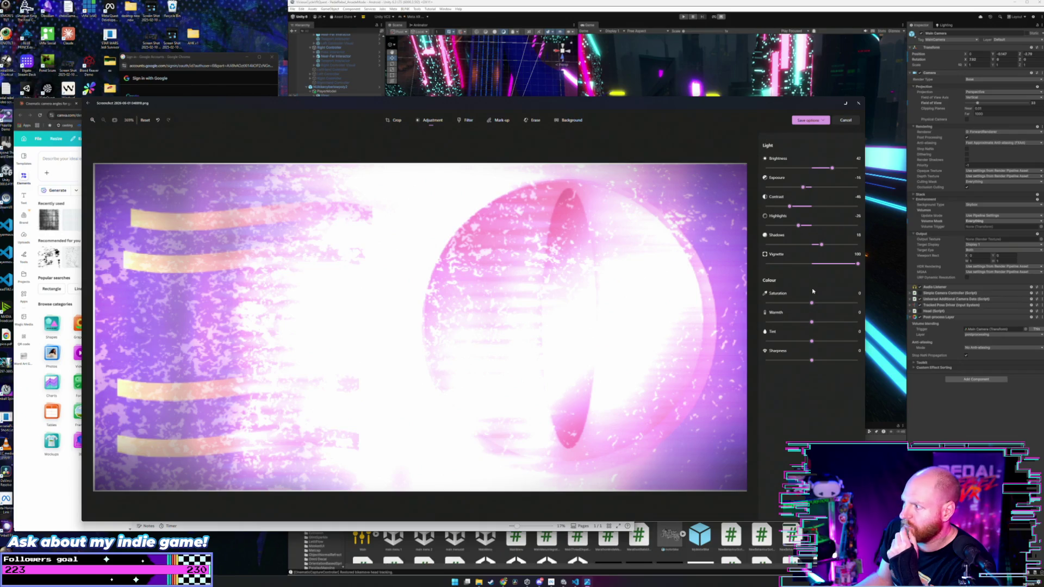
{"action": "mouse_move", "coordinate": [813, 303]}
{"action": "left_mouse_down"}
{"action": "mouse_move", "coordinate": [847, 303]}
{"action": "mouse_move", "coordinate": [831, 323]}
{"action": "mouse_move", "coordinate": [787, 324]}
{"action": "mouse_move", "coordinate": [833, 361]}
{"action": "left_mouse_up"}
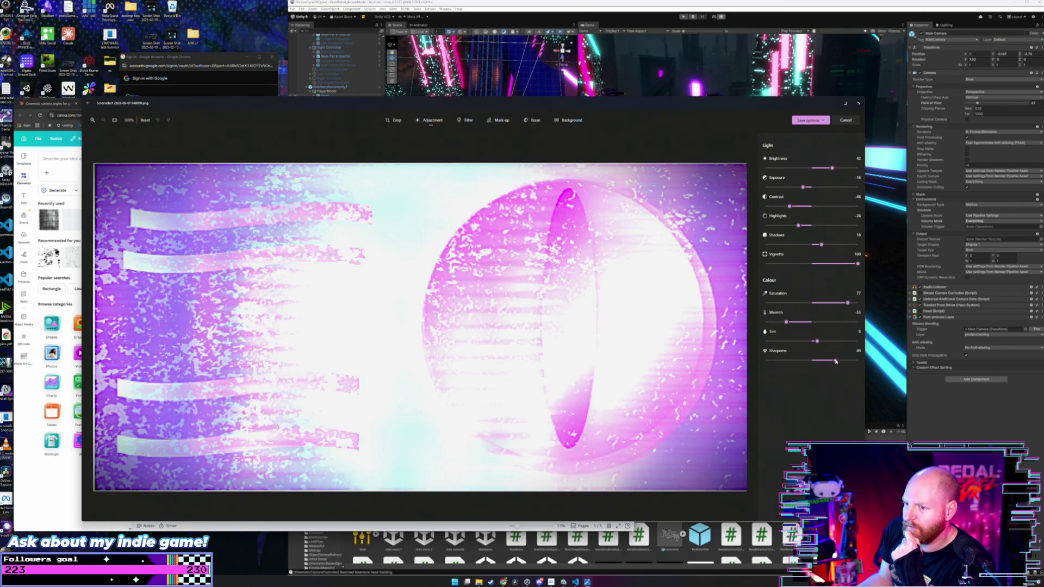
{"action": "left_click_drag", "start_coordinate": [832, 361], "coordinate": [791, 362]}
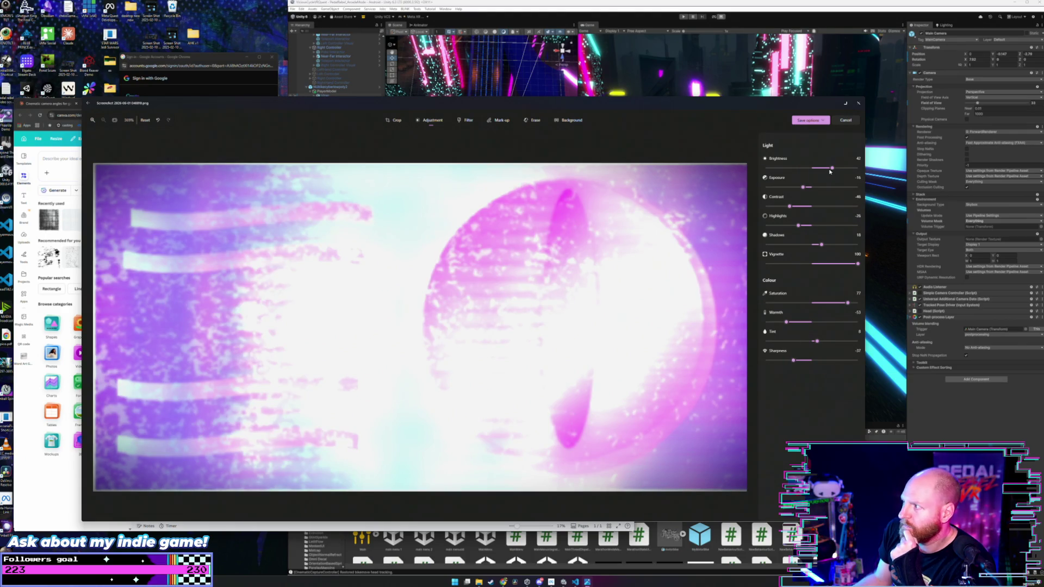
{"action": "left_click_drag", "start_coordinate": [830, 169], "coordinate": [835, 168]}
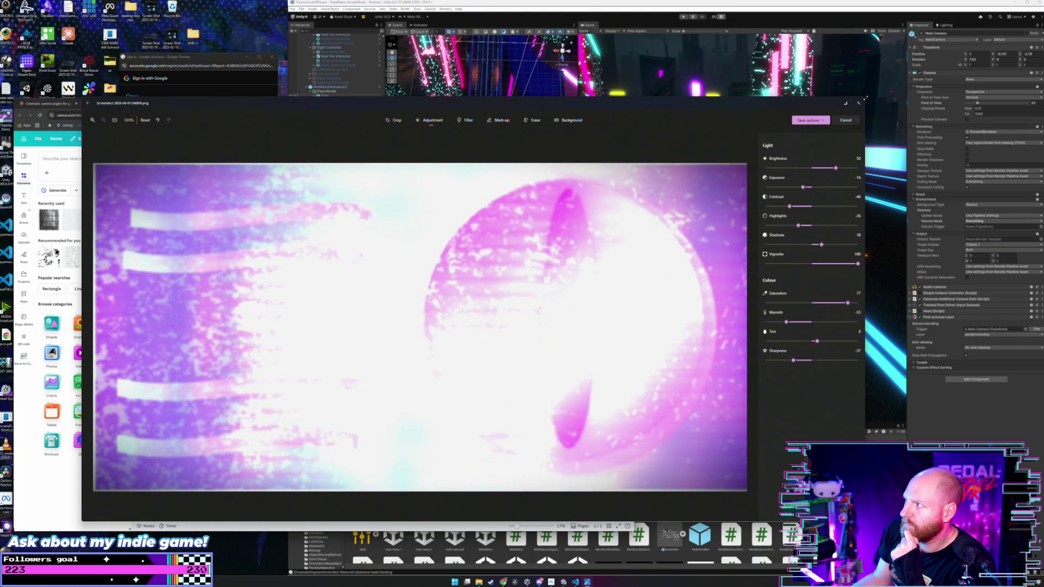
Shrink the editor window, move it aside, and lower brightness to 26.
{"action": "mouse_move", "coordinate": [866, 98]}
{"action": "left_mouse_down"}
{"action": "mouse_move", "coordinate": [559, 160]}
{"action": "mouse_move", "coordinate": [338, 163]}
{"action": "left_mouse_up"}
{"action": "left_click_drag", "start_coordinate": [257, 163], "coordinate": [545, 81]}
{"action": "left_click_drag", "start_coordinate": [599, 147], "coordinate": [586, 147]}
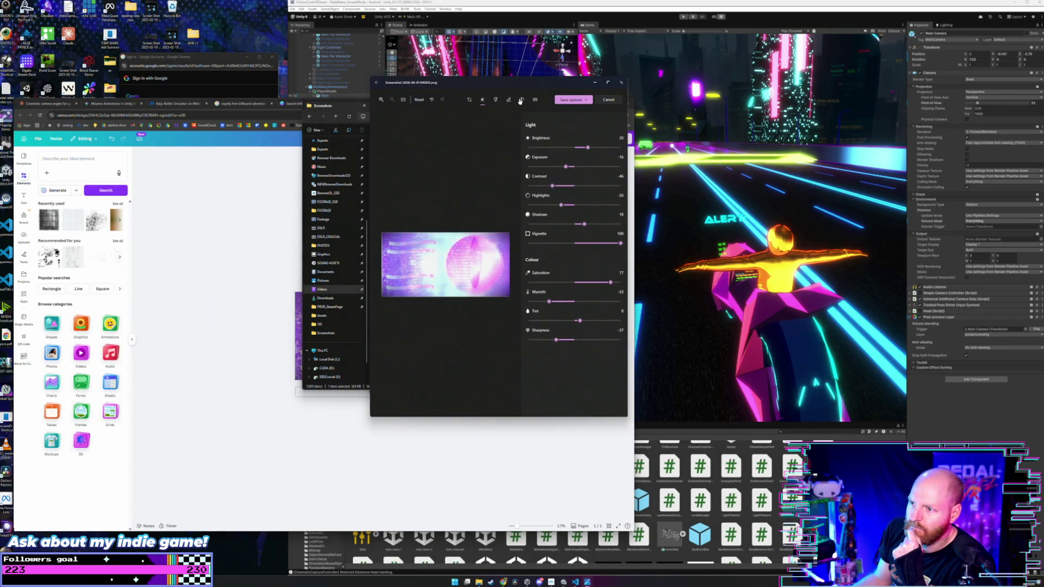
Move the editor beside the game view and set contrast to 20, shadows 56, saturation -5.
{"action": "left_click_drag", "start_coordinate": [544, 82], "coordinate": [654, 40]}
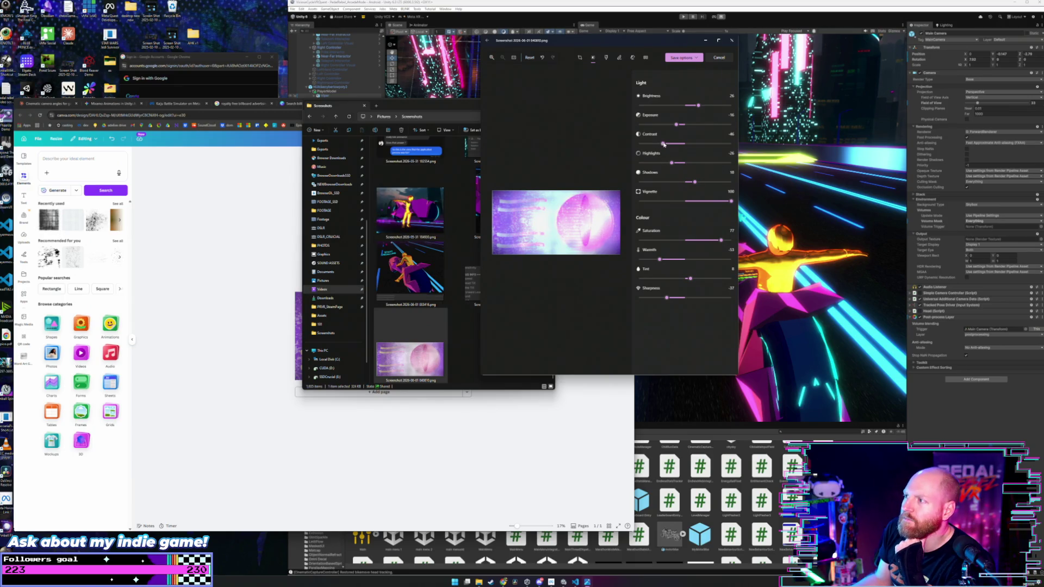
{"action": "mouse_move", "coordinate": [663, 145]}
{"action": "left_mouse_down"}
{"action": "mouse_move", "coordinate": [632, 150]}
{"action": "mouse_move", "coordinate": [717, 166]}
{"action": "left_mouse_up"}
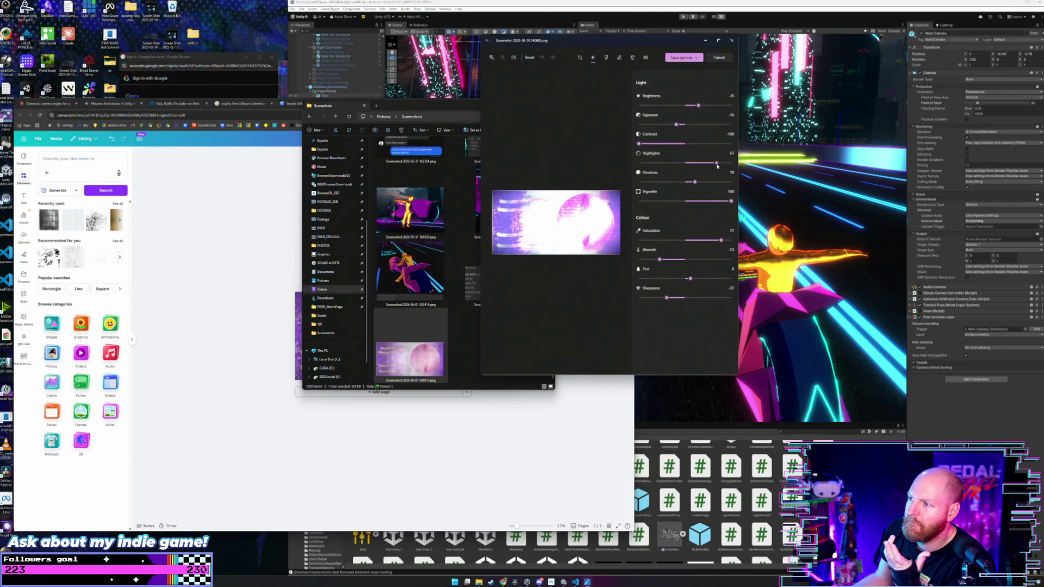
{"action": "left_click_drag", "start_coordinate": [640, 144], "coordinate": [640, 151]}
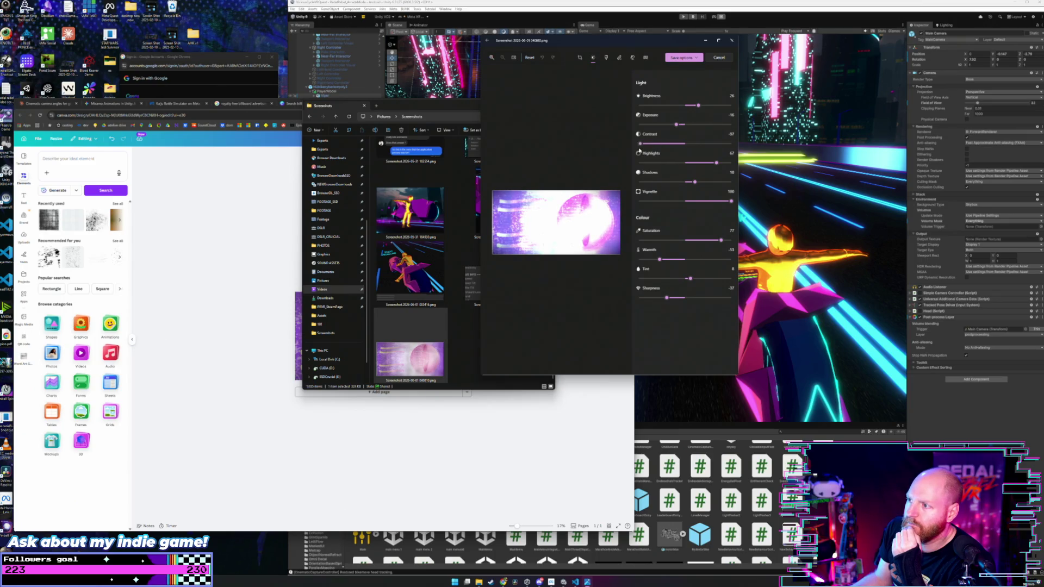
{"action": "mouse_move", "coordinate": [692, 183]}
{"action": "left_mouse_down"}
{"action": "mouse_move", "coordinate": [653, 183]}
{"action": "mouse_move", "coordinate": [693, 182]}
{"action": "mouse_move", "coordinate": [675, 202]}
{"action": "mouse_move", "coordinate": [653, 202]}
{"action": "mouse_move", "coordinate": [685, 202]}
{"action": "left_mouse_up"}
{"action": "mouse_move", "coordinate": [722, 245]}
{"action": "left_mouse_down"}
{"action": "mouse_move", "coordinate": [643, 244]}
{"action": "mouse_move", "coordinate": [702, 244]}
{"action": "mouse_move", "coordinate": [724, 261]}
{"action": "left_mouse_up"}
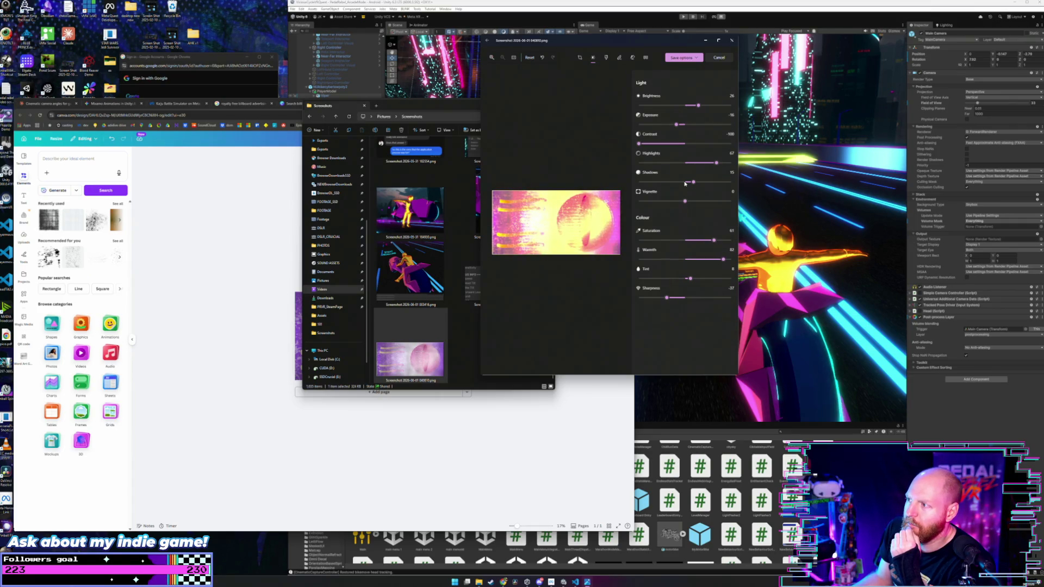
{"action": "mouse_move", "coordinate": [693, 183]}
{"action": "left_mouse_down"}
{"action": "mouse_move", "coordinate": [707, 187]}
{"action": "mouse_move", "coordinate": [663, 205]}
{"action": "left_mouse_up"}
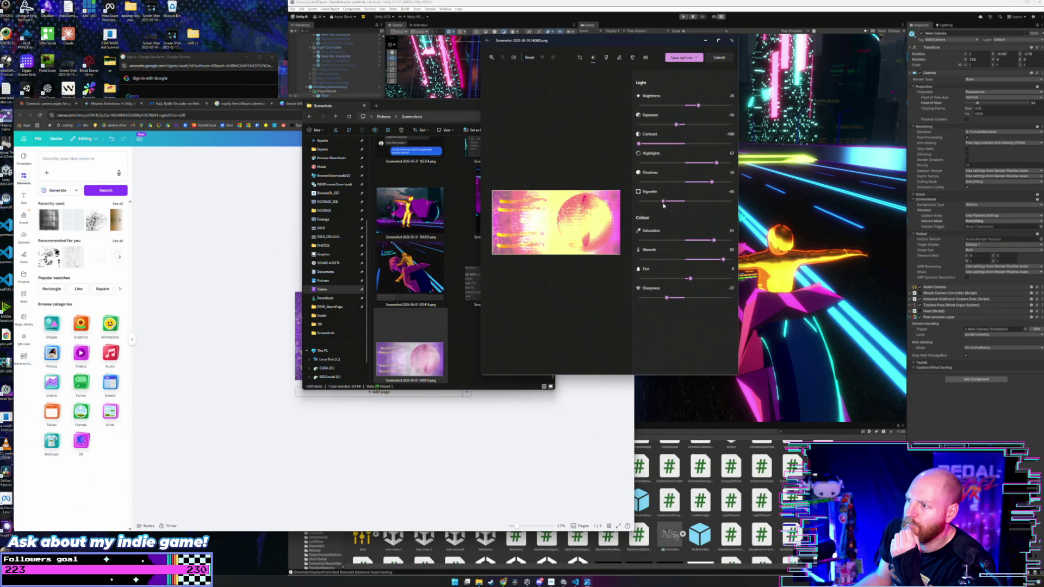
{"action": "mouse_move", "coordinate": [641, 145]}
{"action": "left_mouse_down"}
{"action": "mouse_move", "coordinate": [696, 145]}
{"action": "mouse_move", "coordinate": [681, 163]}
{"action": "mouse_move", "coordinate": [734, 164]}
{"action": "mouse_move", "coordinate": [654, 164]}
{"action": "mouse_move", "coordinate": [667, 168]}
{"action": "mouse_move", "coordinate": [654, 183]}
{"action": "mouse_move", "coordinate": [662, 187]}
{"action": "left_mouse_up"}
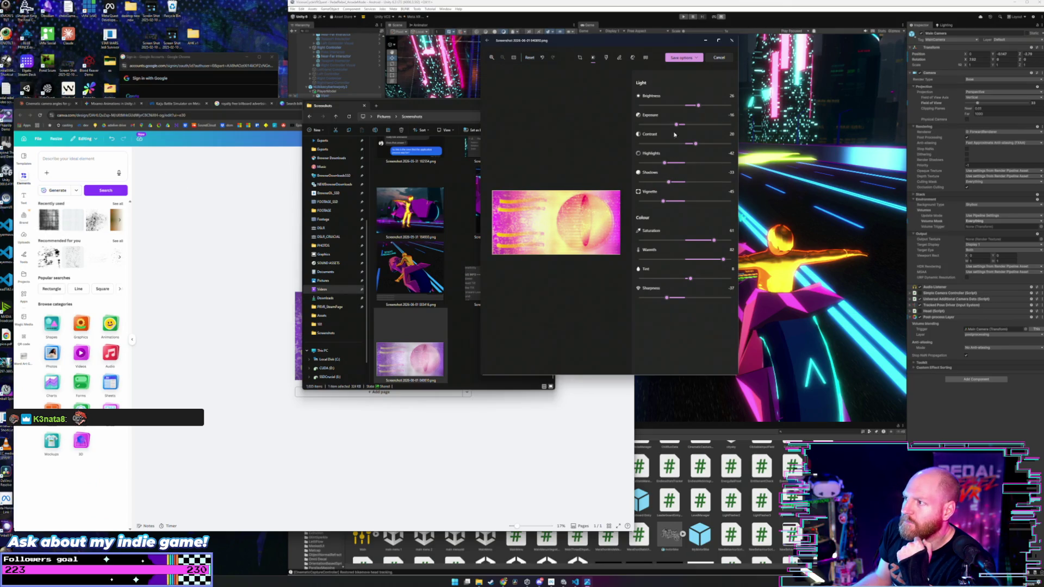
Tweak exposure, brightness and highlights to 40, then close Photos without saving.
{"action": "mouse_move", "coordinate": [676, 125]}
{"action": "left_mouse_down"}
{"action": "mouse_move", "coordinate": [726, 127]}
{"action": "mouse_move", "coordinate": [675, 130]}
{"action": "mouse_move", "coordinate": [713, 126]}
{"action": "mouse_move", "coordinate": [681, 105]}
{"action": "mouse_move", "coordinate": [652, 106]}
{"action": "left_mouse_up"}
{"action": "mouse_move", "coordinate": [713, 124]}
{"action": "left_mouse_down"}
{"action": "mouse_move", "coordinate": [667, 125]}
{"action": "mouse_move", "coordinate": [734, 125]}
{"action": "left_mouse_up"}
{"action": "mouse_move", "coordinate": [666, 163]}
{"action": "left_mouse_down"}
{"action": "mouse_move", "coordinate": [706, 163]}
{"action": "mouse_move", "coordinate": [716, 183]}
{"action": "mouse_move", "coordinate": [699, 202]}
{"action": "left_mouse_up"}
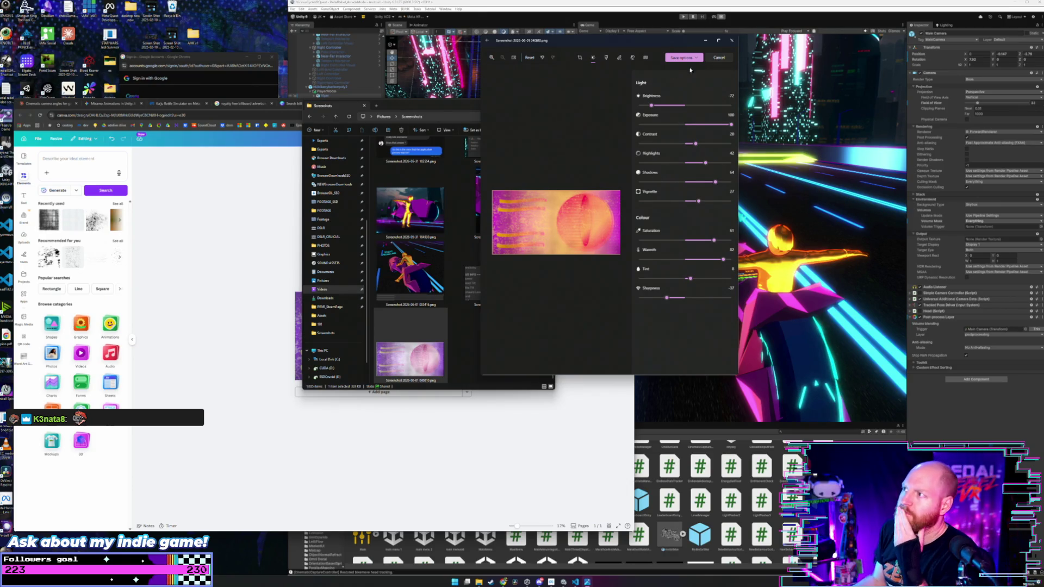
{"action": "left_click", "coordinate": [732, 43]}
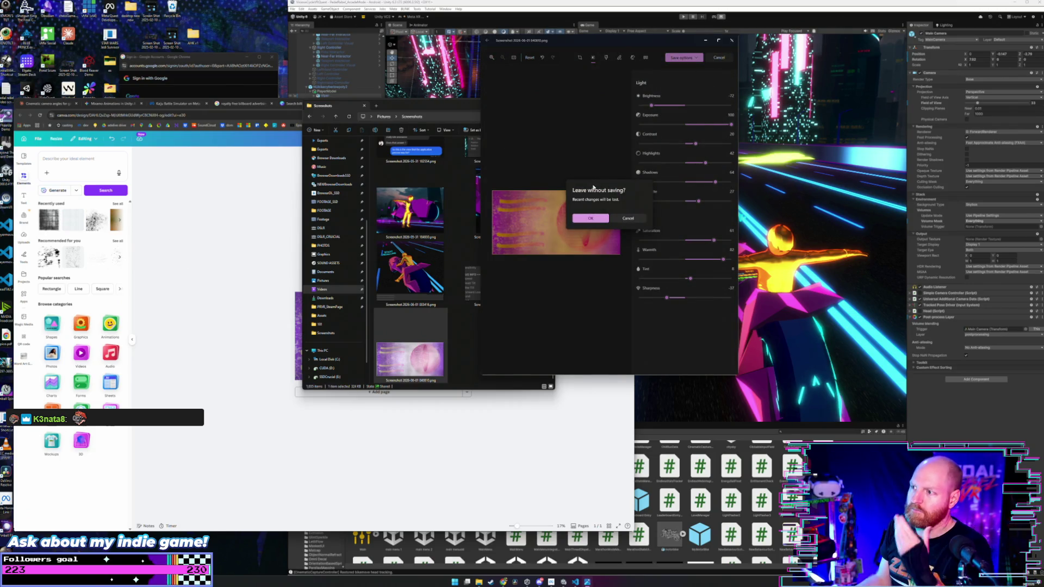
{"action": "left_click", "coordinate": [597, 217]}
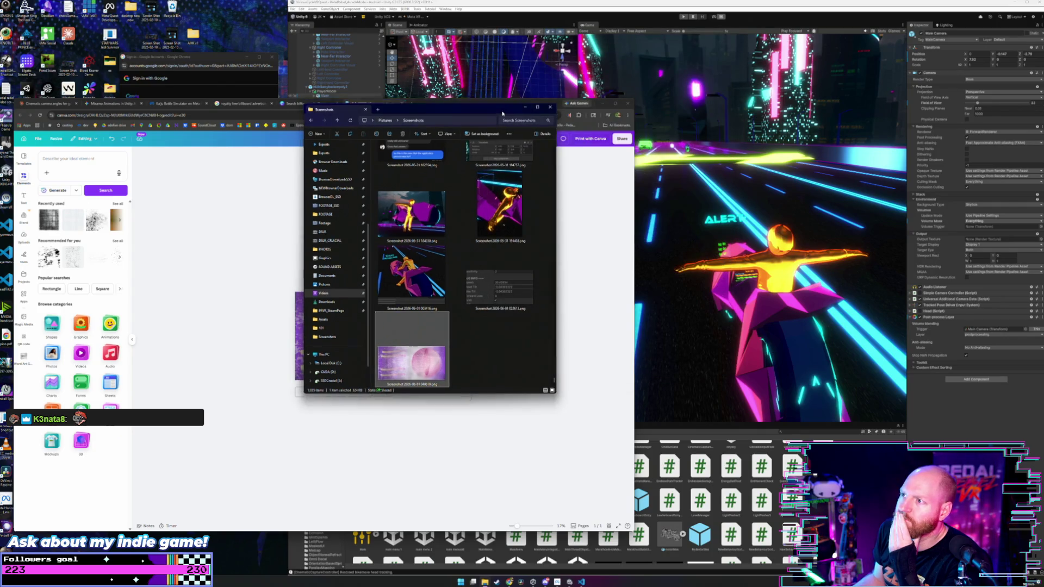
Close the Screenshots folder window, then the banner design and Canva billboard search tabs.
{"action": "left_click_drag", "start_coordinate": [534, 113], "coordinate": [548, 124]}
{"action": "left_click", "coordinate": [564, 115]}
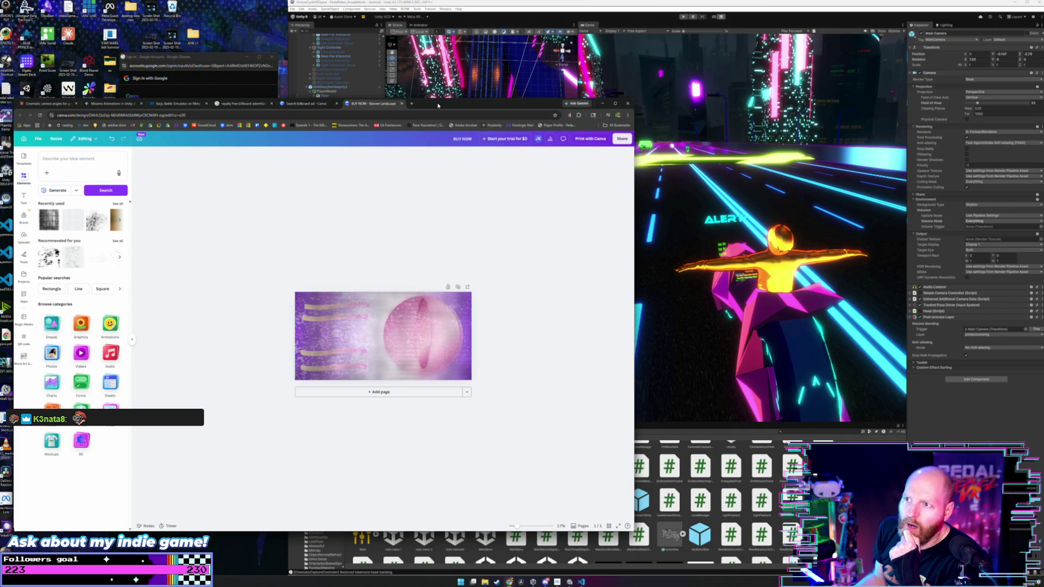
{"action": "left_click_drag", "start_coordinate": [438, 104], "coordinate": [429, 86]}
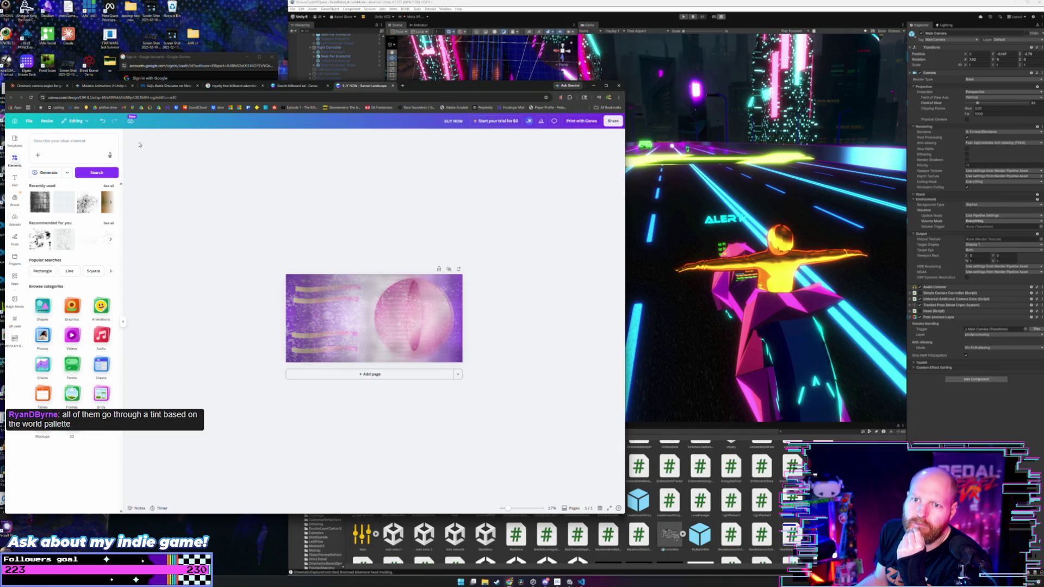
{"action": "left_click", "coordinate": [393, 86]}
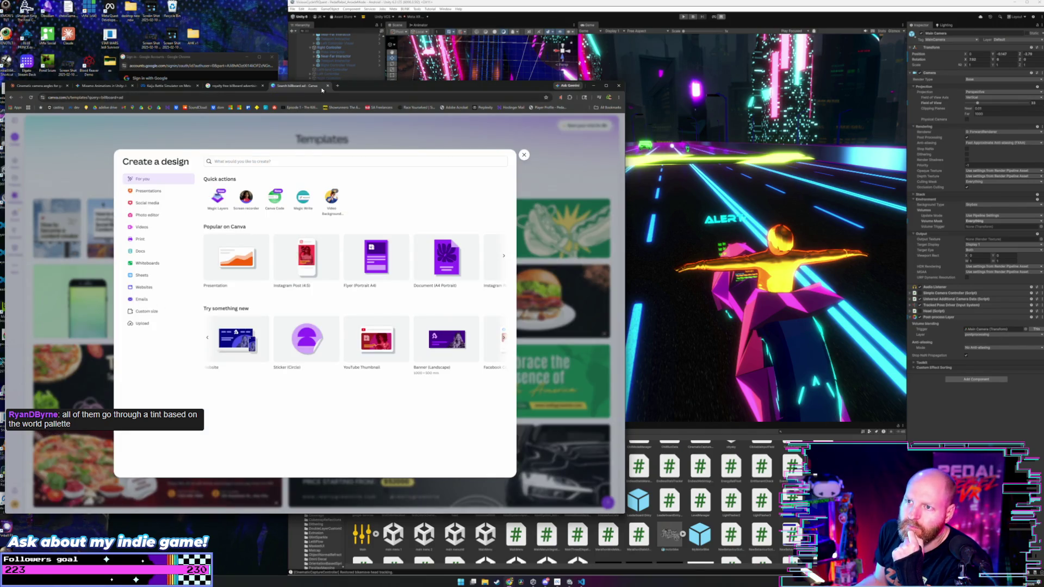
{"action": "left_click", "coordinate": [328, 86]}
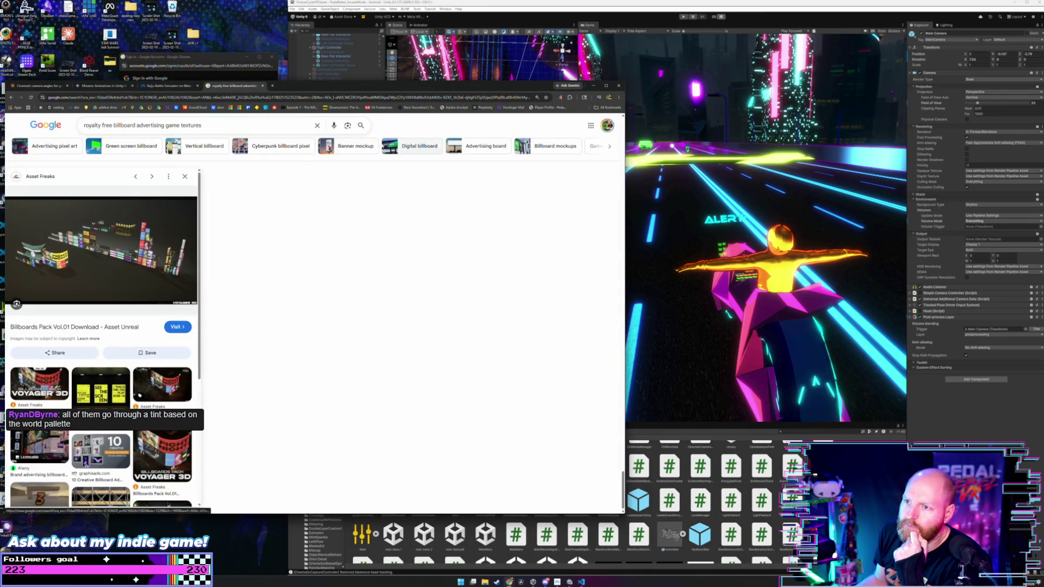
Close the Asset Freaks image preview and the Kaiju Battle Simulator store tab.
{"action": "left_click", "coordinate": [192, 177]}
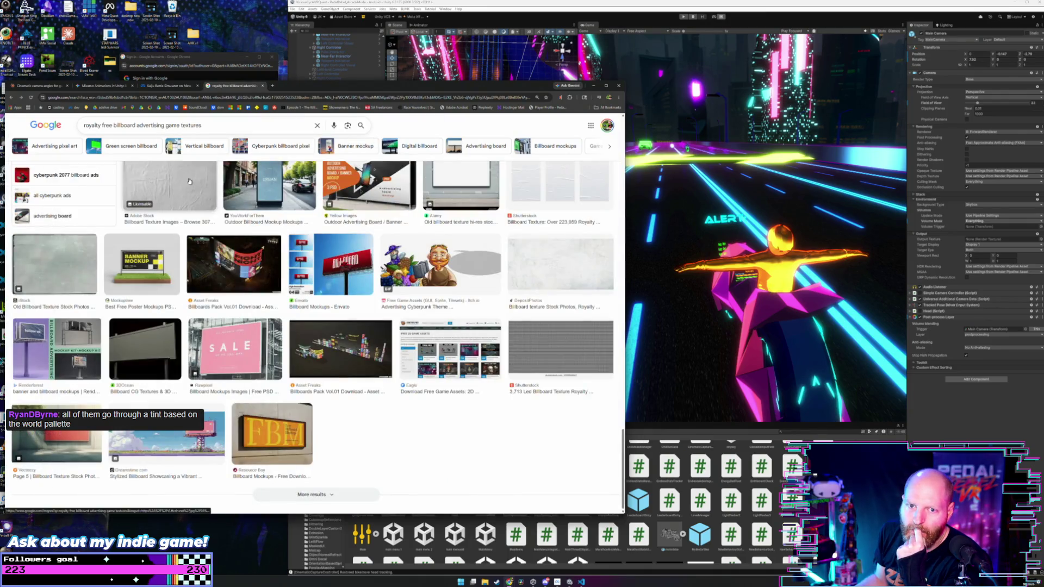
{"action": "mouse_move", "coordinate": [310, 88]}
{"action": "left_mouse_down"}
{"action": "mouse_move", "coordinate": [393, 88]}
{"action": "mouse_move", "coordinate": [364, 89]}
{"action": "left_mouse_up"}
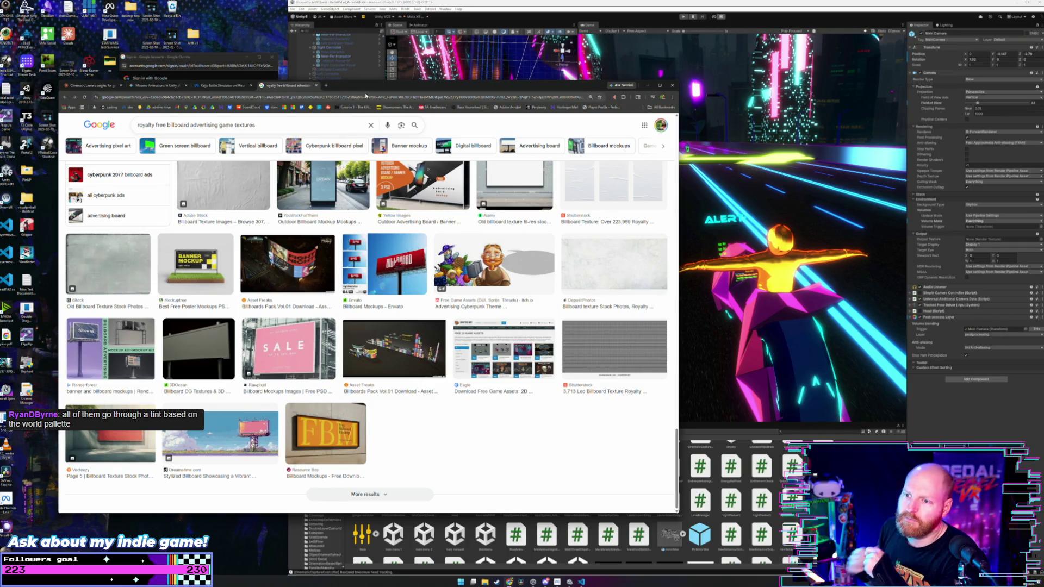
{"action": "left_click", "coordinate": [245, 87]}
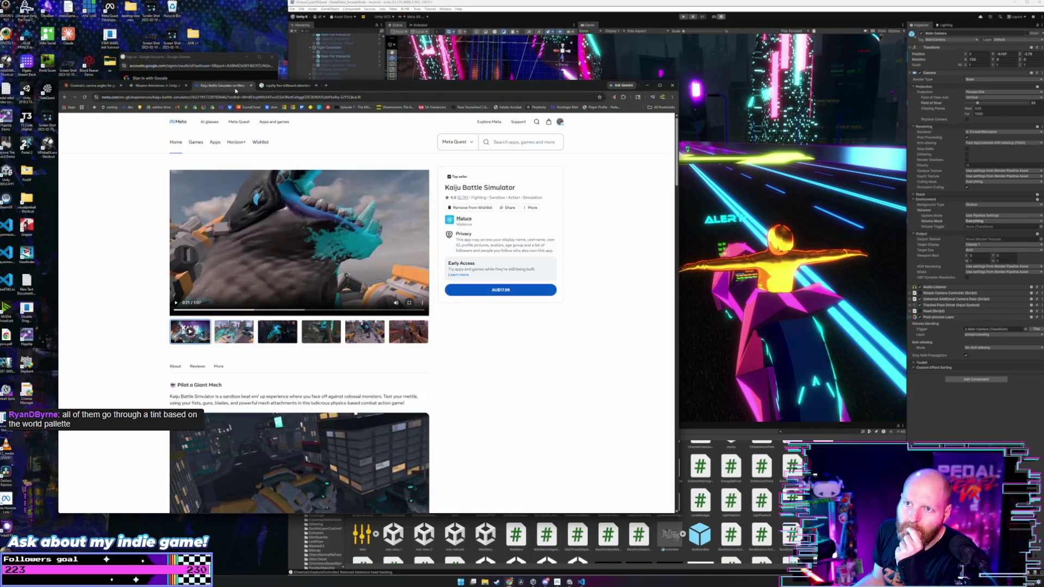
{"action": "left_click", "coordinate": [251, 85]}
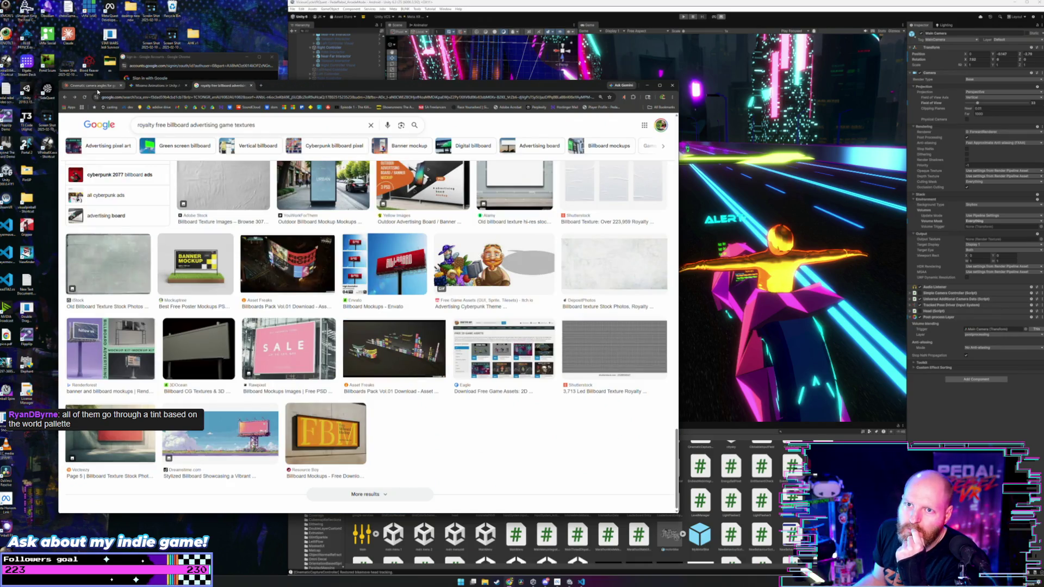
{"action": "left_click", "coordinate": [93, 86]}
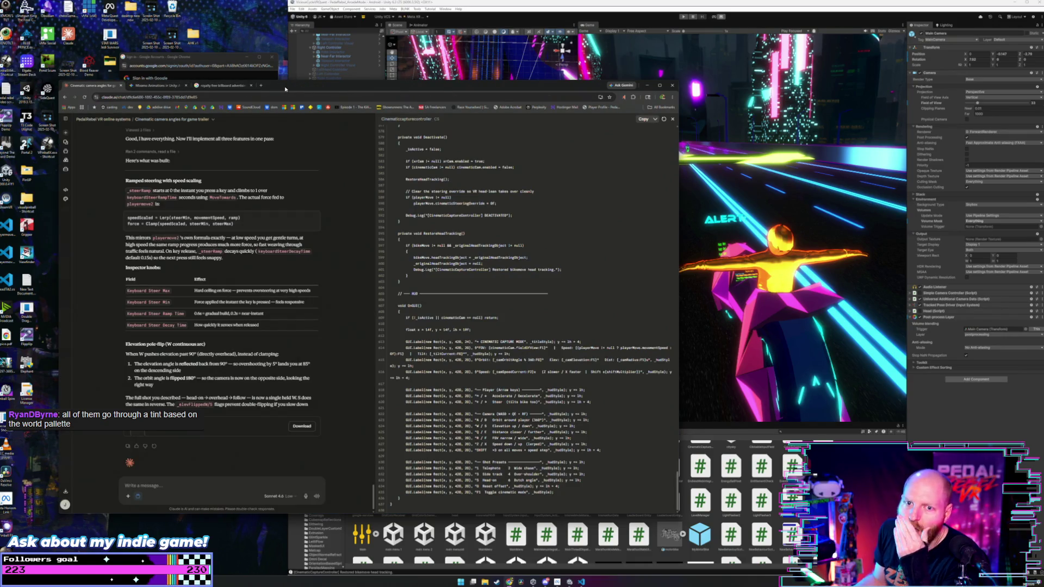
{"action": "scroll", "coordinate": [296, 341], "scroll_direction": "down", "scroll_amount": 1}
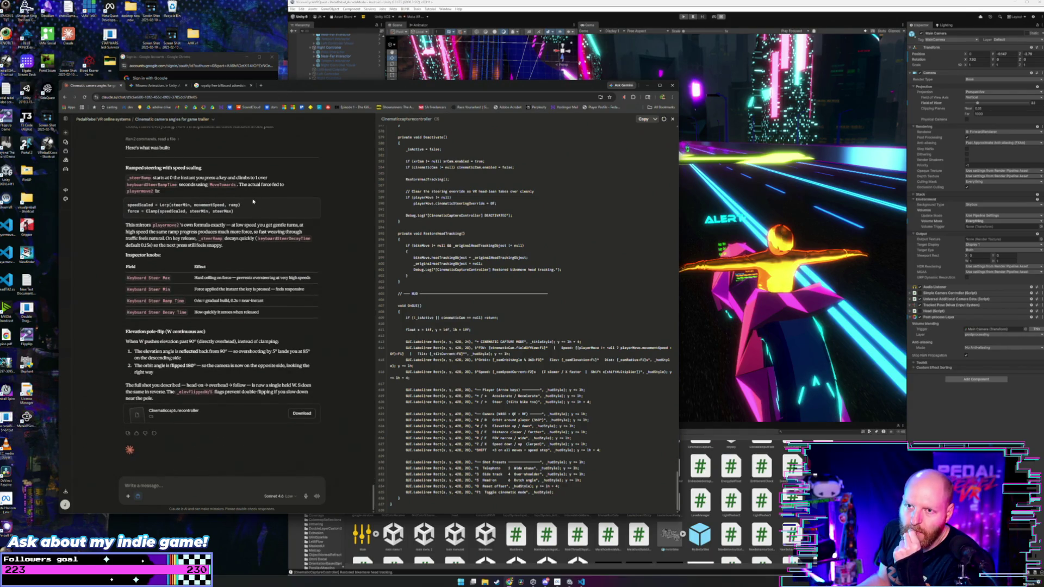
In a new tab, search Google for 'videoblocks images' and open the Storyblocks result.
{"action": "left_click", "coordinate": [261, 86]}
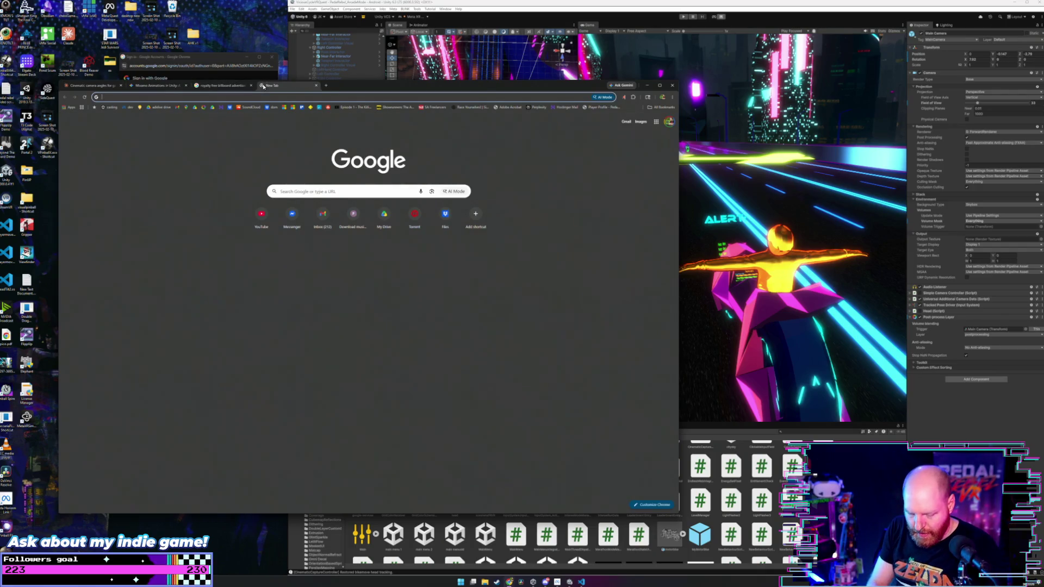
{"action": "type", "text": "vid"}
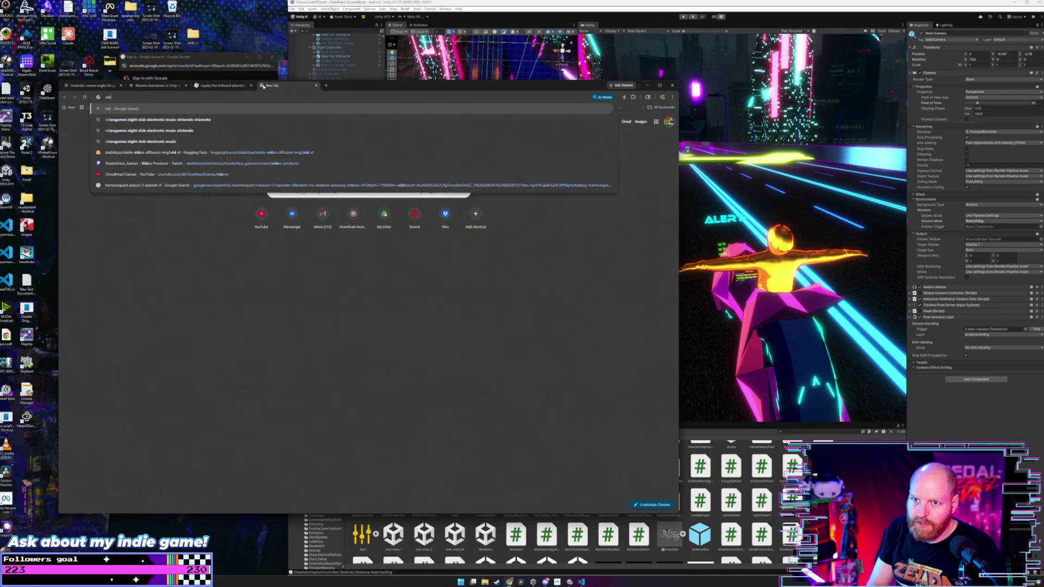
{"action": "type", "text": "eoblcok"}
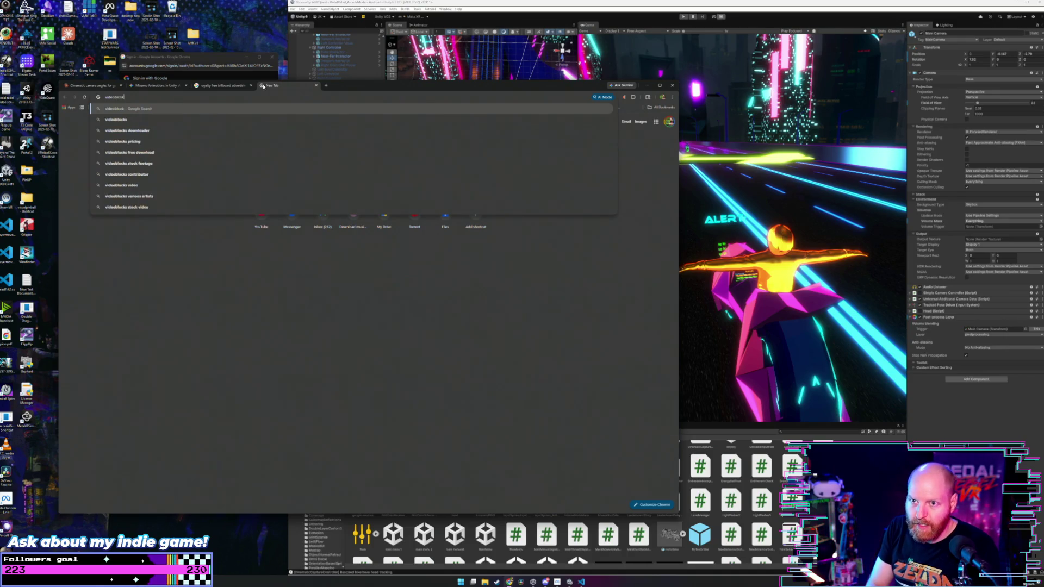
{"action": "key", "text": "BackSpace"}
{"action": "key", "text": "BackSpace"}
{"action": "key", "text": "BackSpace"}
{"action": "type", "text": "ocks"}
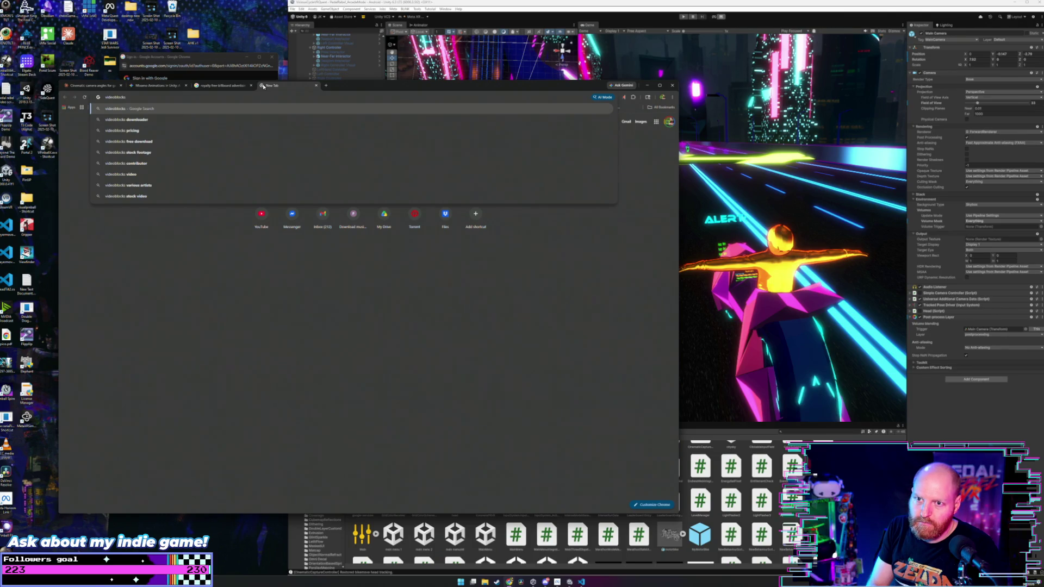
{"action": "type", "text": " image"}
{"action": "type", "text": "s"}
{"action": "key", "text": "Return"}
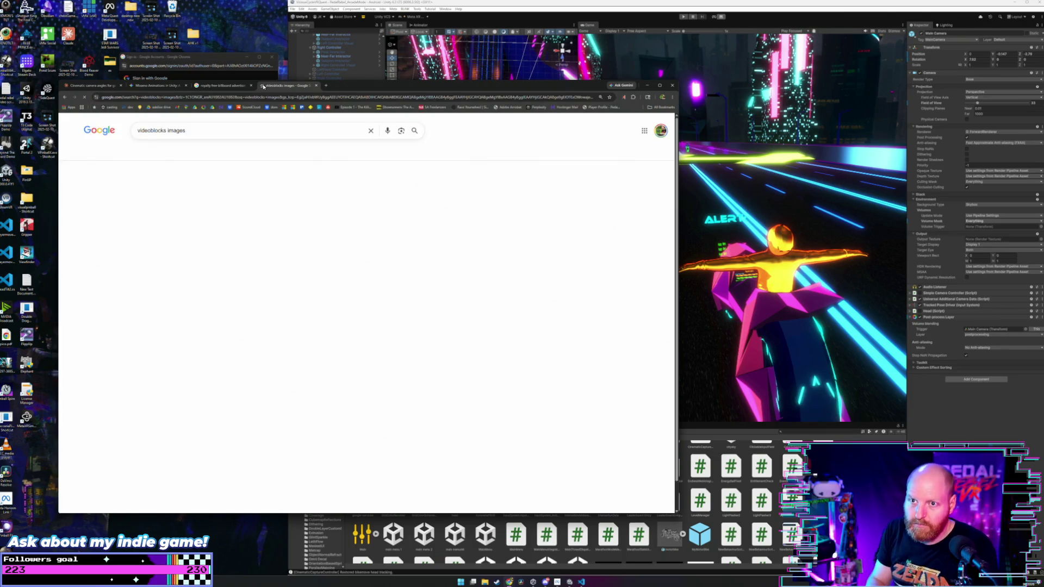
{"action": "scroll", "coordinate": [365, 242], "scroll_direction": "down", "scroll_amount": 1}
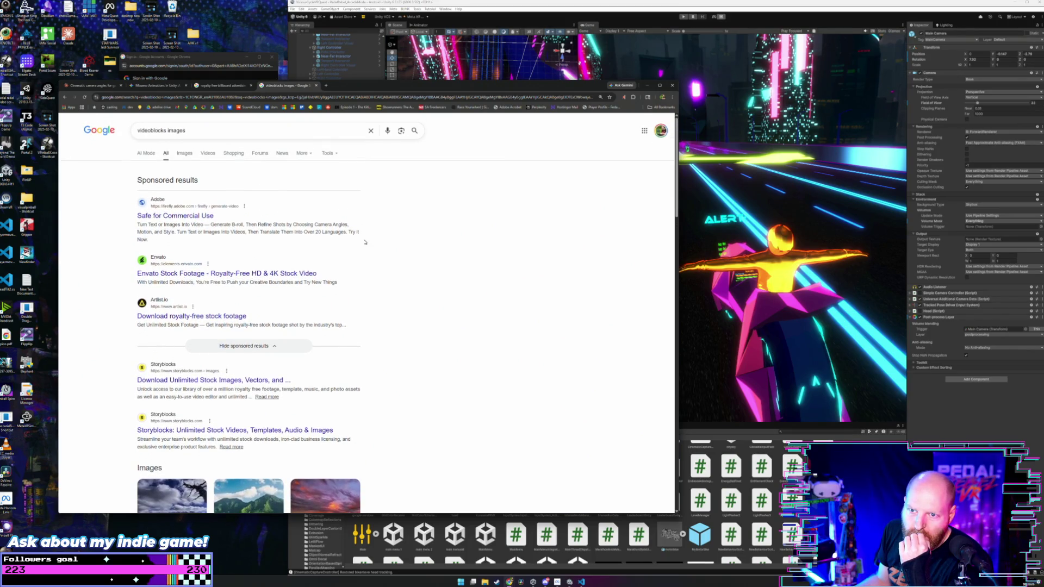
{"action": "scroll", "coordinate": [365, 242], "scroll_direction": "down", "scroll_amount": 2}
{"action": "scroll", "coordinate": [365, 242], "scroll_direction": "down", "scroll_amount": 4}
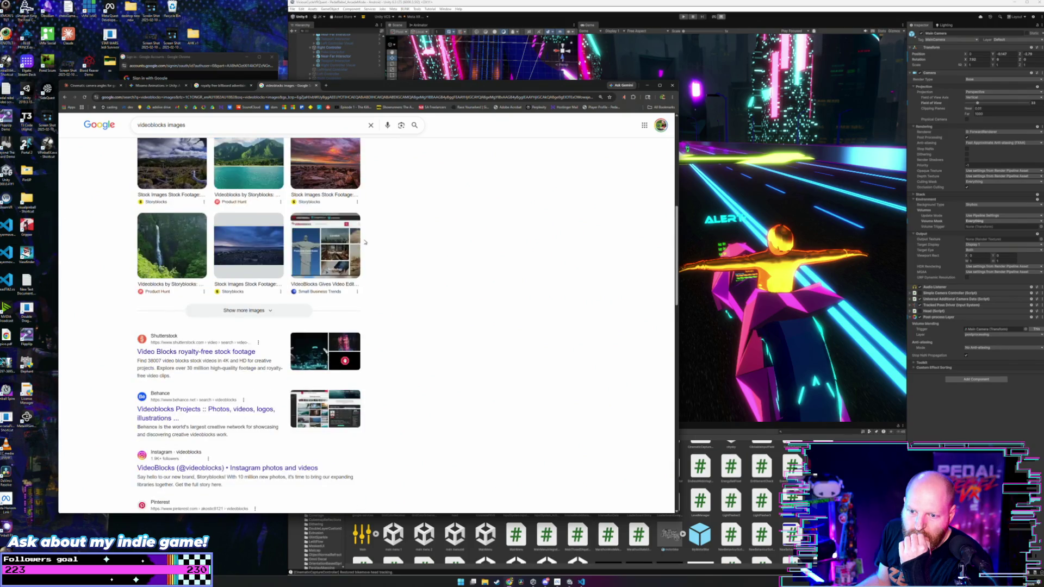
{"action": "scroll", "coordinate": [365, 242], "scroll_direction": "down", "scroll_amount": 2}
{"action": "scroll", "coordinate": [229, 228], "scroll_direction": "up", "scroll_amount": 5}
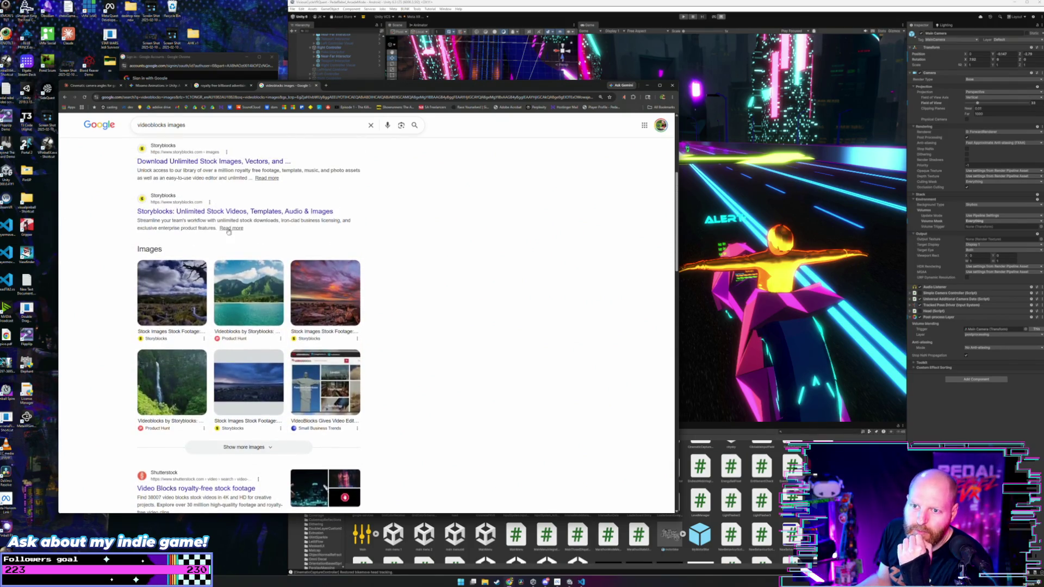
{"action": "left_click", "coordinate": [304, 212]}
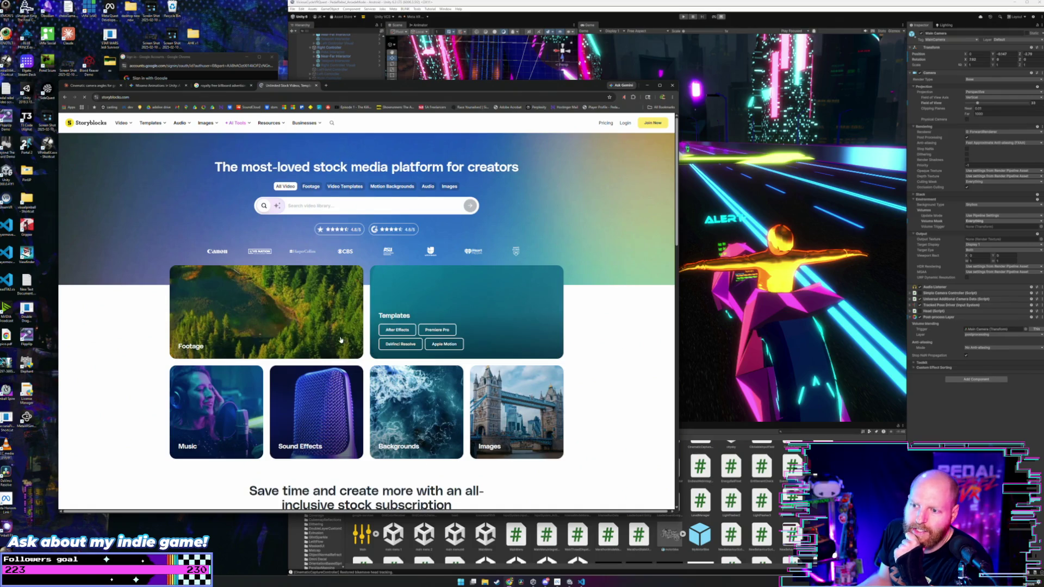
Go to Stock Photos under the Storyblocks Images menu and browse the photo grid.
{"action": "scroll", "coordinate": [334, 327], "scroll_direction": "down", "scroll_amount": 3}
{"action": "scroll", "coordinate": [334, 327], "scroll_direction": "up", "scroll_amount": 3}
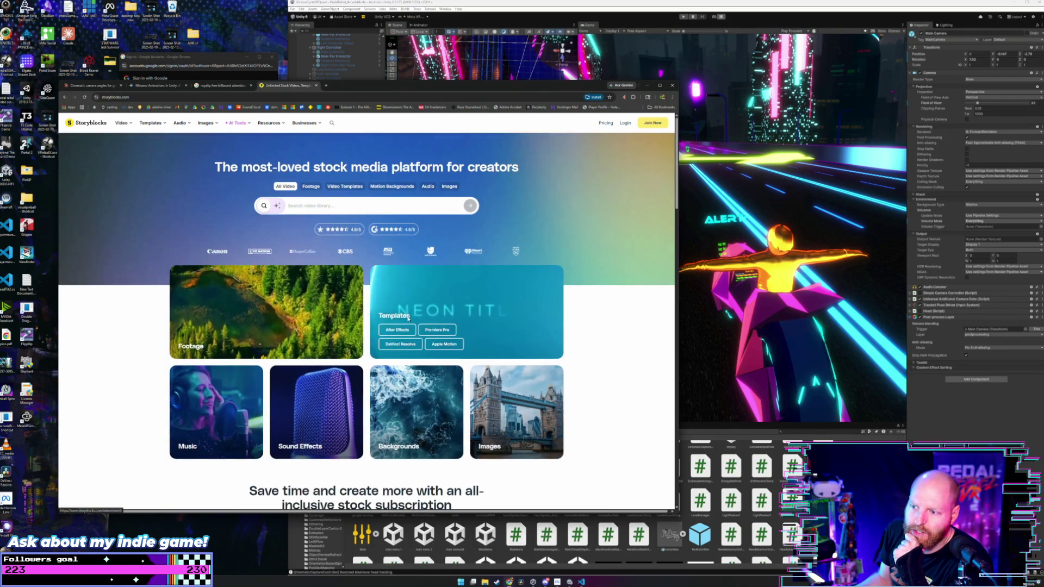
{"action": "mouse_move", "coordinate": [206, 123]}
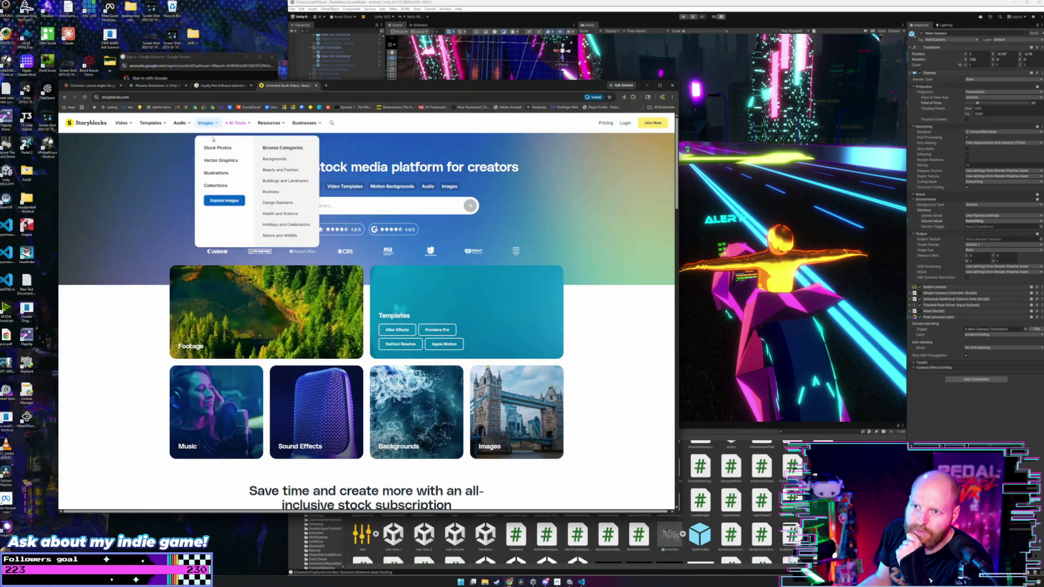
{"action": "left_click", "coordinate": [218, 148]}
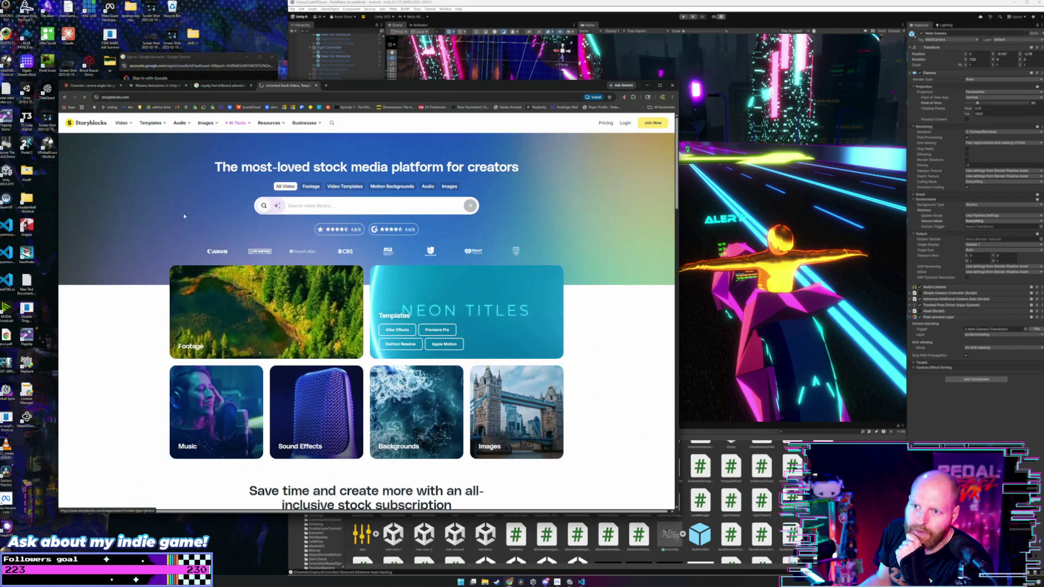
{"action": "scroll", "coordinate": [383, 315], "scroll_direction": "down", "scroll_amount": 5}
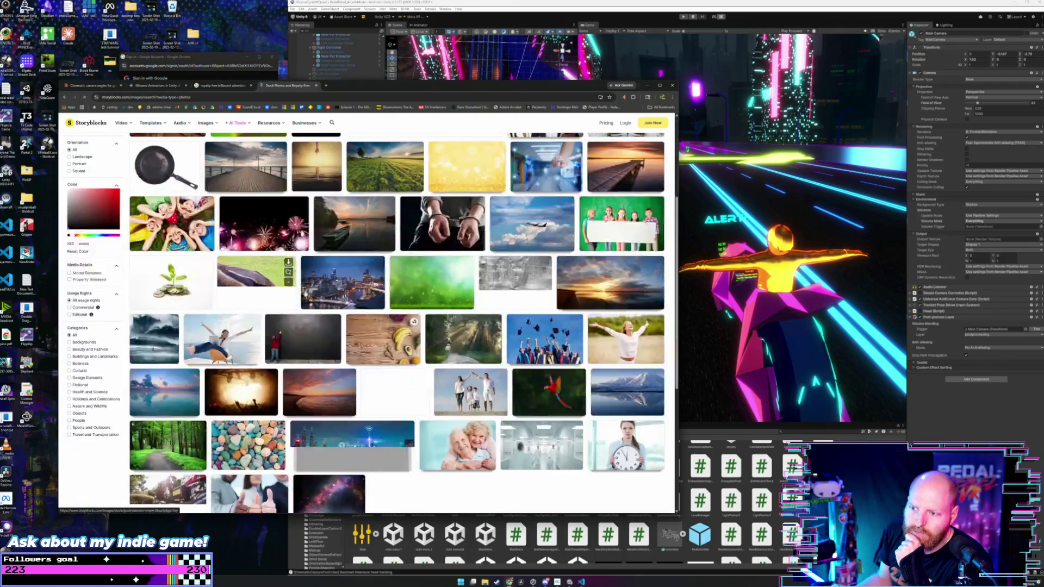
{"action": "scroll", "coordinate": [383, 316], "scroll_direction": "up", "scroll_amount": 5}
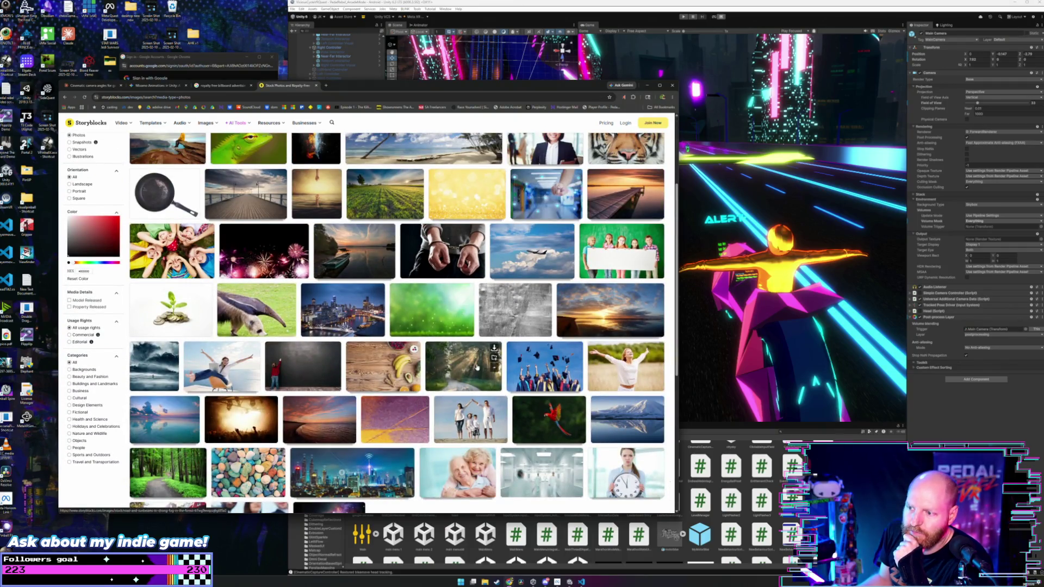
{"action": "scroll", "coordinate": [456, 282], "scroll_direction": "down", "scroll_amount": 5}
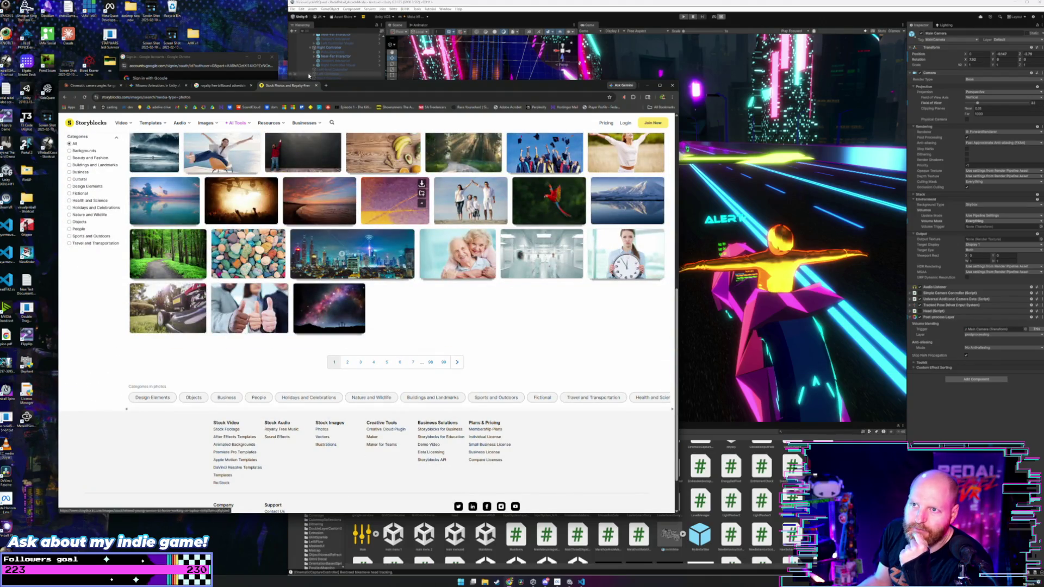
Close the Storyblocks tab and the billboard Google Images search tab.
{"action": "left_click", "coordinate": [317, 86]}
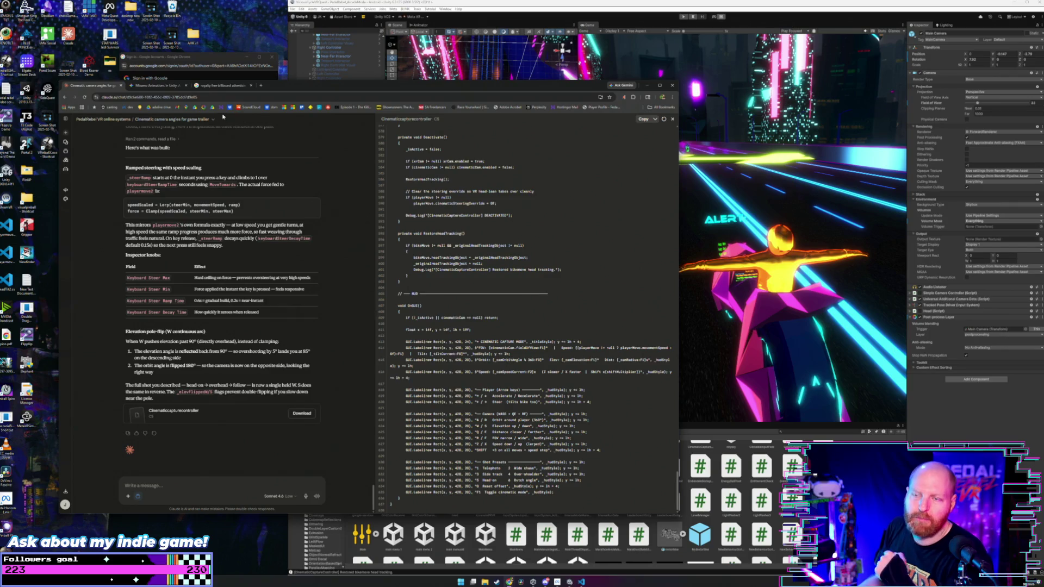
{"action": "left_click_drag", "start_coordinate": [289, 85], "coordinate": [287, 88]}
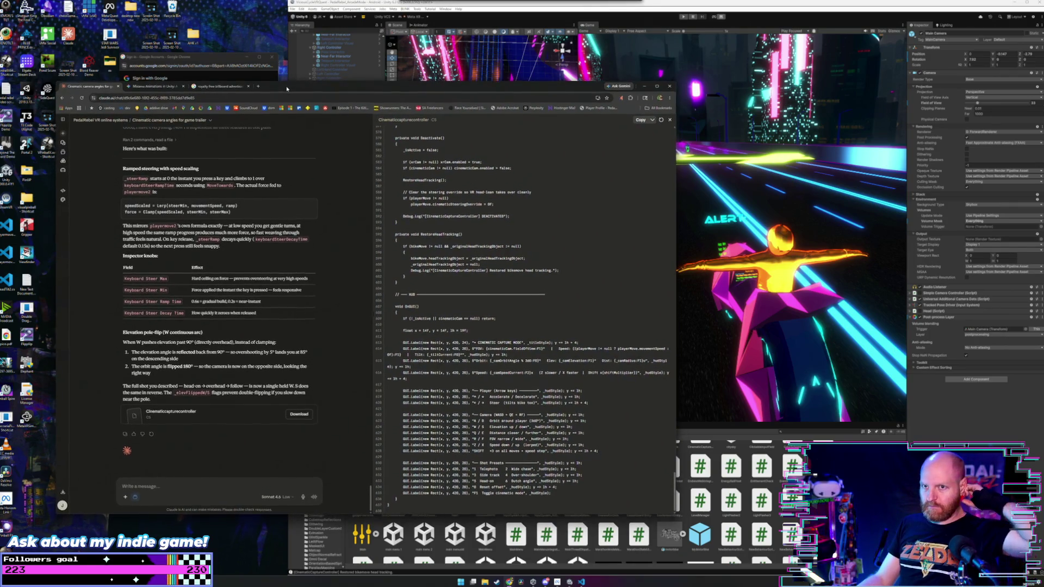
{"action": "left_click", "coordinate": [226, 86]}
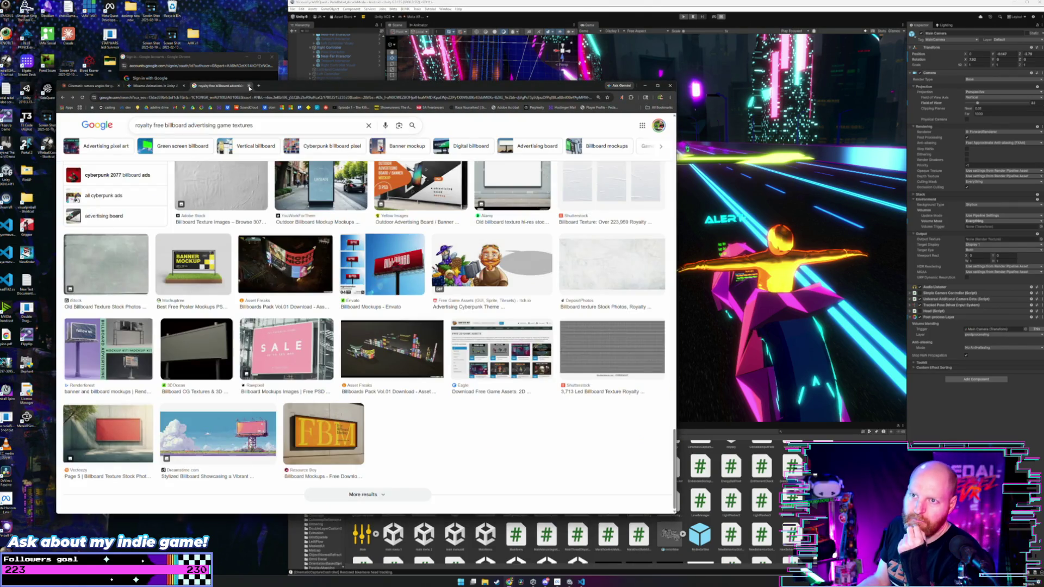
{"action": "left_click", "coordinate": [249, 86]}
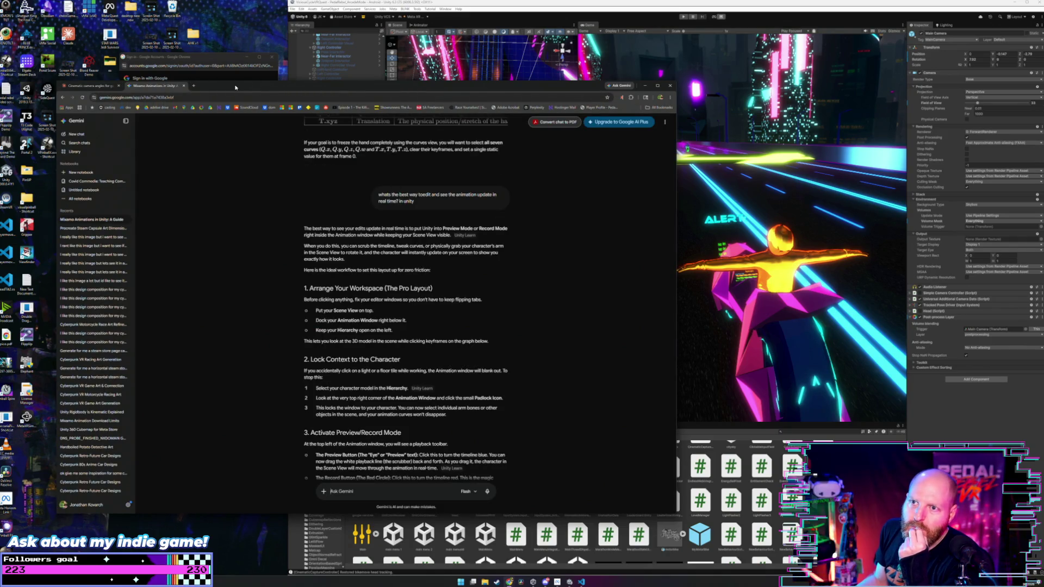
Move the Gemini window to the top-left, narrow it, and stretch it taller to uncover Unity.
{"action": "left_click_drag", "start_coordinate": [235, 88], "coordinate": [196, 30]}
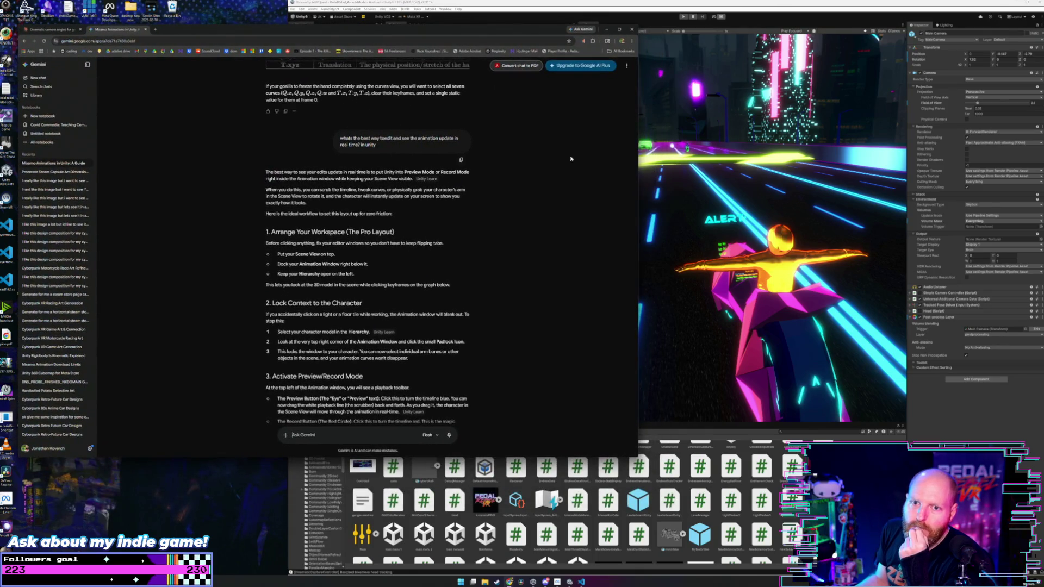
{"action": "left_click_drag", "start_coordinate": [638, 228], "coordinate": [279, 233]}
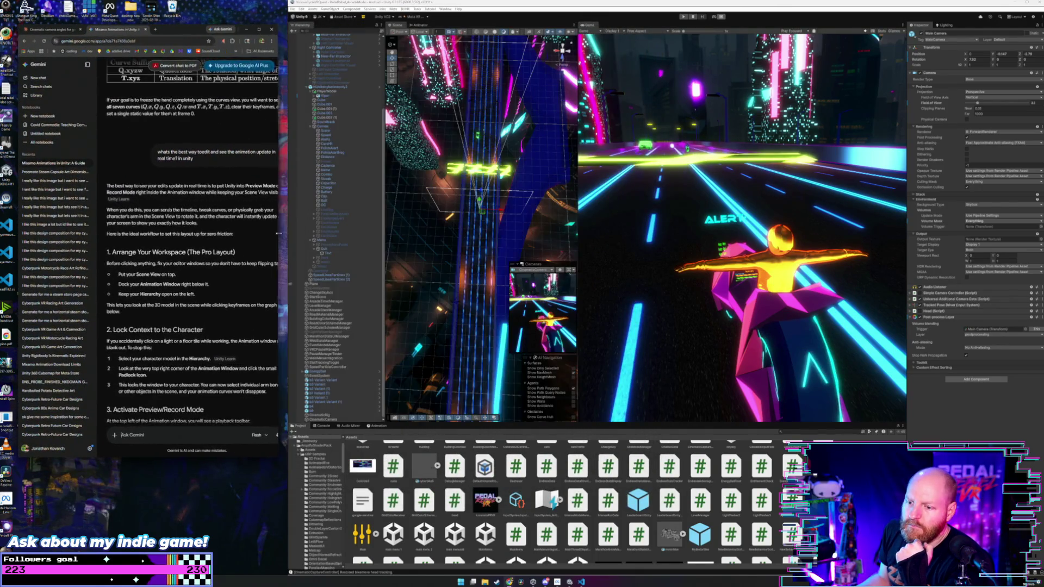
{"action": "scroll", "coordinate": [184, 397], "scroll_direction": "down", "scroll_amount": 1}
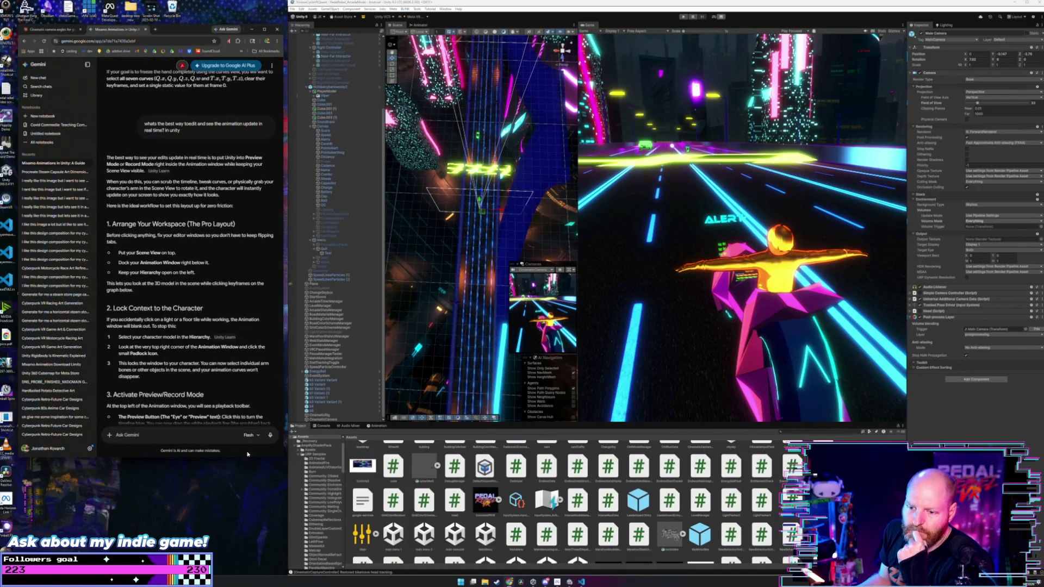
{"action": "left_click_drag", "start_coordinate": [238, 458], "coordinate": [239, 564]}
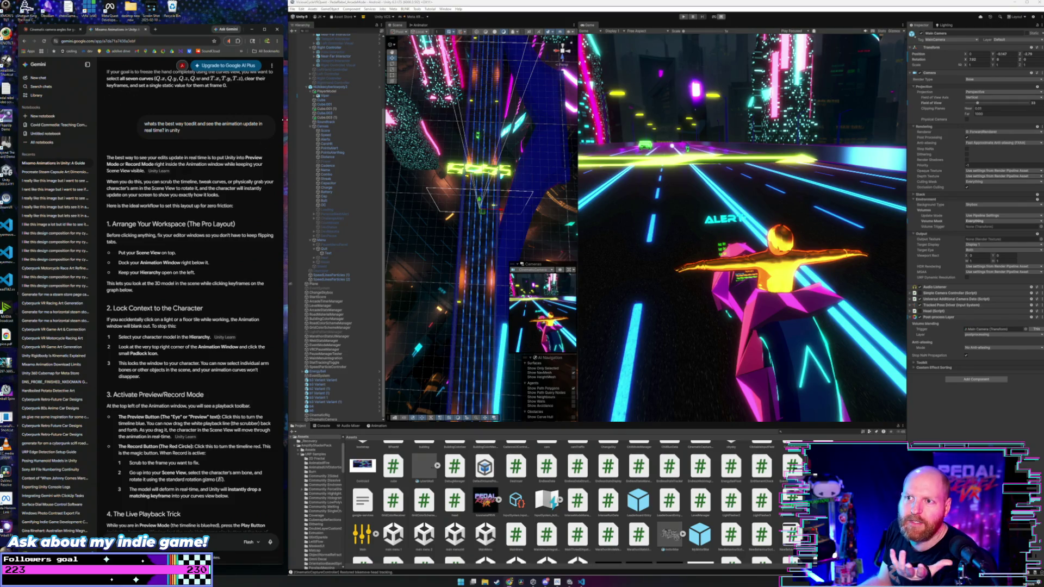
{"action": "left_click_drag", "start_coordinate": [284, 120], "coordinate": [281, 127]}
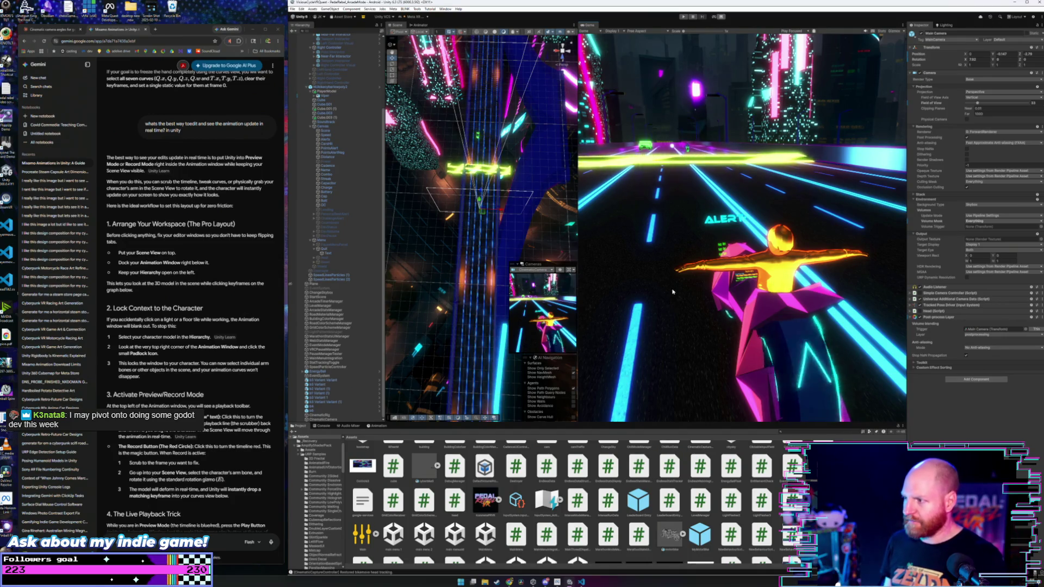
Scroll through Gemini's answer, then switch to the Claude 'Cinematic camera angles' conversation.
{"action": "scroll", "coordinate": [231, 388], "scroll_direction": "up", "scroll_amount": 2}
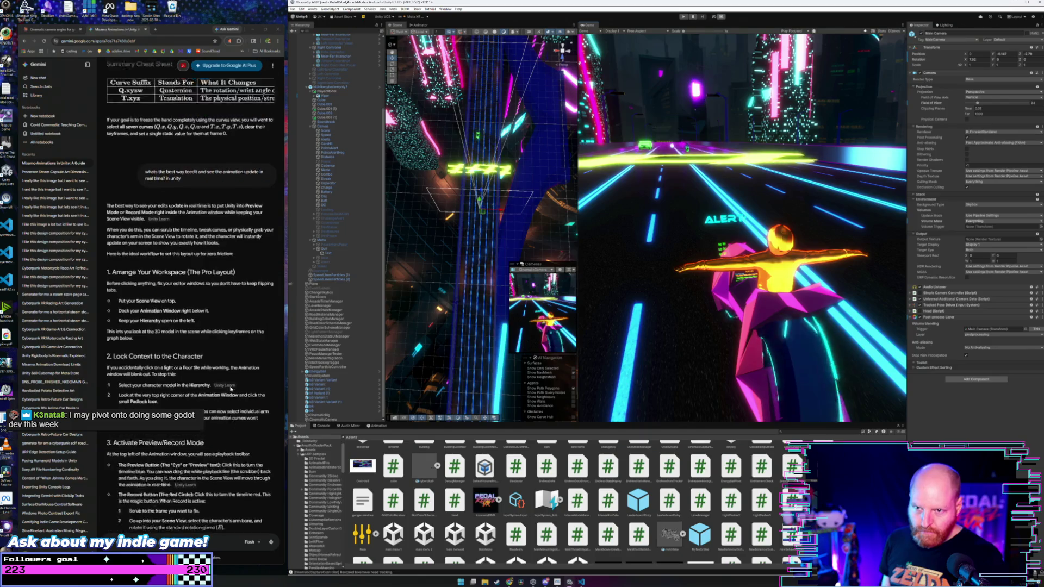
{"action": "scroll", "coordinate": [231, 388], "scroll_direction": "down", "scroll_amount": 3}
{"action": "scroll", "coordinate": [232, 389], "scroll_direction": "up", "scroll_amount": 1}
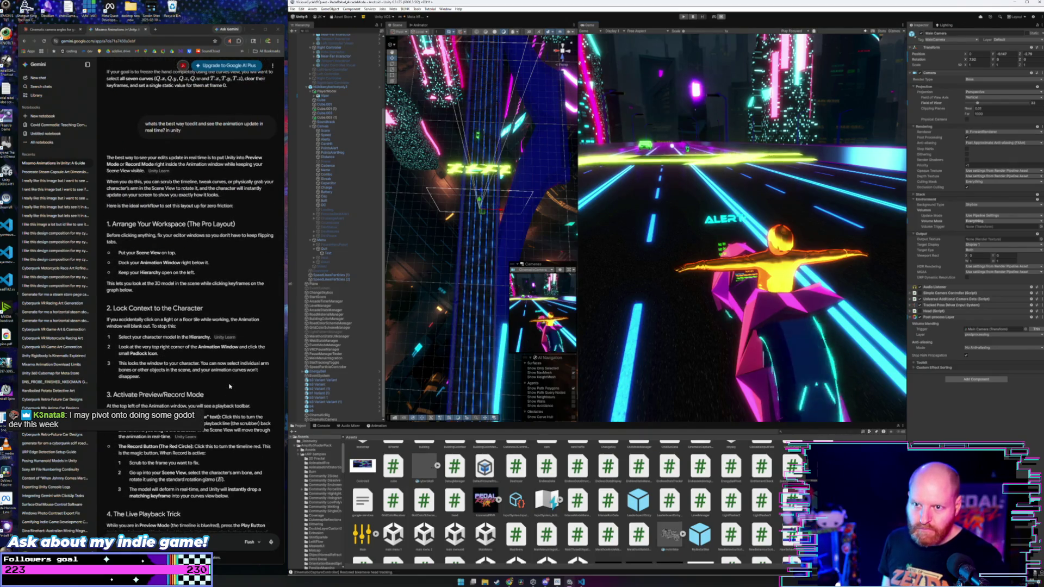
{"action": "scroll", "coordinate": [228, 385], "scroll_direction": "up", "scroll_amount": 3}
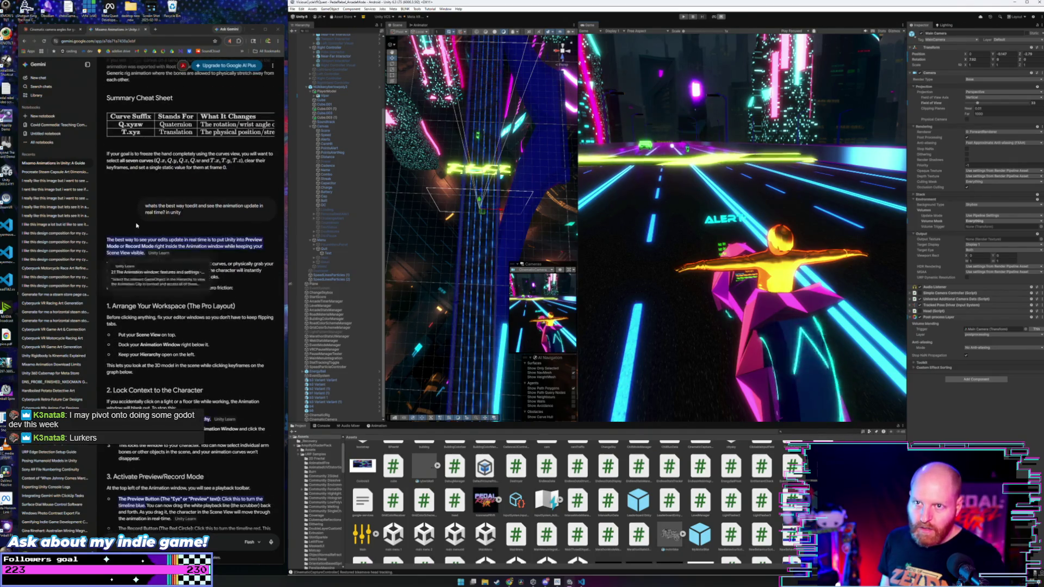
{"action": "left_click", "coordinate": [43, 29]}
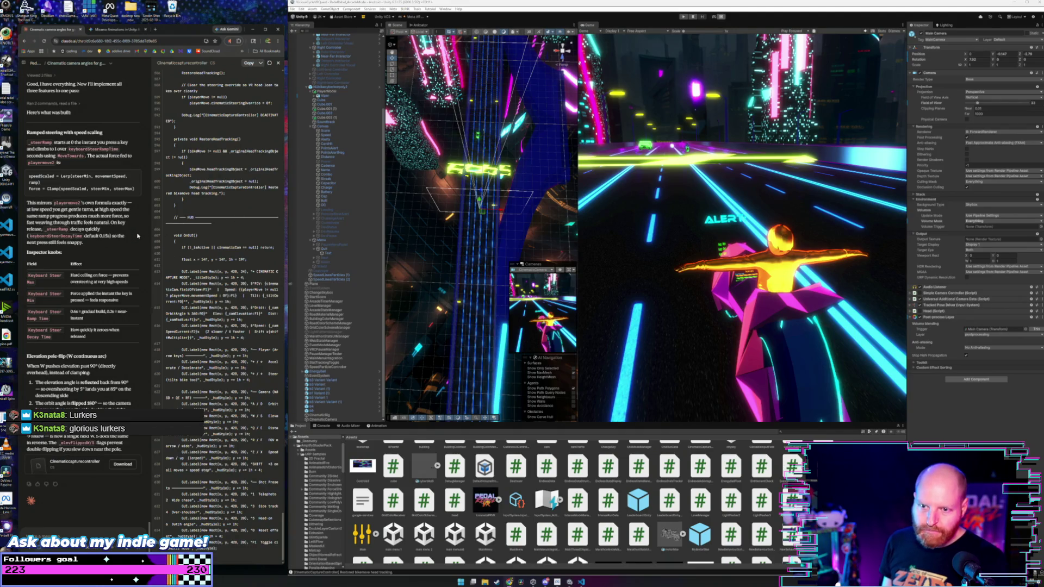
Copy the full CinematicCaptureController script from Claude's code panel and bring VS Code forward.
{"action": "scroll", "coordinate": [138, 236], "scroll_direction": "up", "scroll_amount": 3}
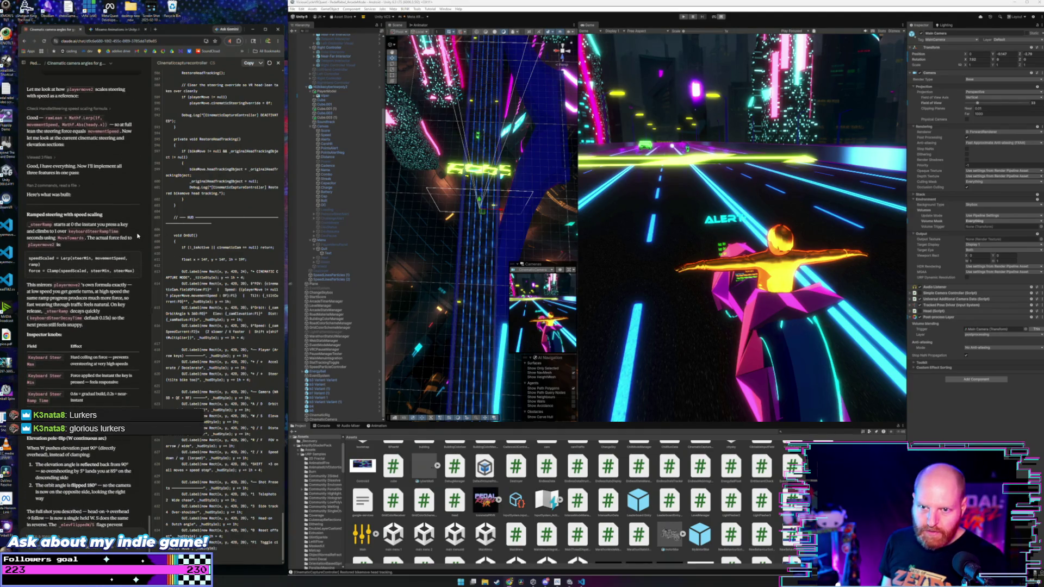
{"action": "scroll", "coordinate": [137, 234], "scroll_direction": "down", "scroll_amount": 3}
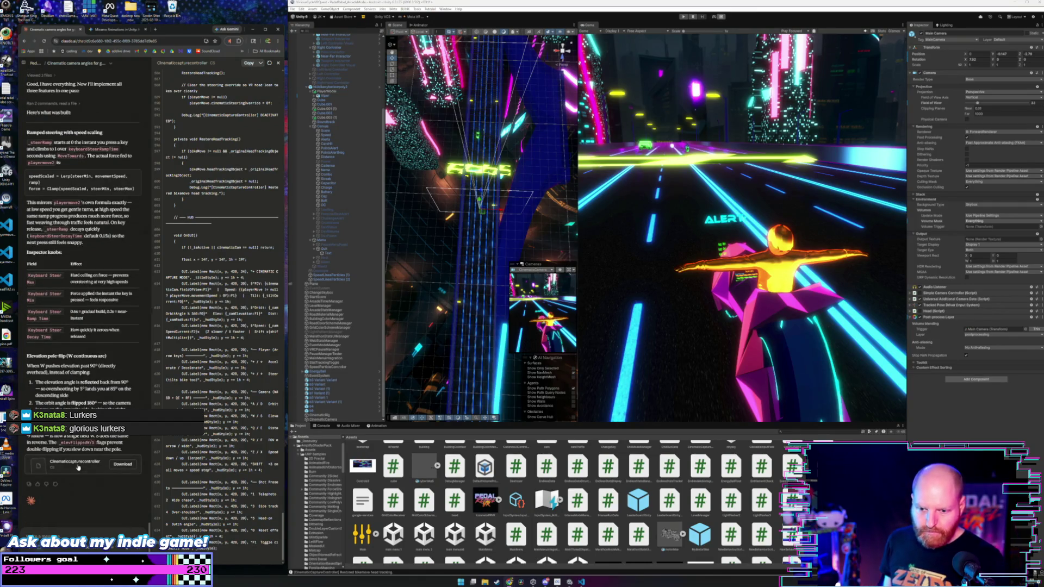
{"action": "scroll", "coordinate": [86, 380], "scroll_direction": "up", "scroll_amount": 5}
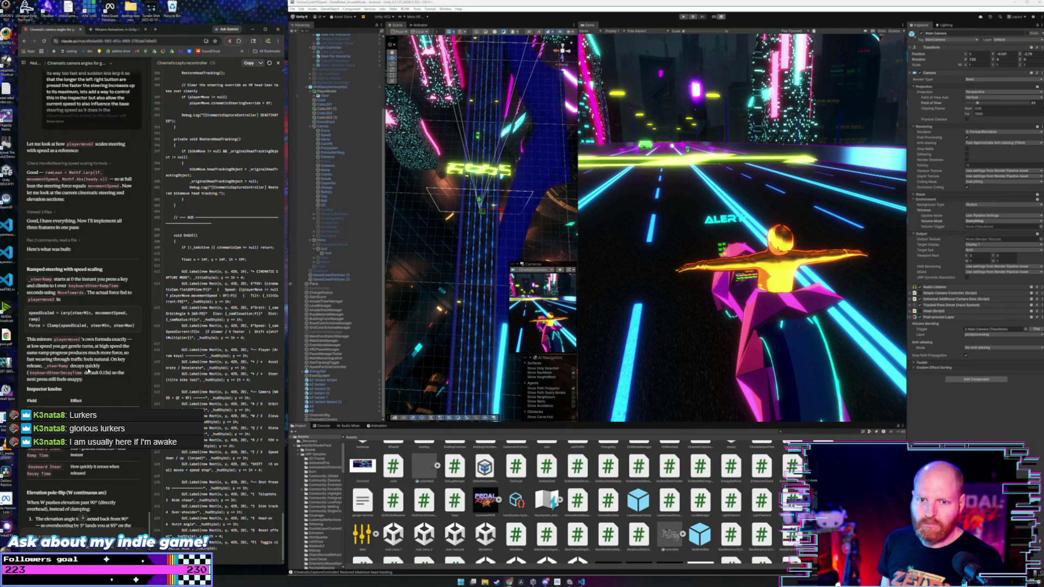
{"action": "scroll", "coordinate": [88, 372], "scroll_direction": "down", "scroll_amount": 5}
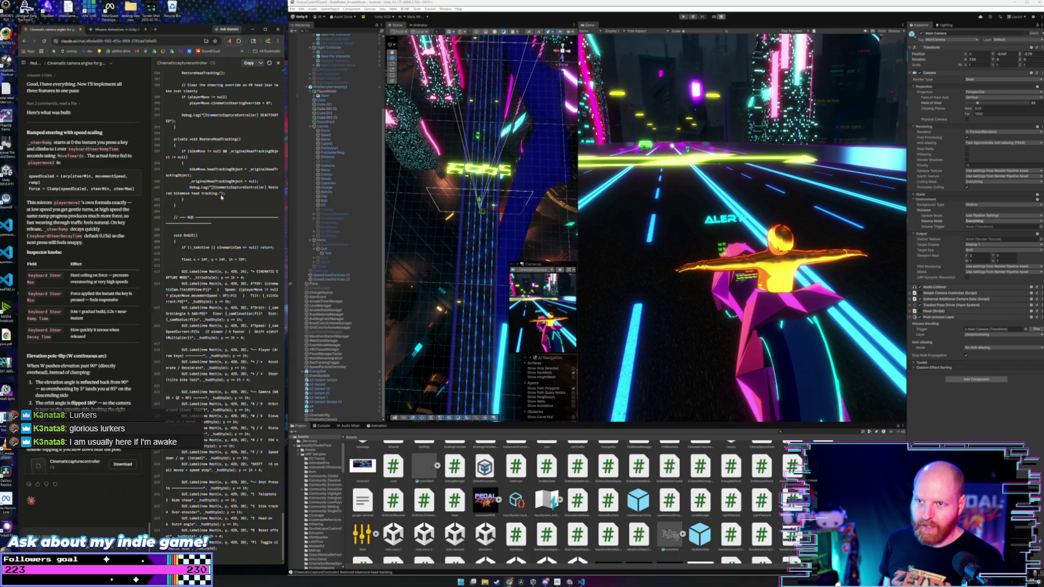
{"action": "left_click", "coordinate": [249, 63]}
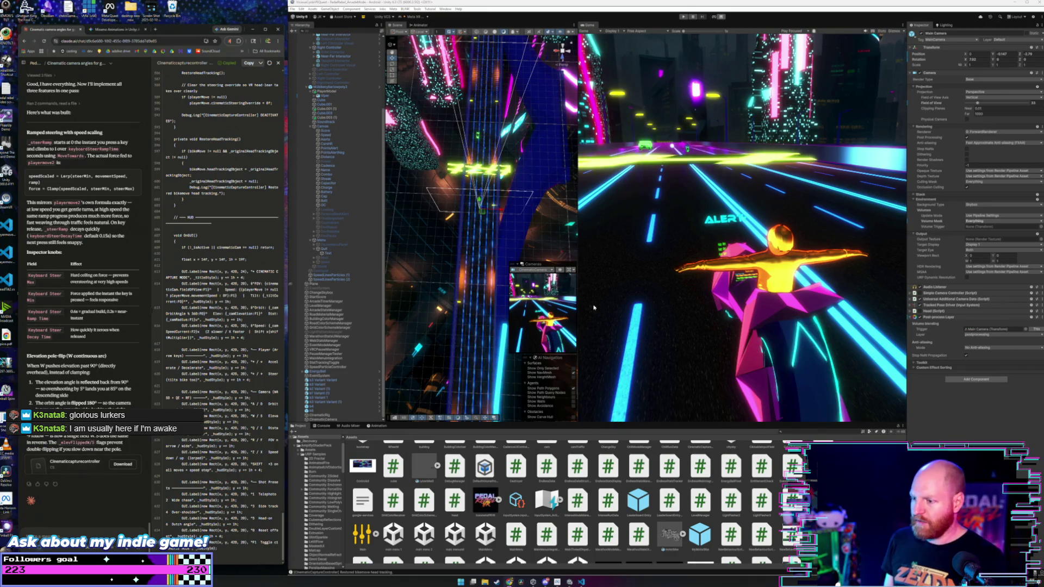
{"action": "scroll", "coordinate": [558, 531], "scroll_direction": "down", "scroll_amount": 5}
{"action": "scroll", "coordinate": [559, 530], "scroll_direction": "down", "scroll_amount": 2}
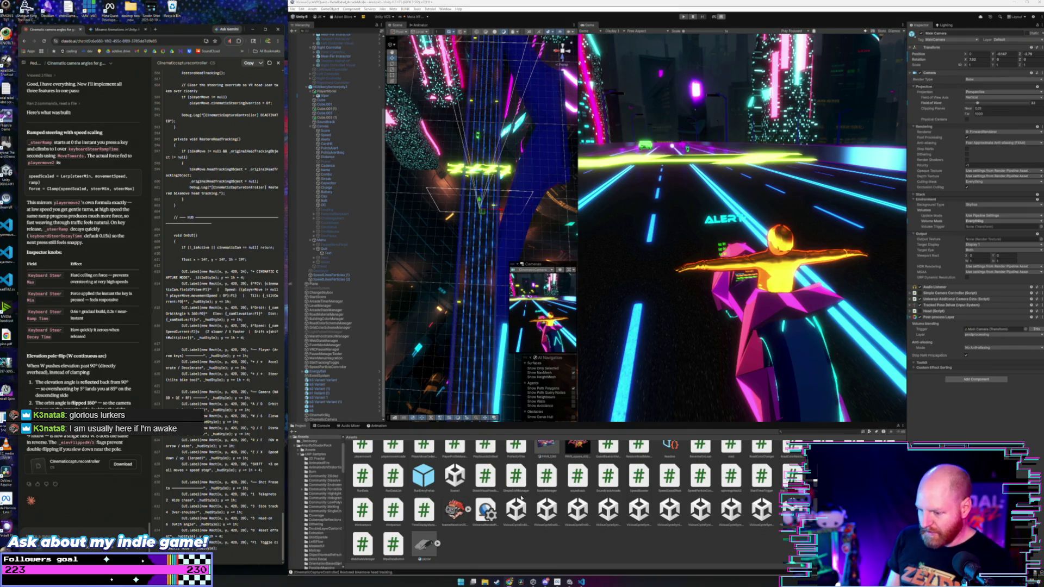
{"action": "left_click", "coordinate": [582, 582]}
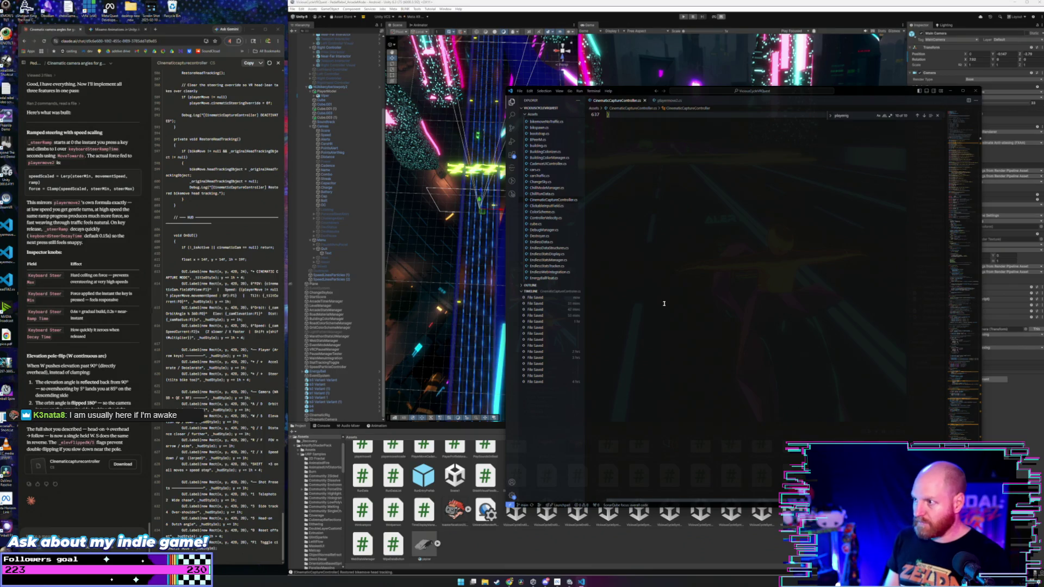
Scroll CinematicCaptureController.cs, then return to the Unity editor.
{"action": "scroll", "coordinate": [676, 273], "scroll_direction": "down", "scroll_amount": 1}
{"action": "left_click", "coordinate": [554, 32]}
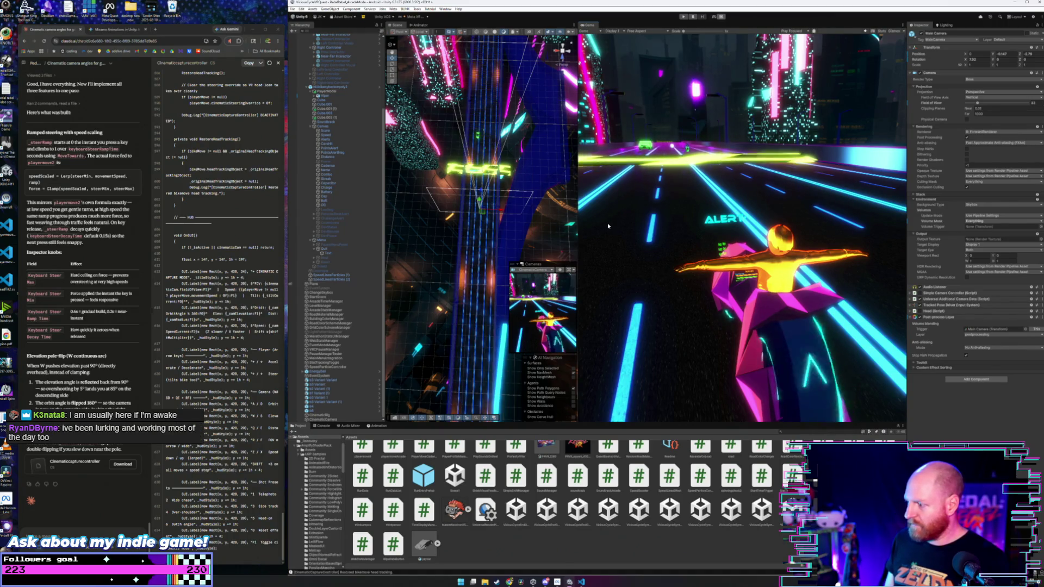
Enter Play mode with Ctrl+P to test the reloaded capture controller.
{"action": "key", "text": "ctrl+p"}
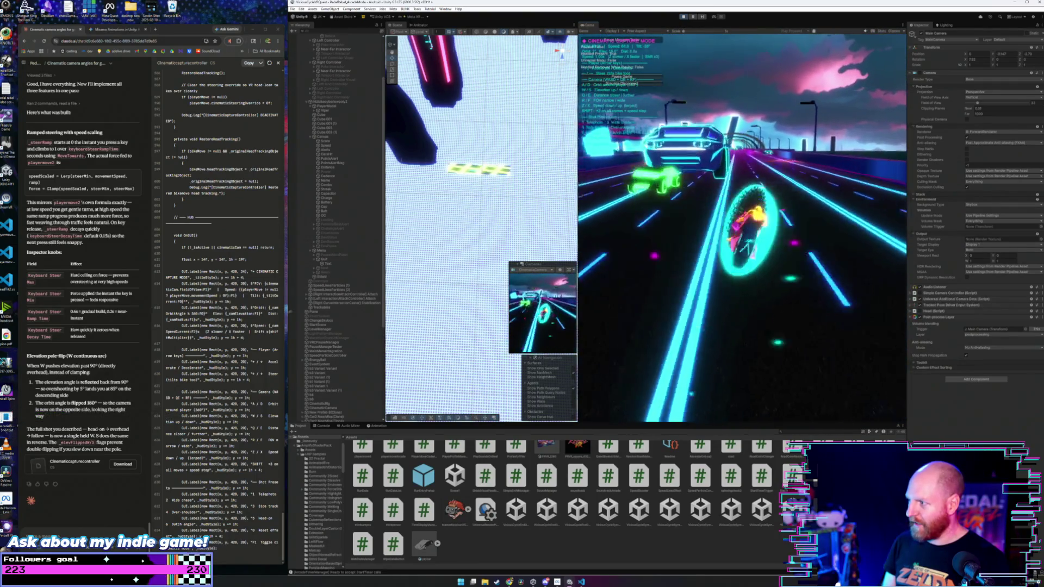
Cycle the cinematic camera to the side tracking shot (3), then the low rear shot (4).
{"action": "key", "text": "3"}
{"action": "key", "text": "4"}
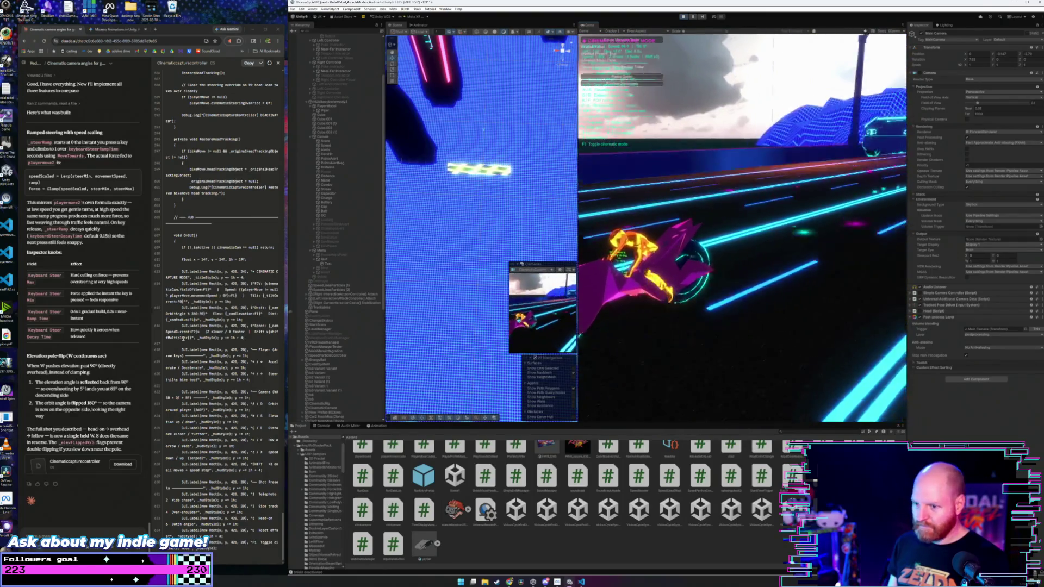
{"action": "scroll", "coordinate": [343, 261], "scroll_direction": "down", "scroll_amount": 10}
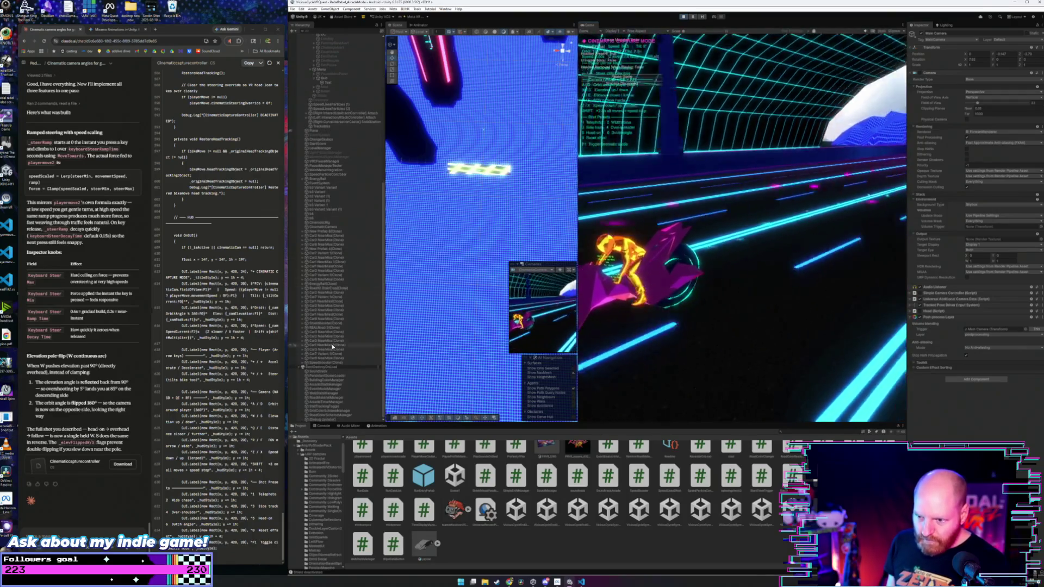
{"action": "scroll", "coordinate": [332, 250], "scroll_direction": "up", "scroll_amount": 10}
{"action": "scroll", "coordinate": [325, 155], "scroll_direction": "up", "scroll_amount": 4}
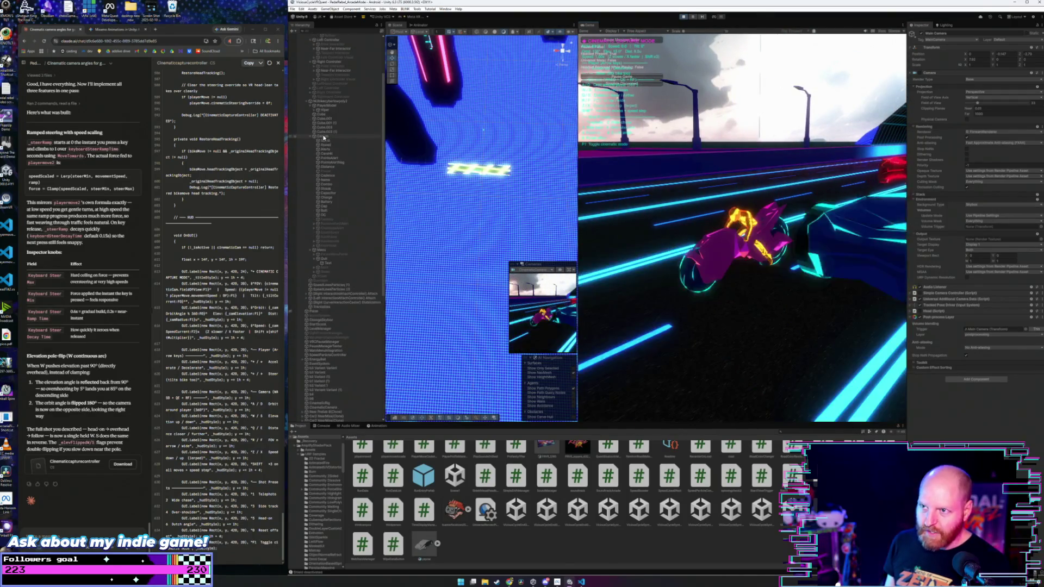
{"action": "scroll", "coordinate": [324, 146], "scroll_direction": "down", "scroll_amount": 5}
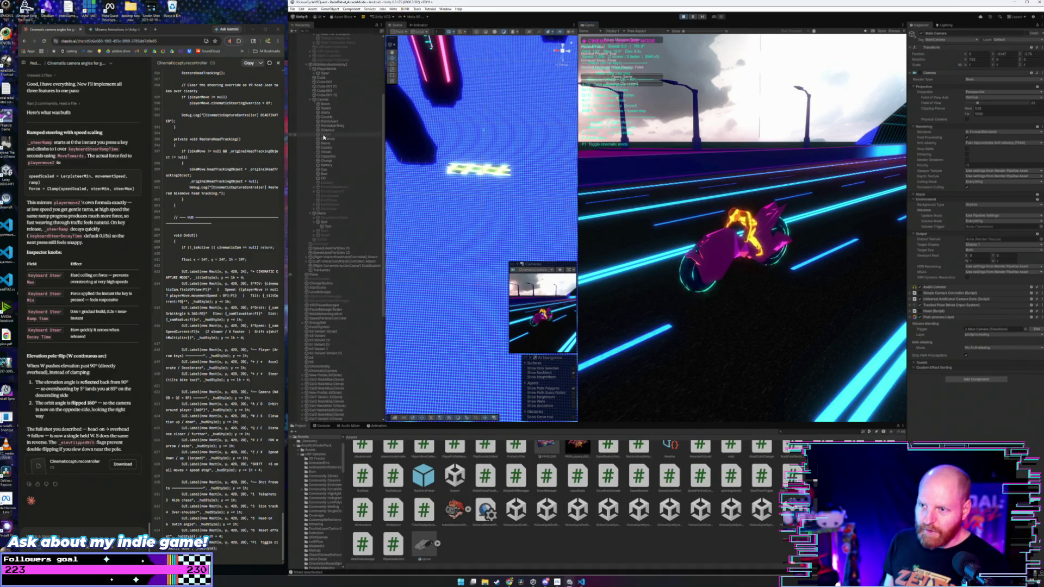
{"action": "scroll", "coordinate": [326, 174], "scroll_direction": "down", "scroll_amount": 1}
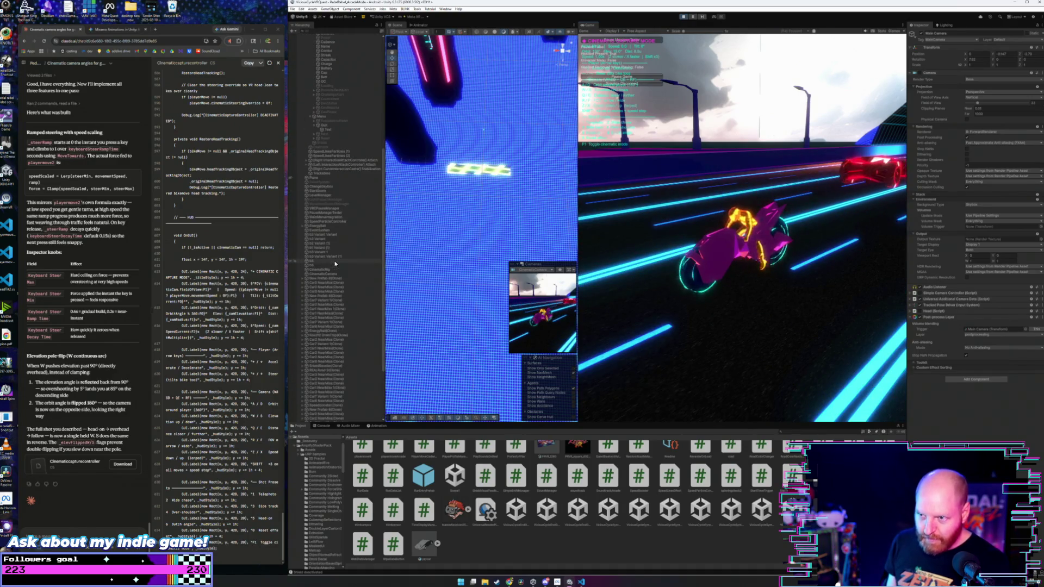
Find CinematicRig in the Hierarchy and select it to show its controller settings.
{"action": "scroll", "coordinate": [335, 264], "scroll_direction": "up", "scroll_amount": 1}
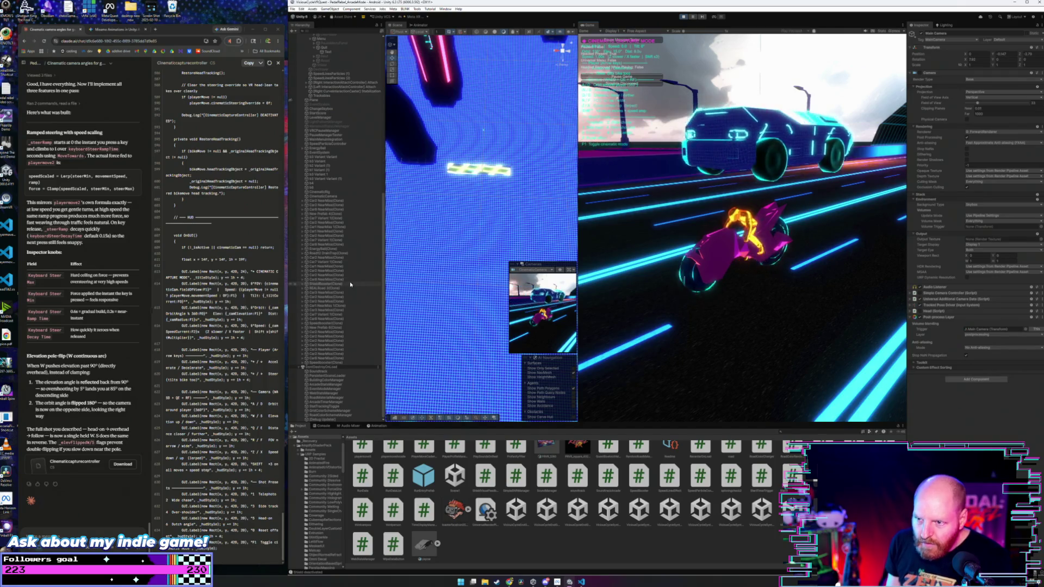
{"action": "scroll", "coordinate": [350, 283], "scroll_direction": "up", "scroll_amount": 2}
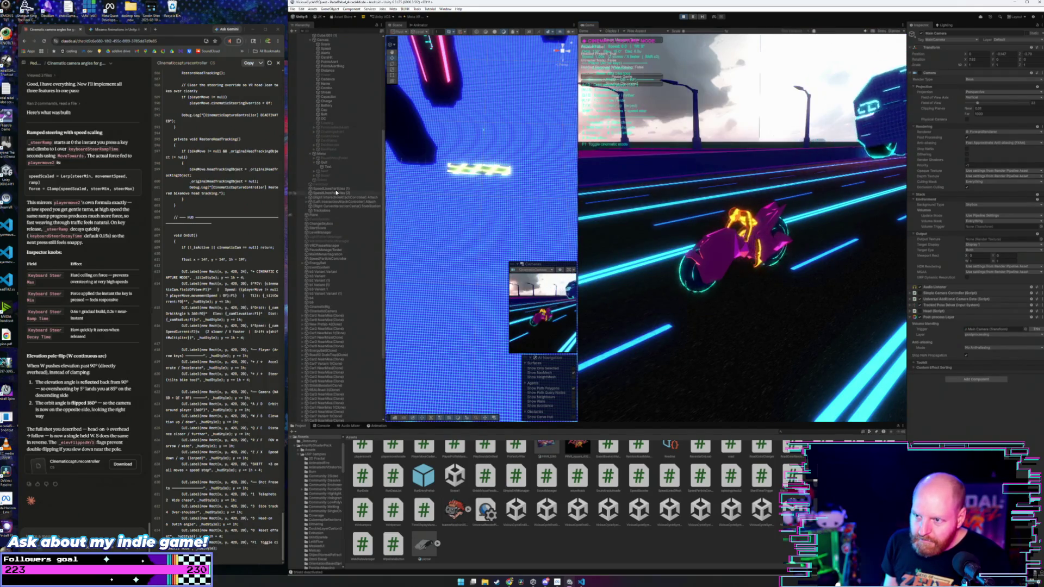
{"action": "scroll", "coordinate": [335, 213], "scroll_direction": "up", "scroll_amount": 5}
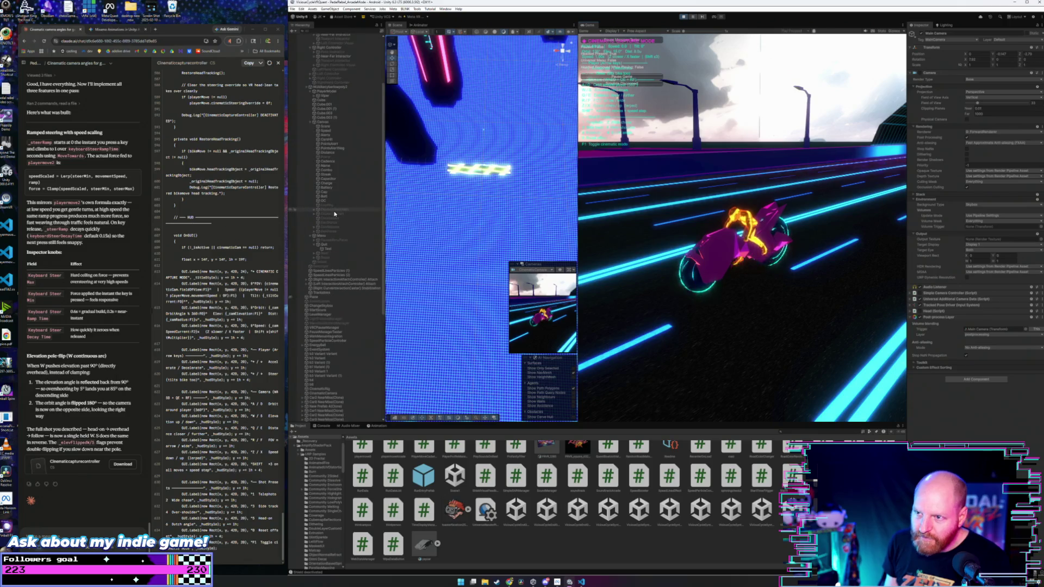
{"action": "scroll", "coordinate": [334, 209], "scroll_direction": "up", "scroll_amount": 4}
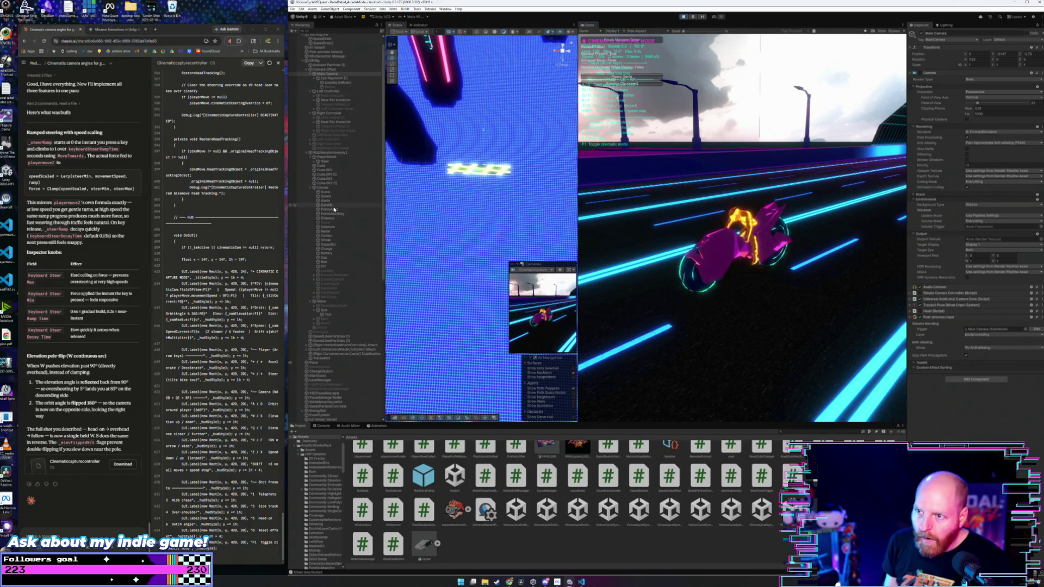
{"action": "scroll", "coordinate": [329, 274], "scroll_direction": "down", "scroll_amount": 3}
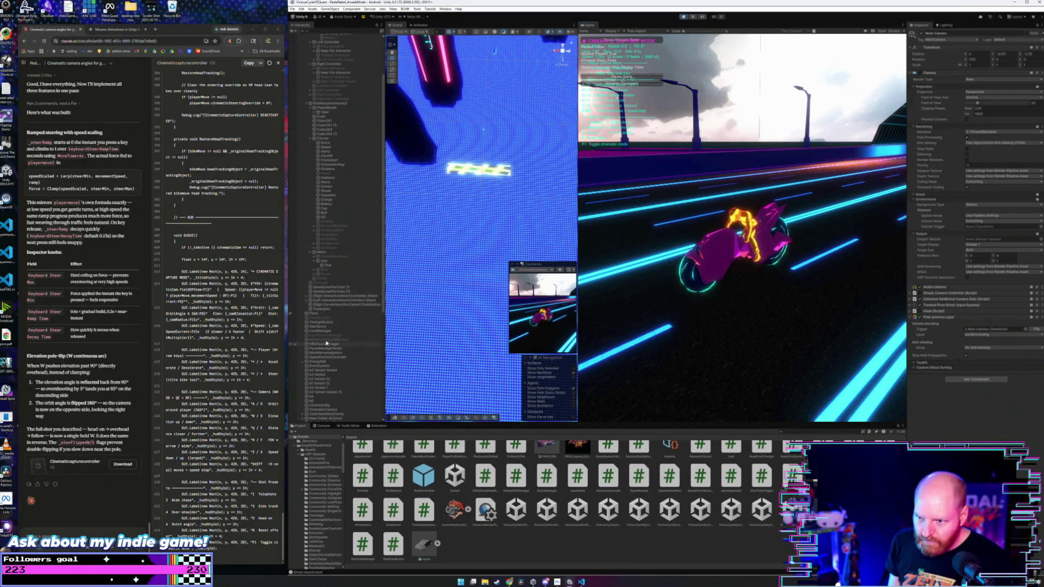
{"action": "scroll", "coordinate": [327, 343], "scroll_direction": "down", "scroll_amount": 1}
{"action": "left_click", "coordinate": [327, 390]}
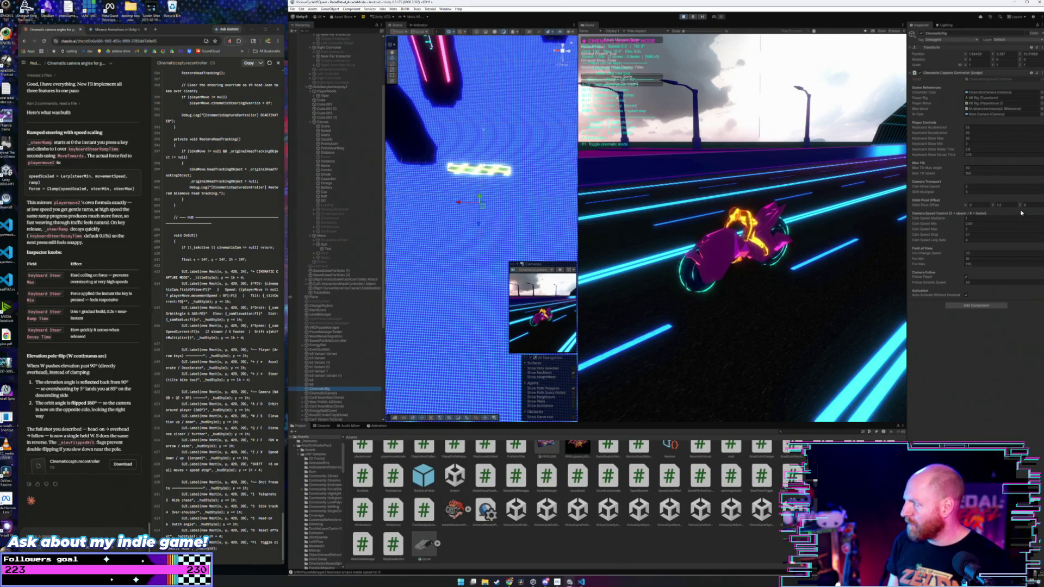
Increase the Orbit Pivot Offset Z, then switch the capture camera to the side tracking shot (key 3).
{"action": "left_click_drag", "start_coordinate": [1020, 206], "coordinate": [1038, 204]}
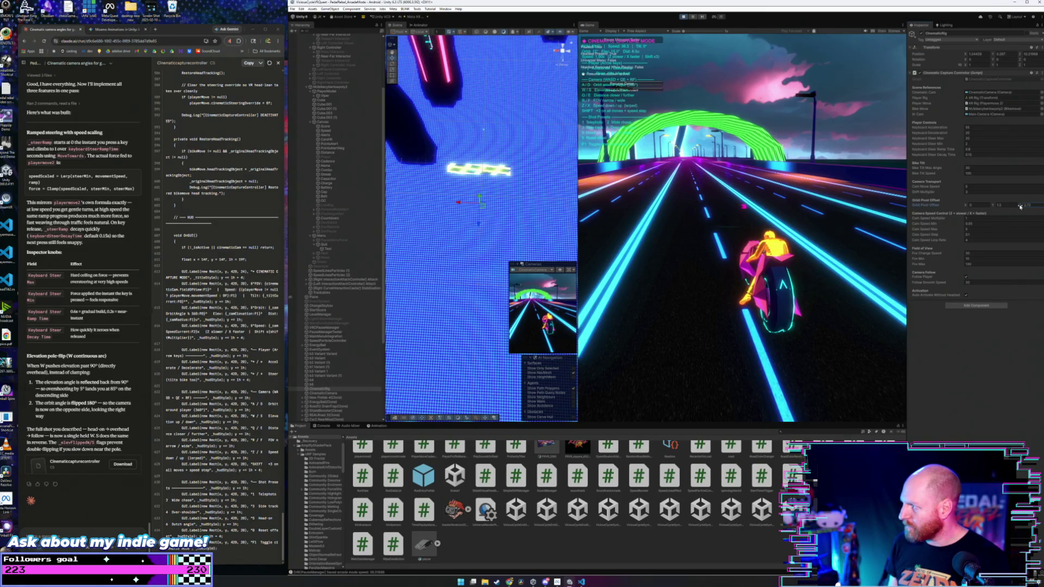
{"action": "left_click_drag", "start_coordinate": [1020, 207], "coordinate": [1029, 206]}
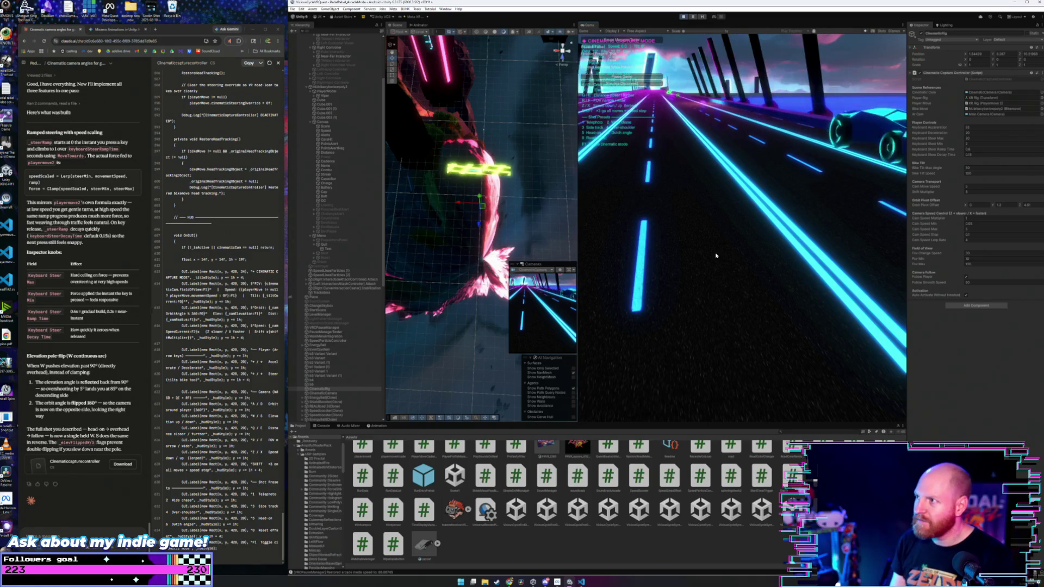
{"action": "key", "text": "3"}
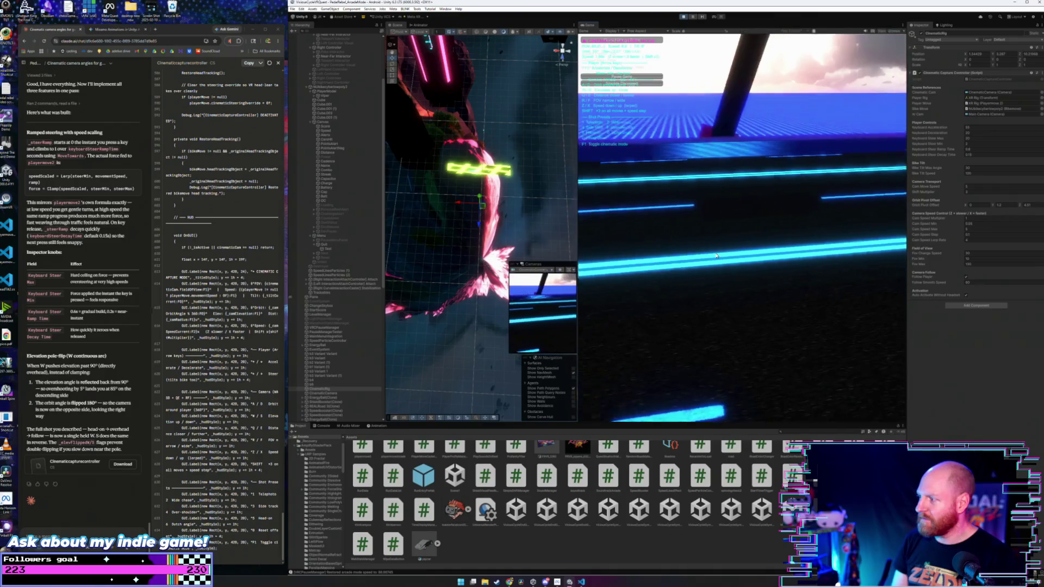